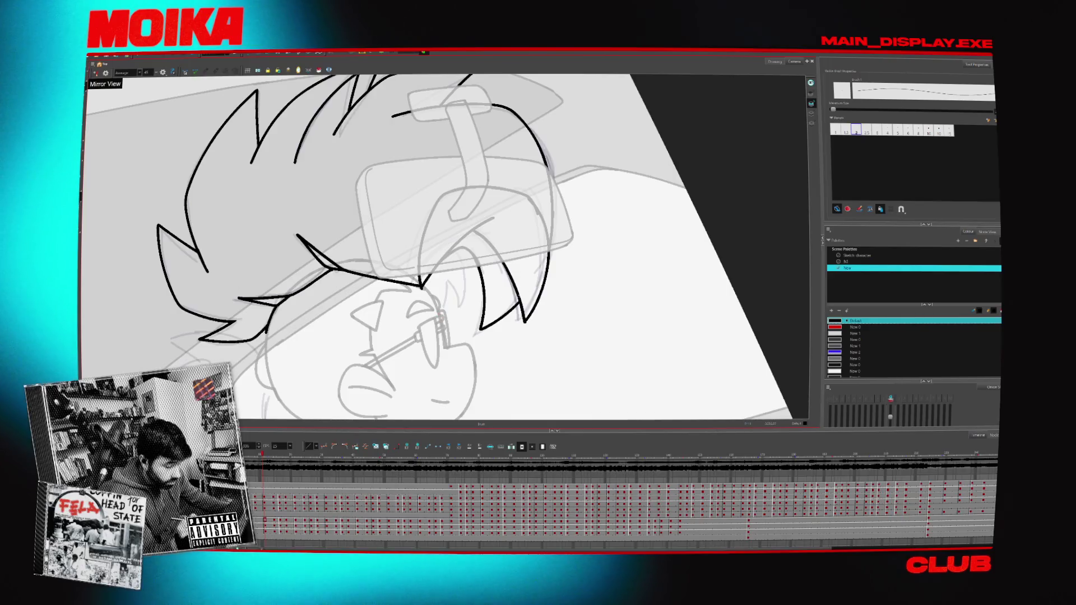
- Try shifting the hair and face lines with the Select tool, then undo the move
scroll(532, 267, "down", 4)
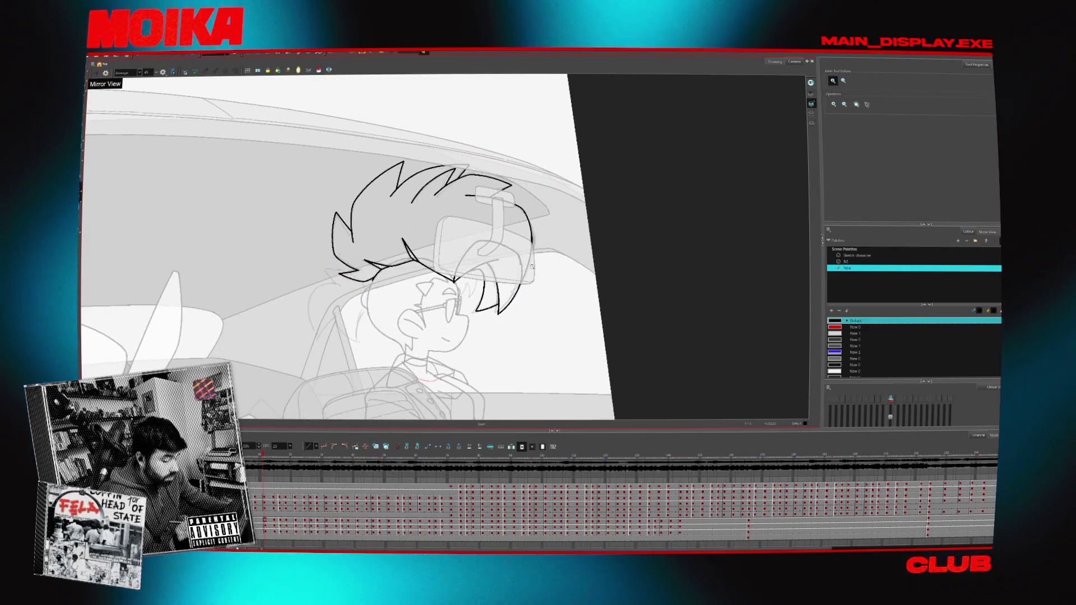
scroll(532, 267, "up", 1)
key("alt+s")
left_click_drag(378, 296, 394, 305)
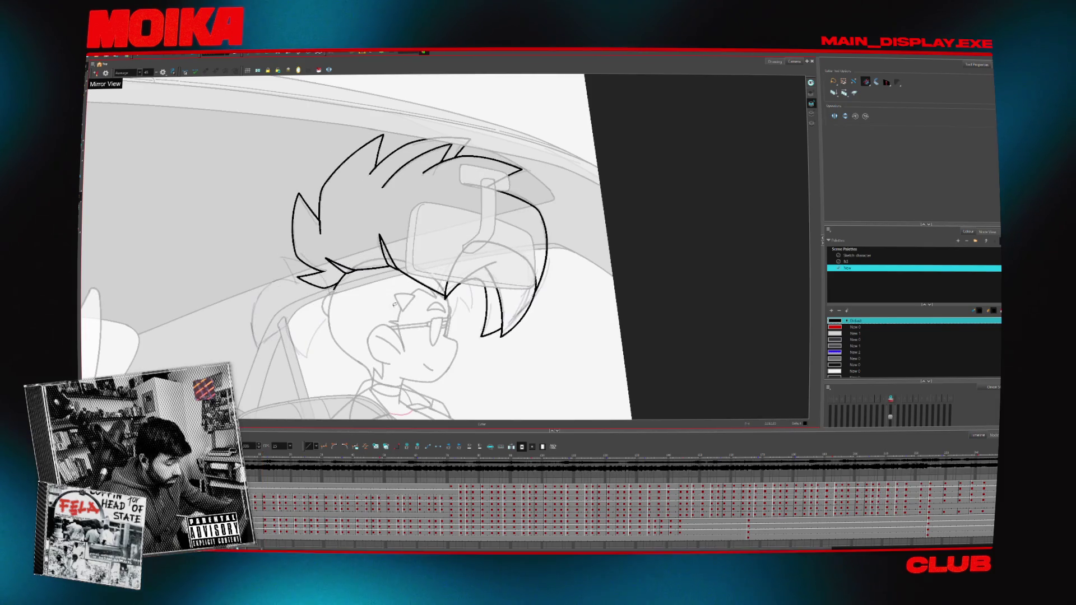
key("ctrl+z")
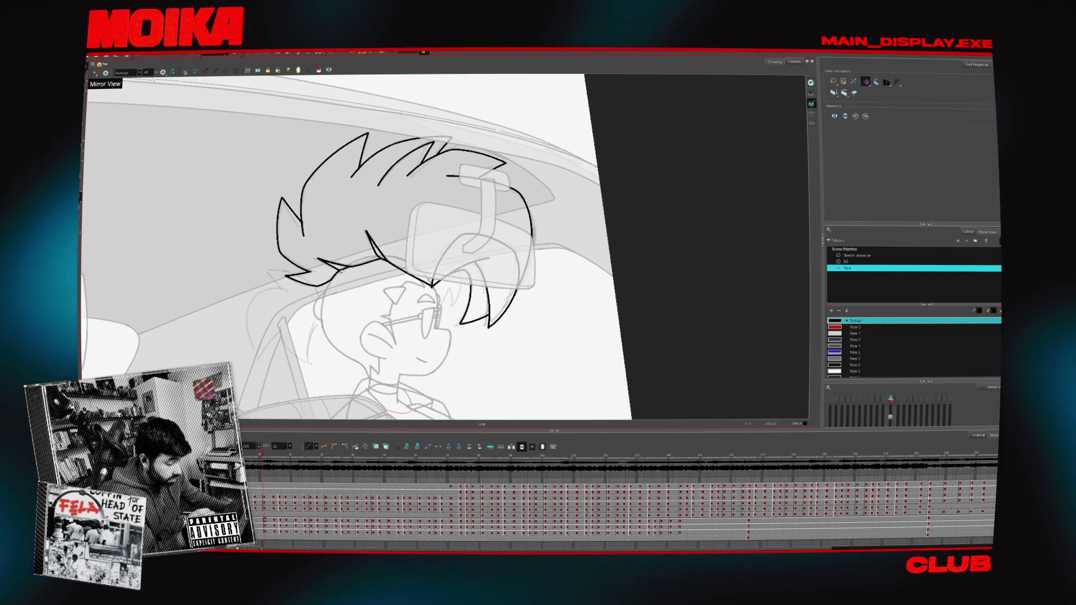
key("alt+b")
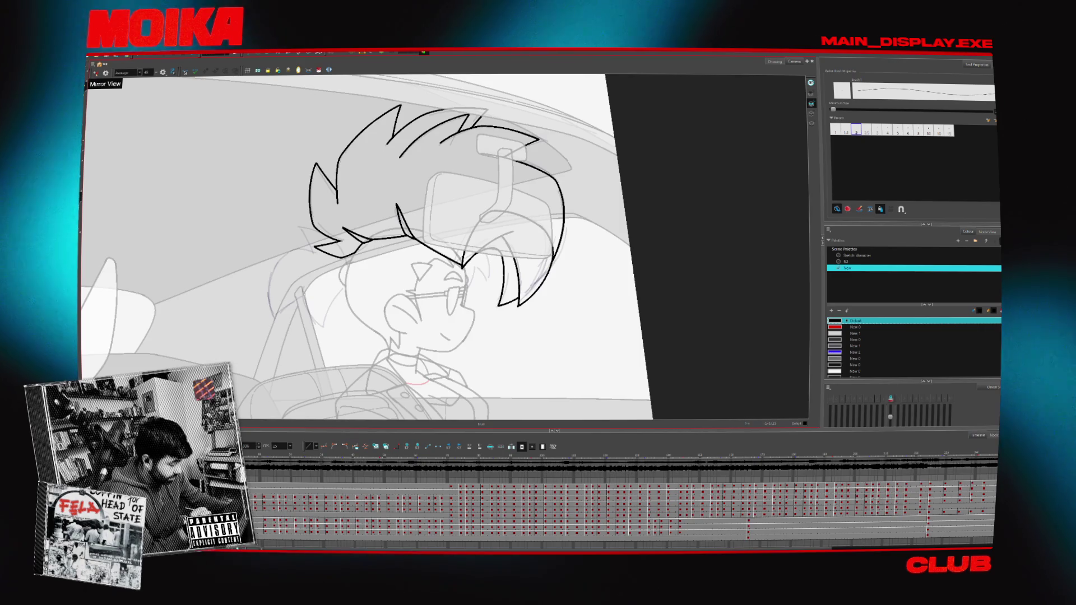
- Duplicate the glasses and mouth drawing layer, then select strokes on the jacket drawing
key("slash")
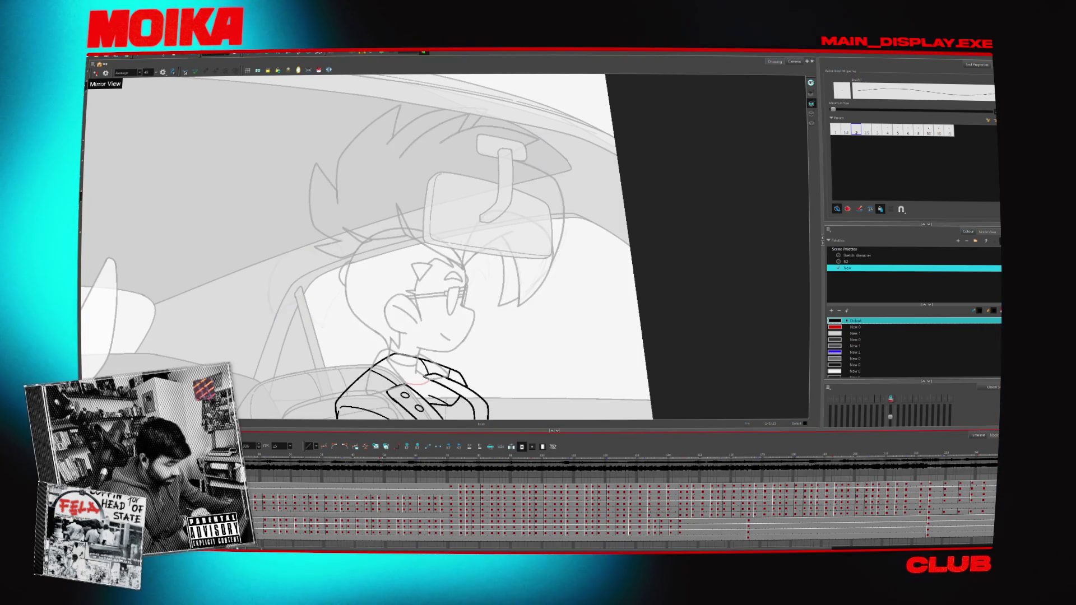
scroll(616, 494, "down", 1)
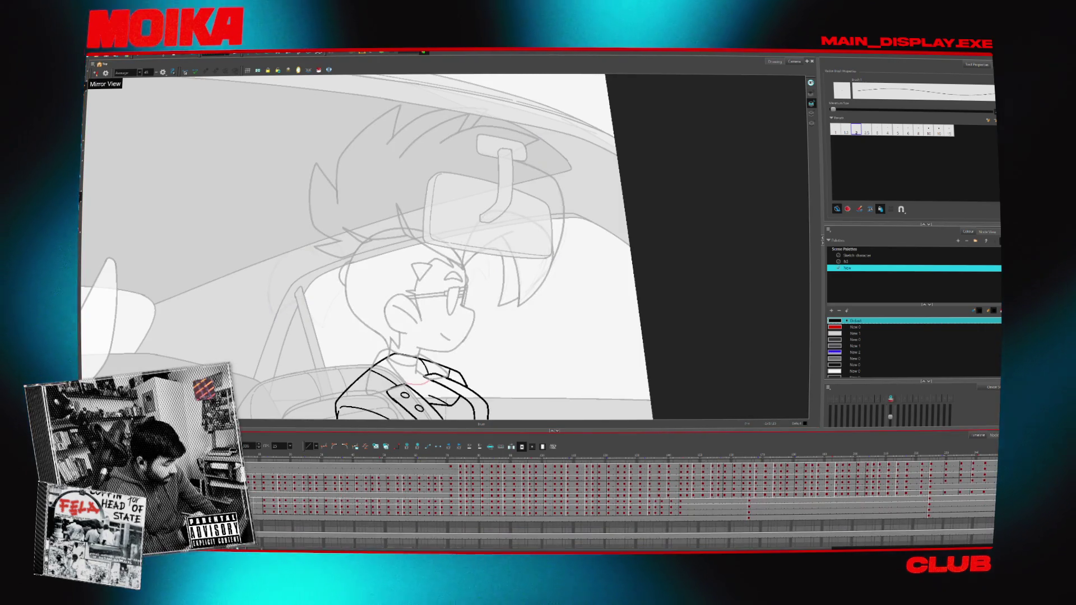
key("slash")
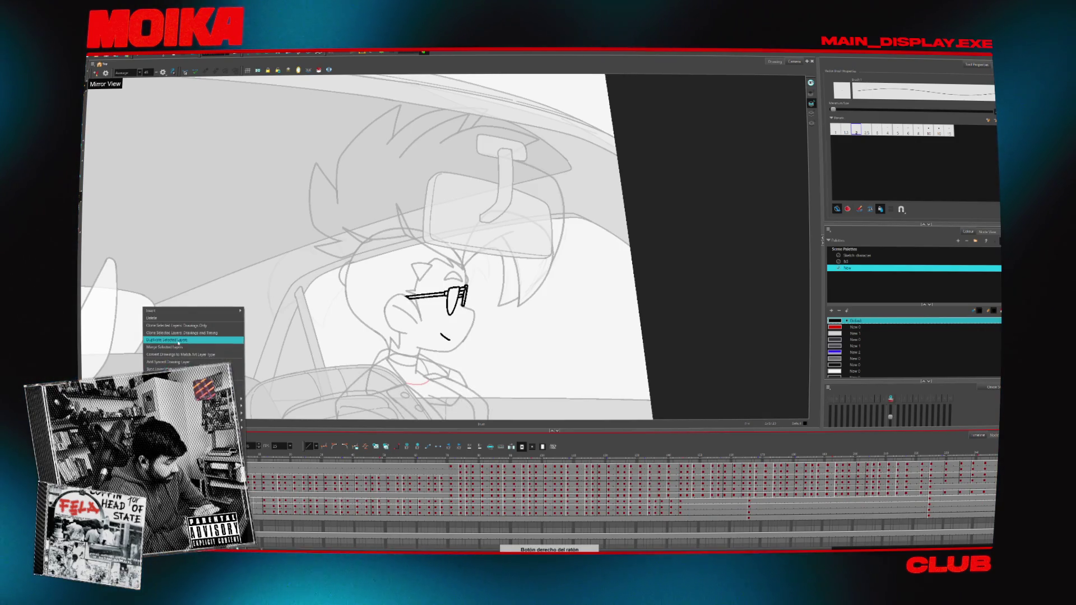
left_click(179, 341)
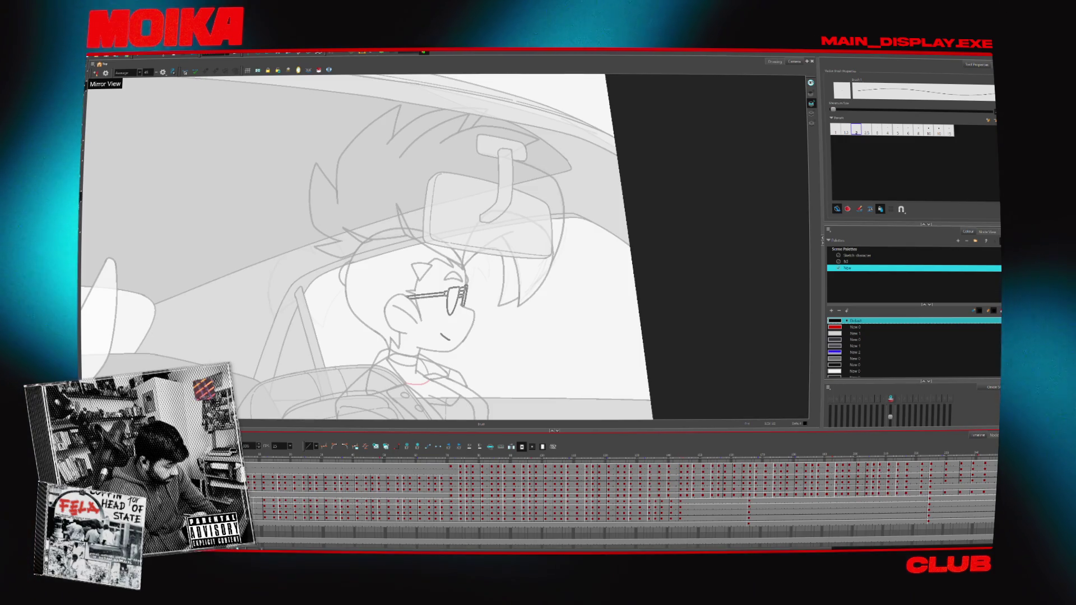
key("slash")
key("slash")
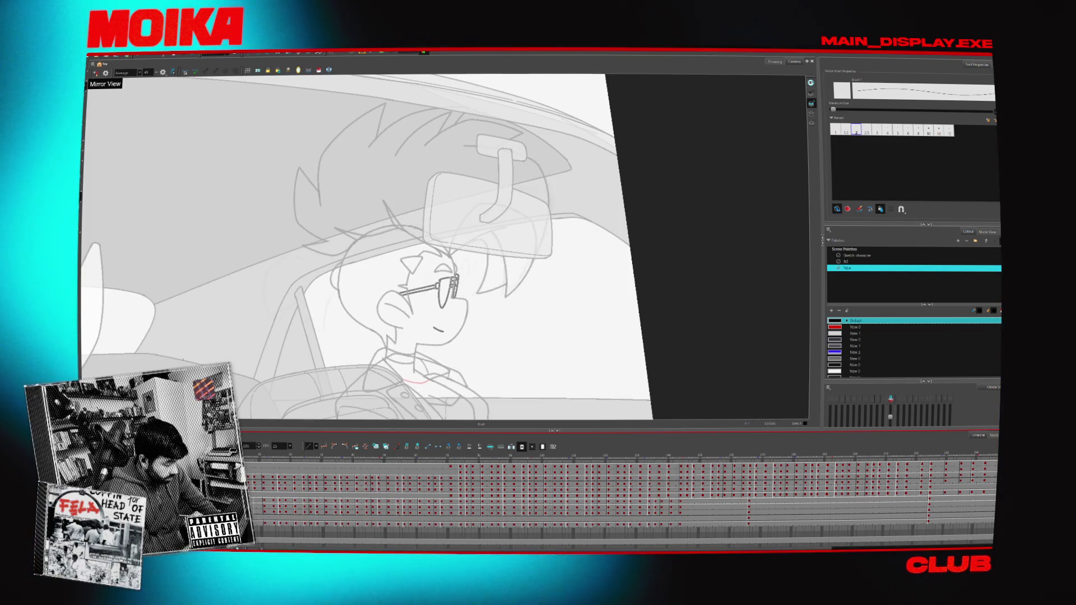
key("alt+s")
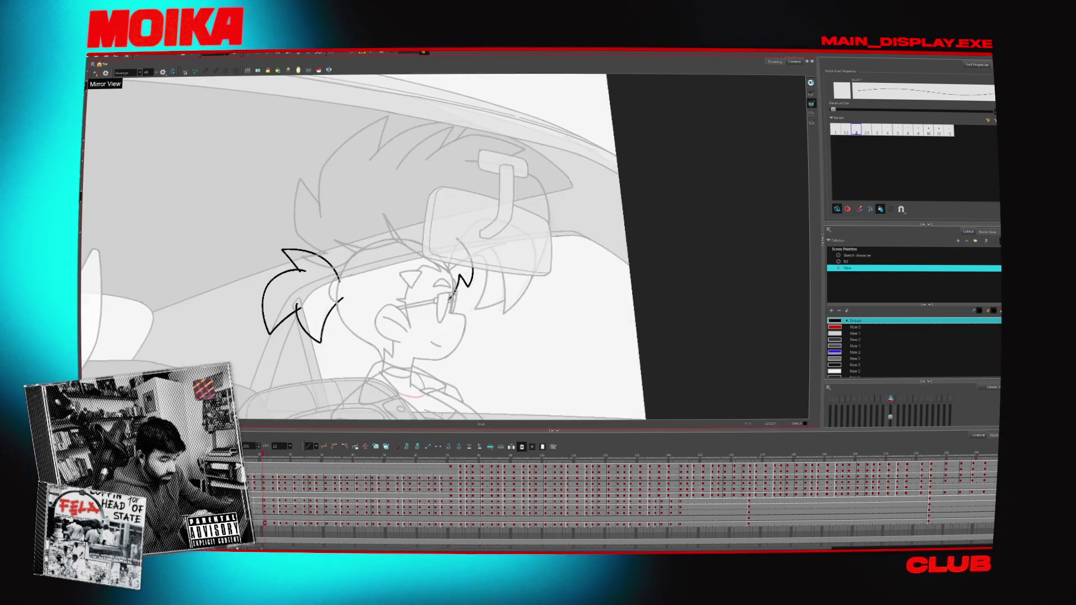
- Pick red and draw a red loop guide stroke over the face beside the glasses
left_click(837, 327)
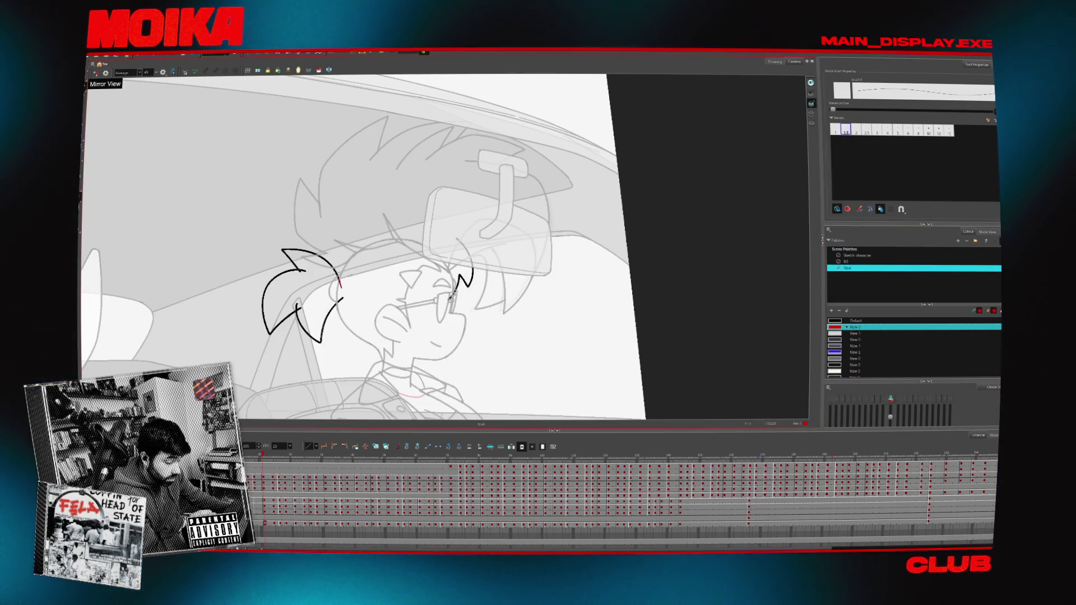
key("g")
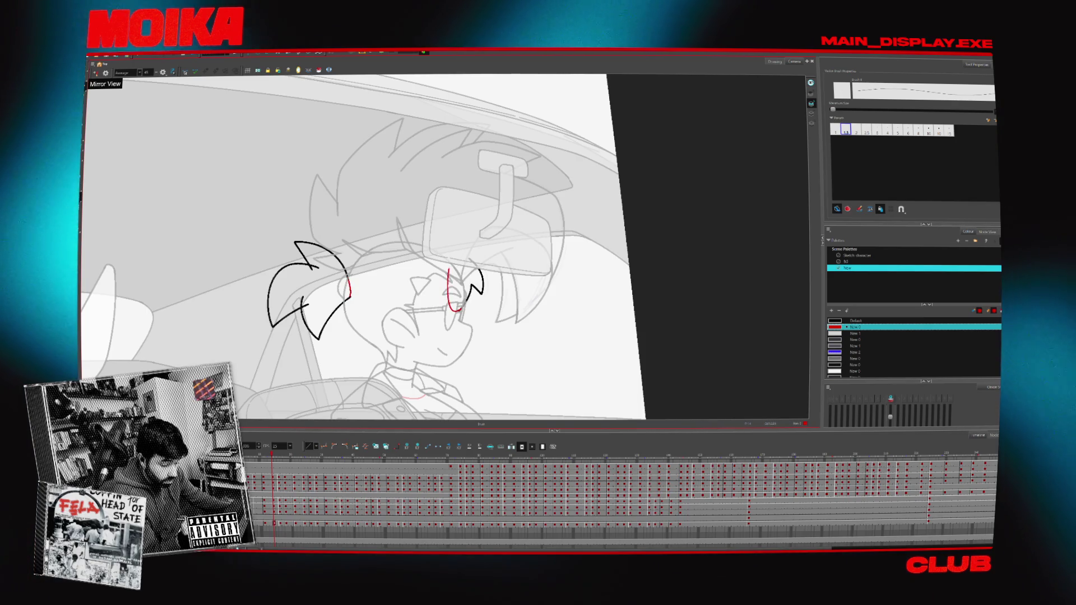
key("f")
left_click_drag(457, 240, 448, 299)
key("alt+s")
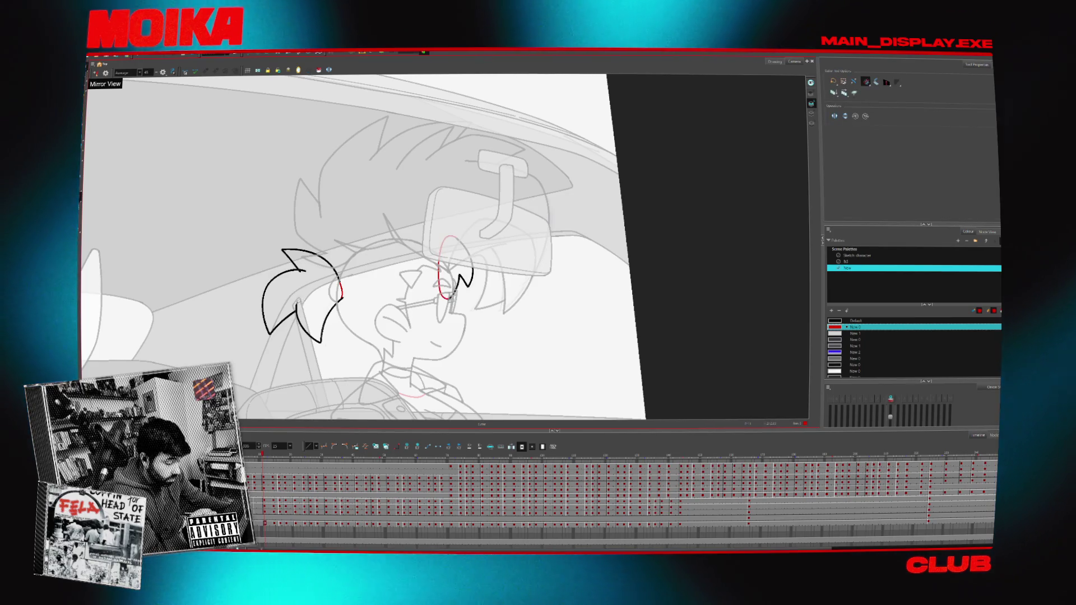
key("g")
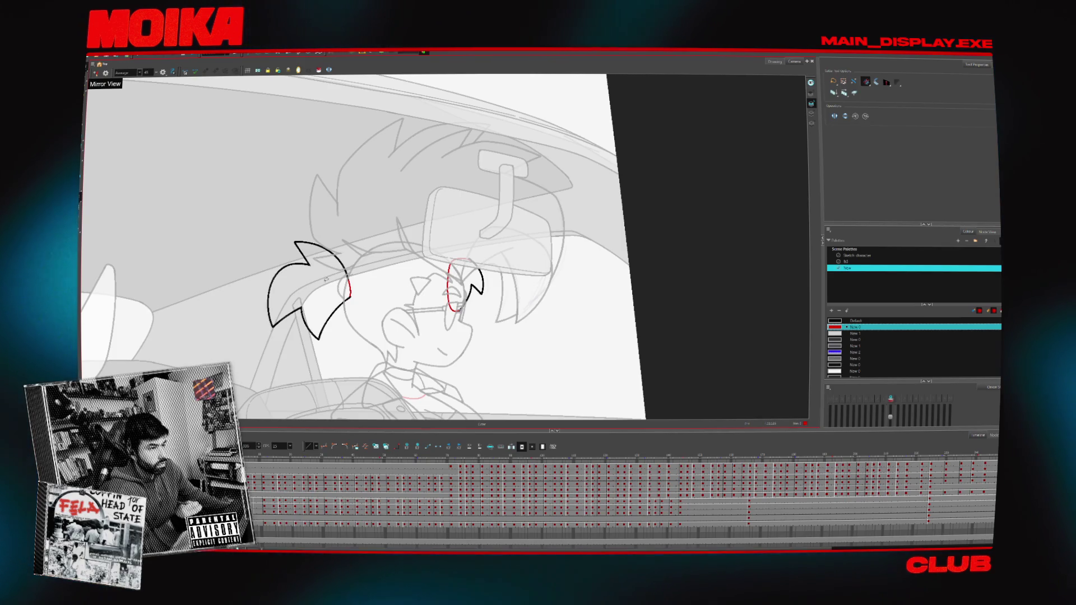
- Zoom out to the full frame, select the glasses strokes and recolour them black
key("2")
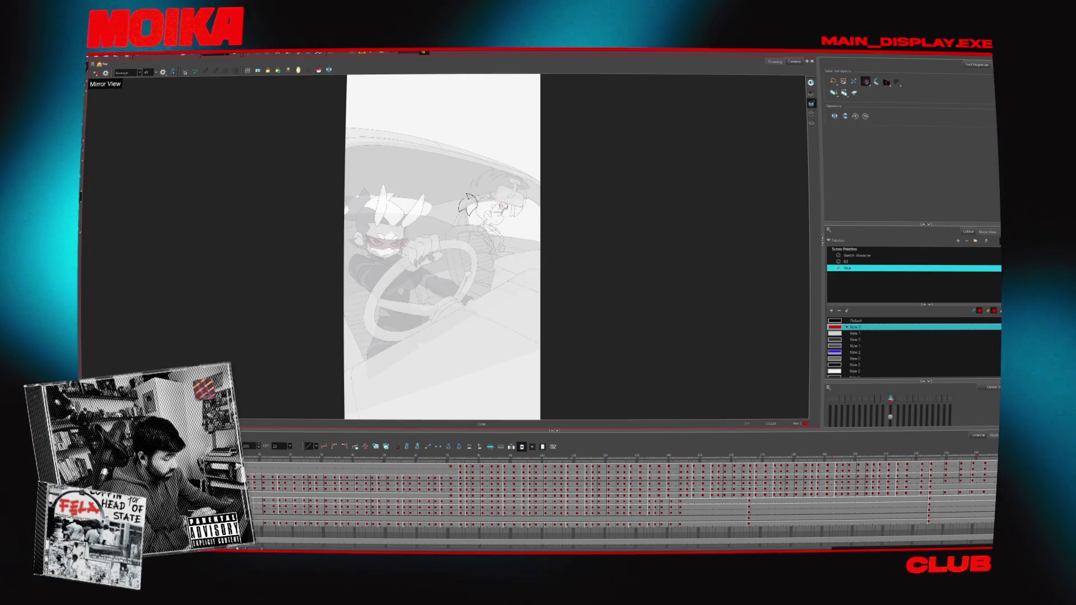
key("alt+z")
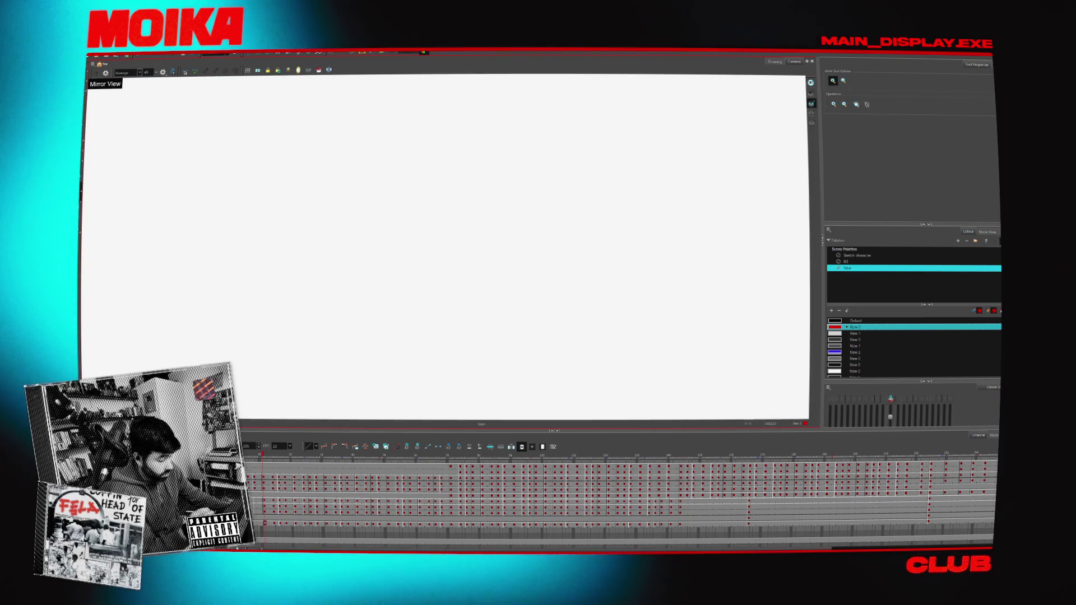
scroll(394, 371, "up", 3)
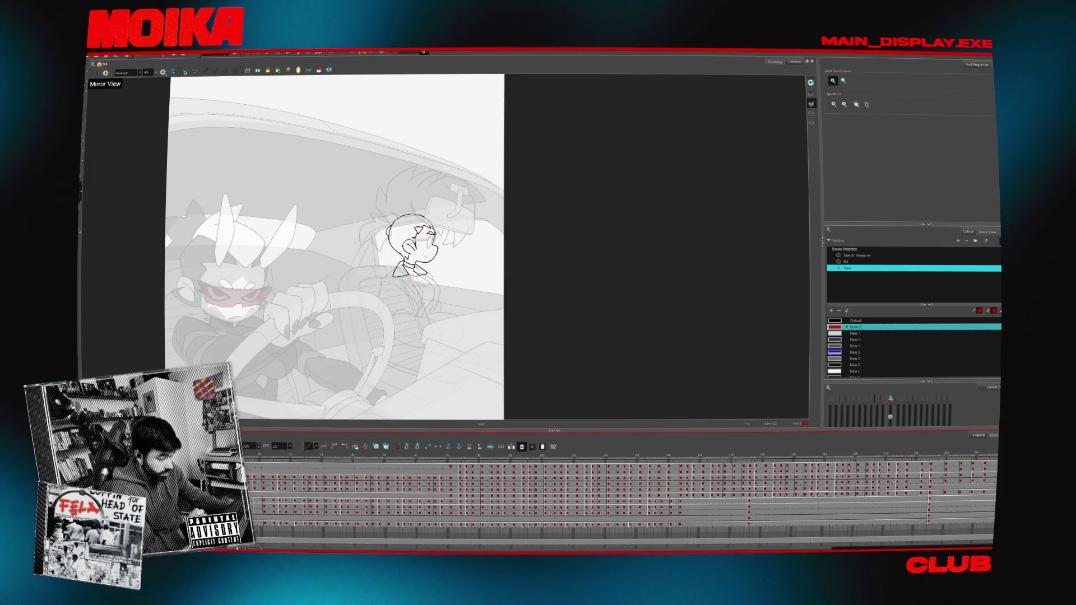
left_click(101, 147)
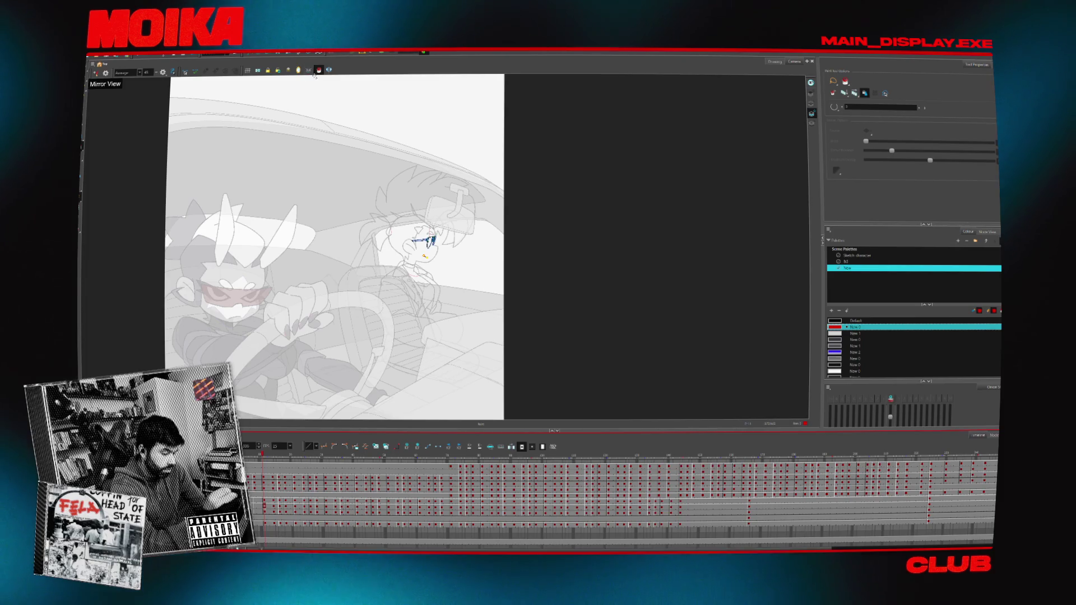
left_click(856, 321)
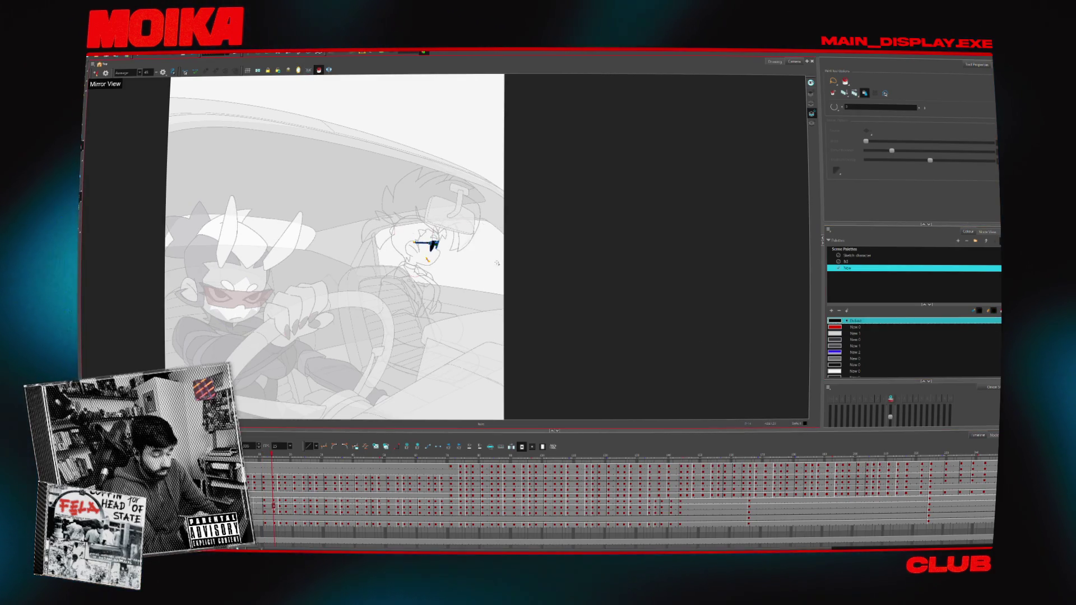
- Fill the glasses lenses with black
left_click(433, 246)
scroll(464, 246, "up", 5)
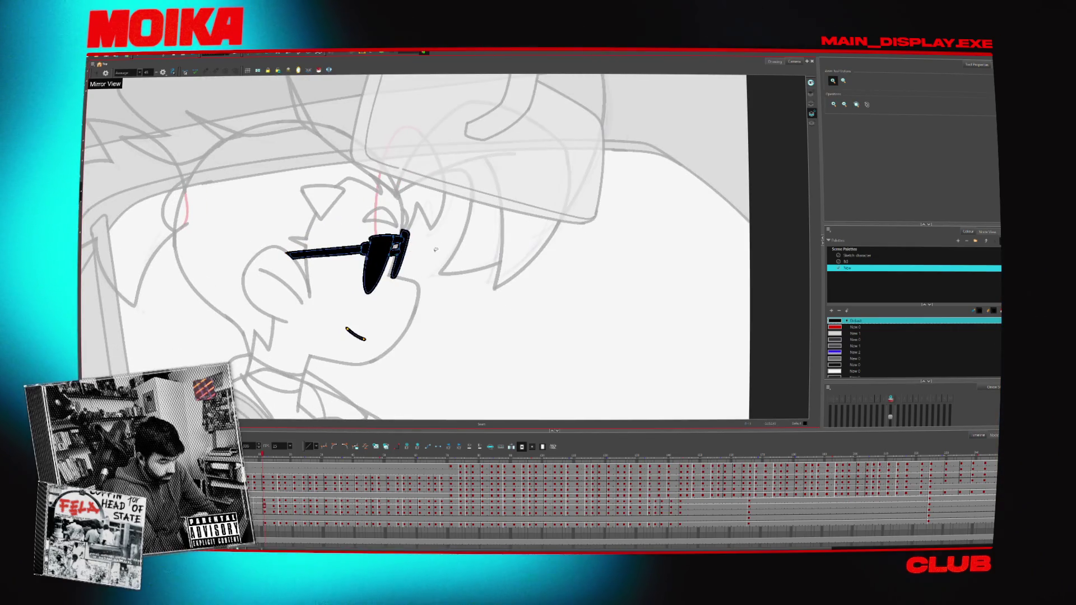
scroll(435, 249, "down", 3)
scroll(435, 249, "down", 3)
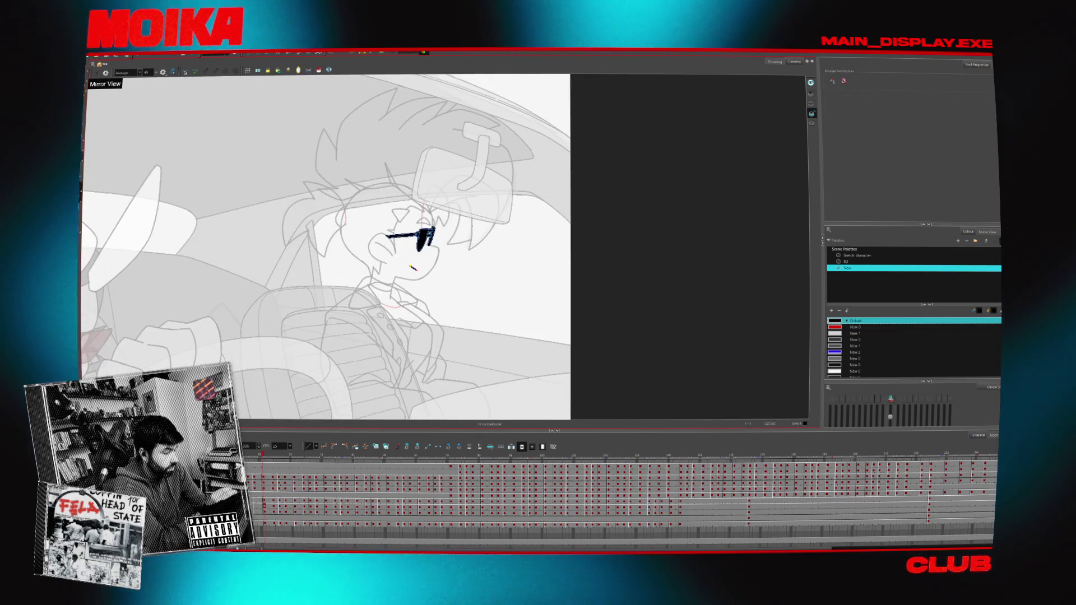
- Choose the Paint tool with white, check later poses, and activate the hair outline drawing
key("alt+i")
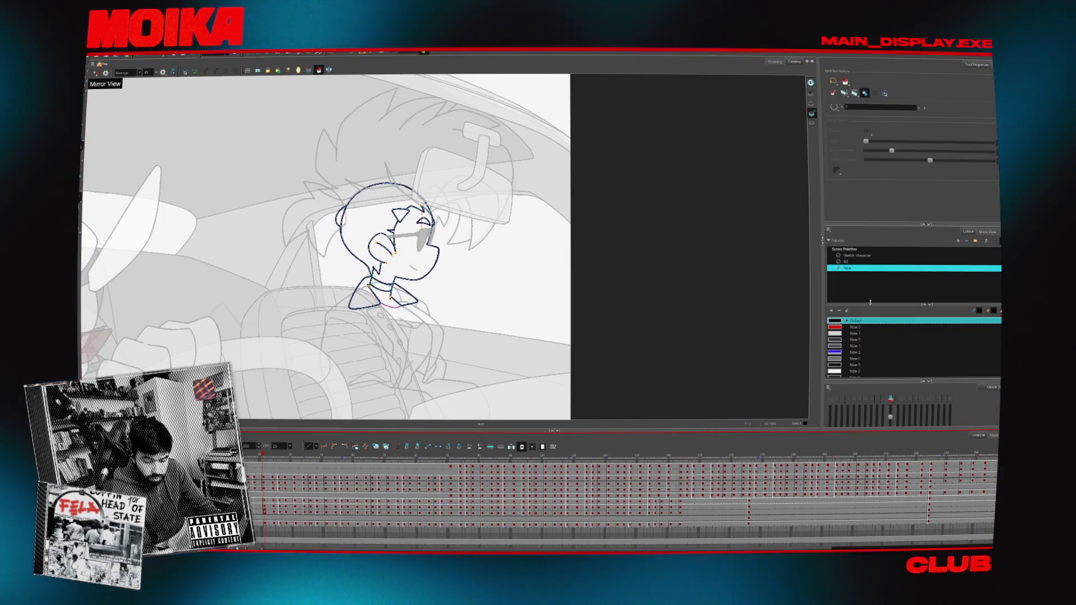
left_click(841, 371)
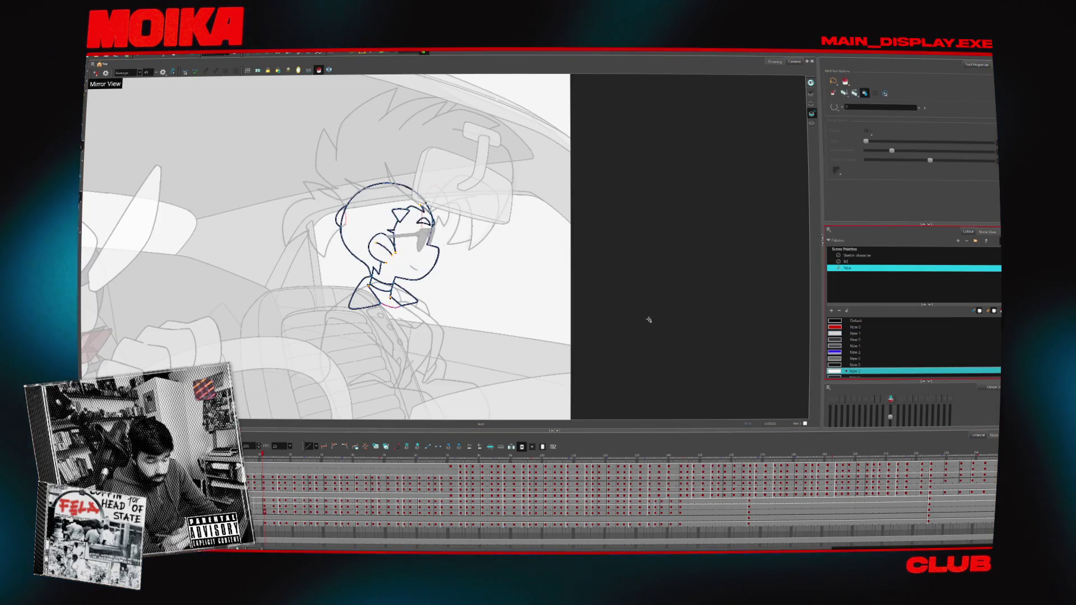
key("period")
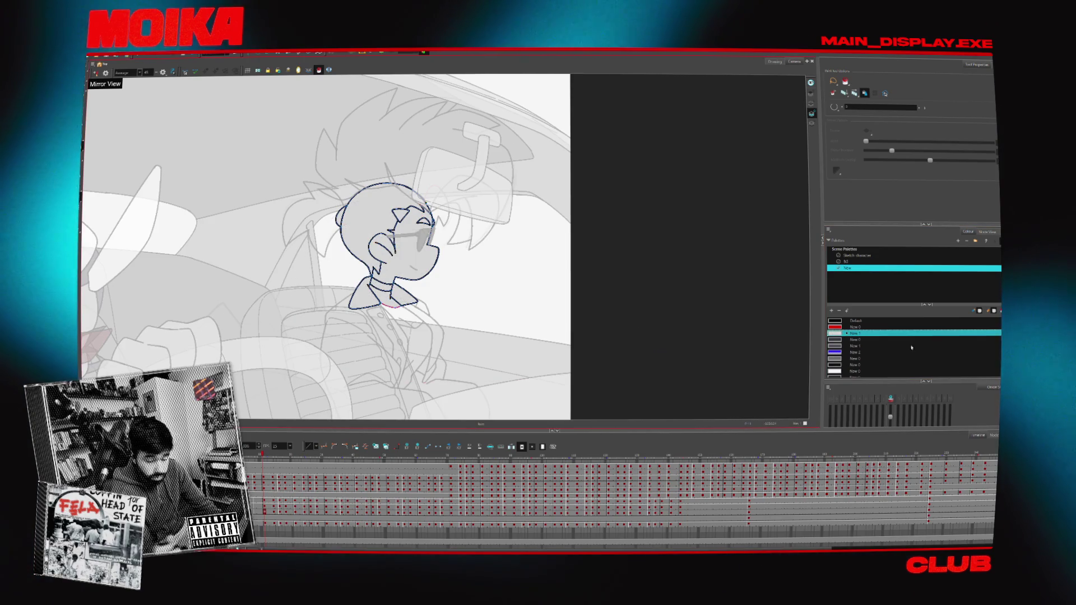
key("period")
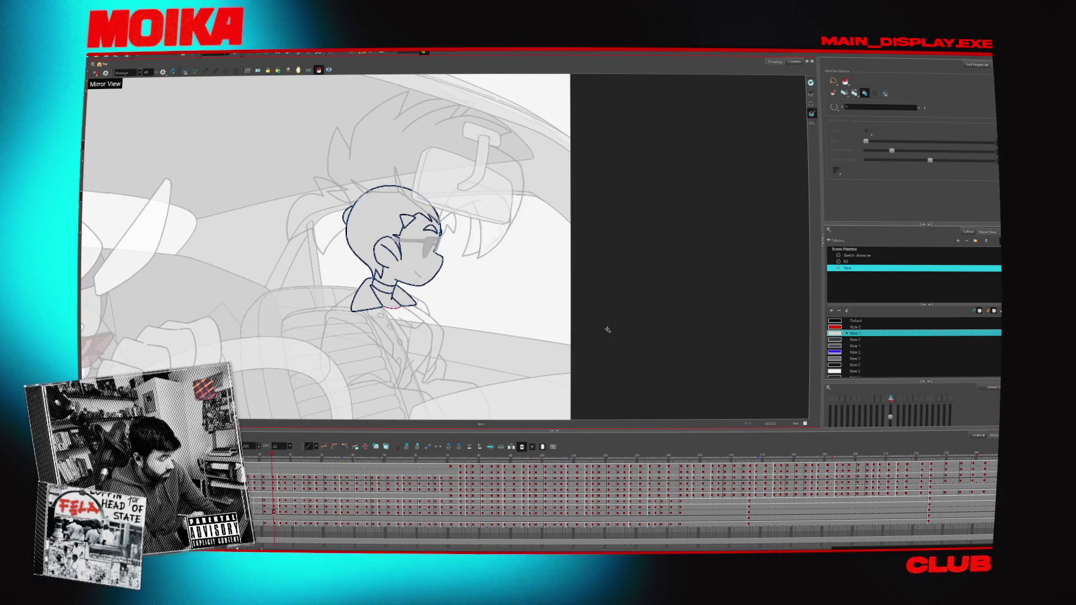
key("comma")
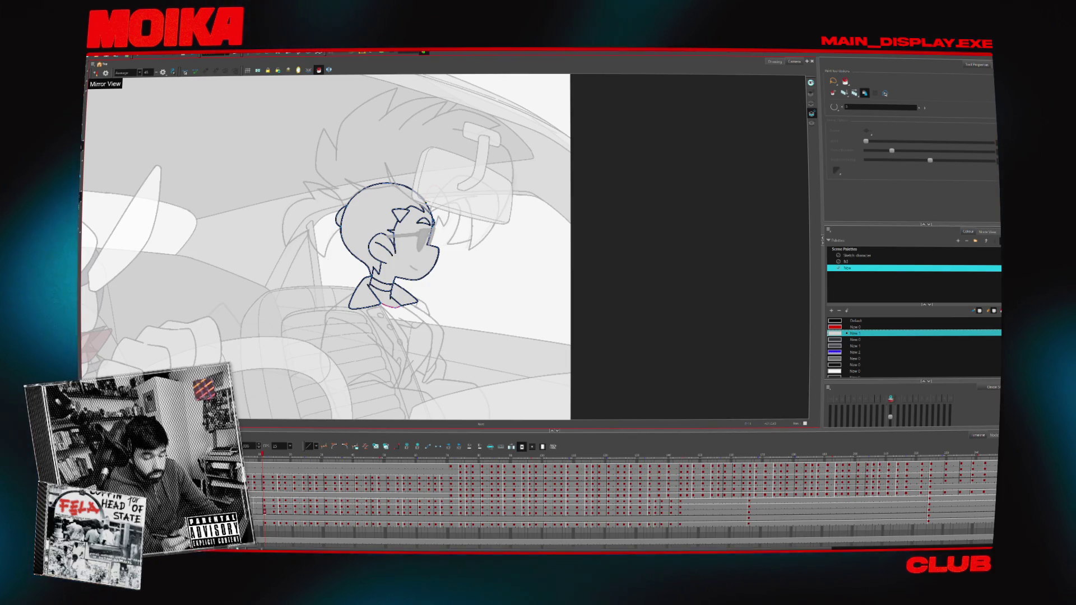
scroll(841, 373, "down", 1)
left_click(840, 365)
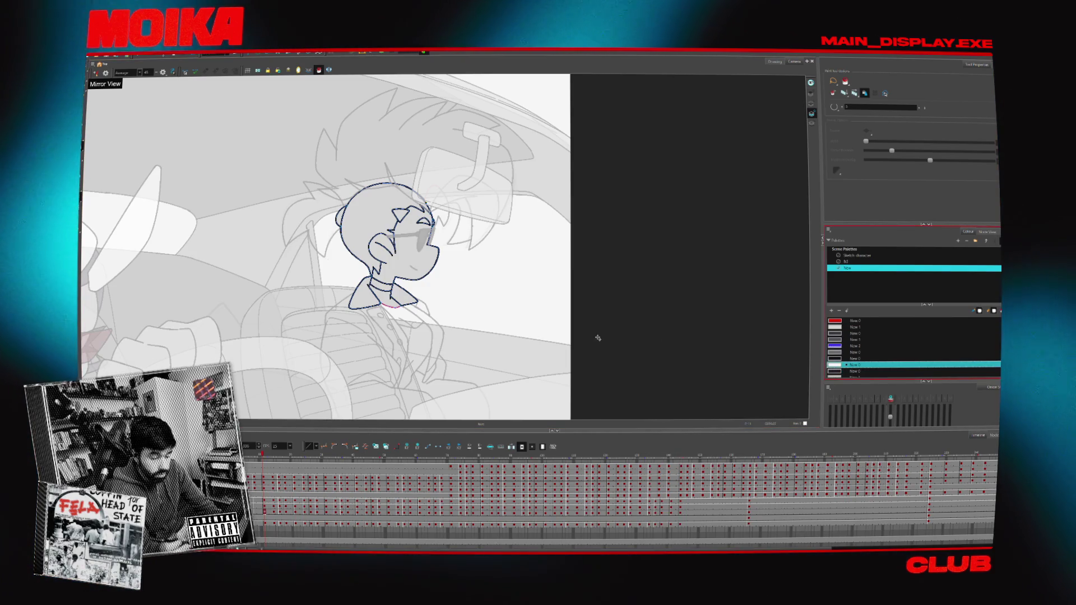
key("period")
key("period")
key("period")
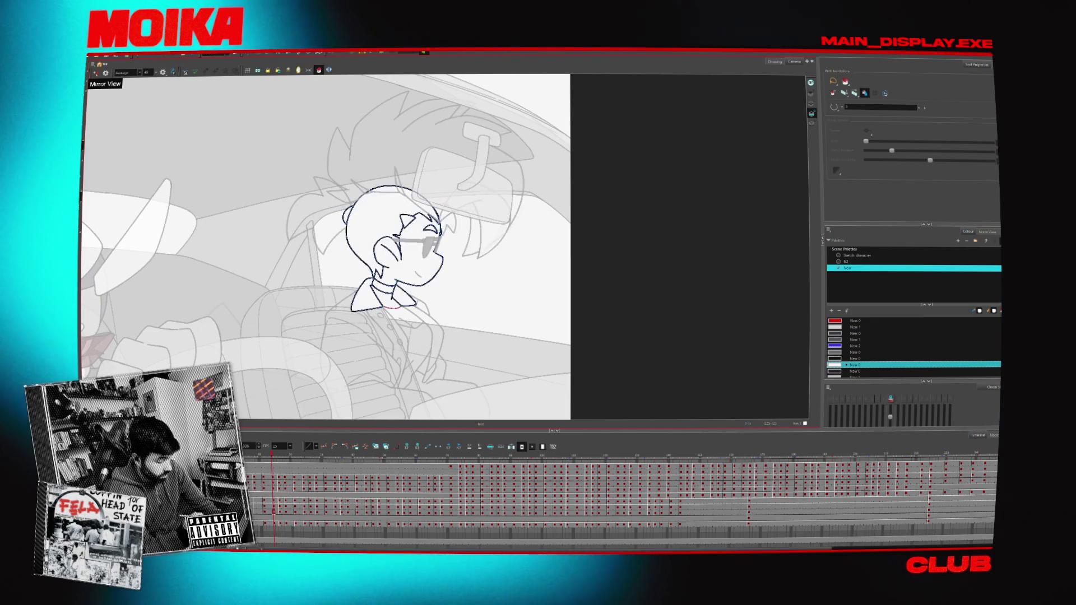
key("slash")
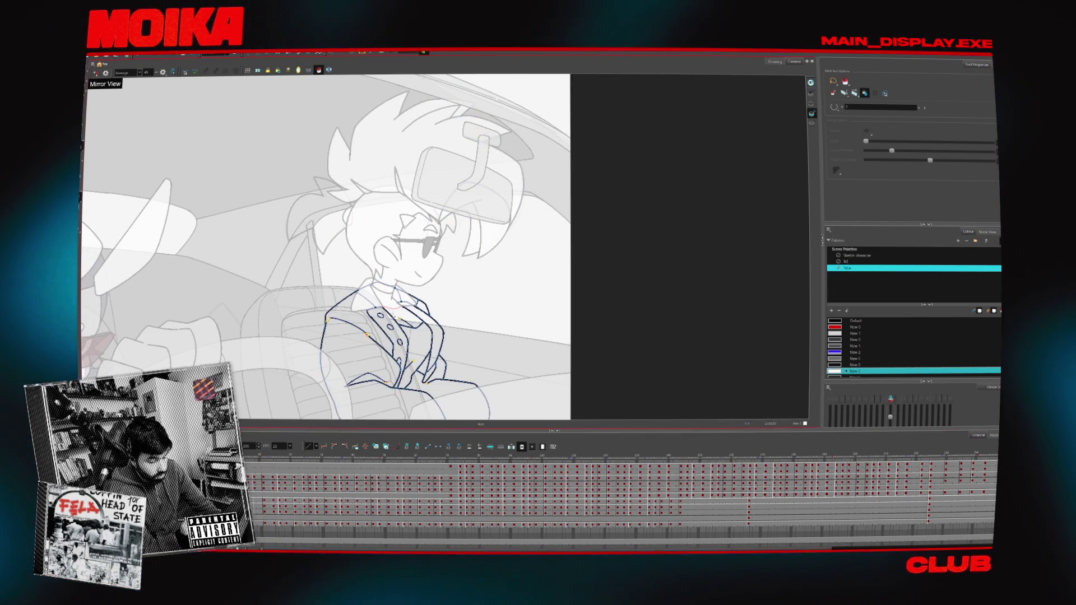
- Fill the jacket with dark shades and pick black for the inner shirt
left_click_drag(460, 353, 489, 328)
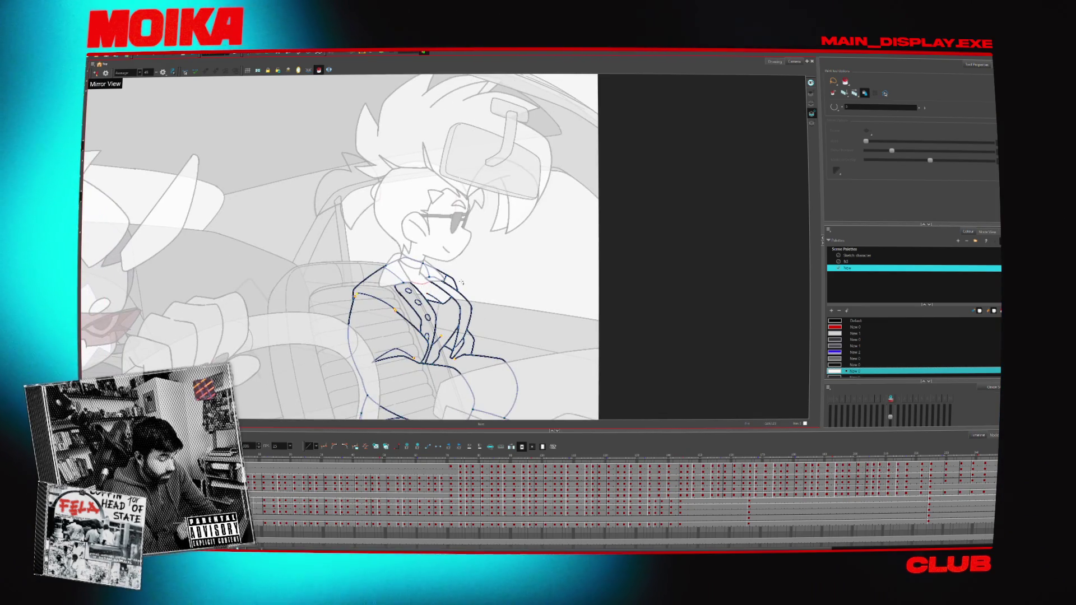
left_click(857, 339)
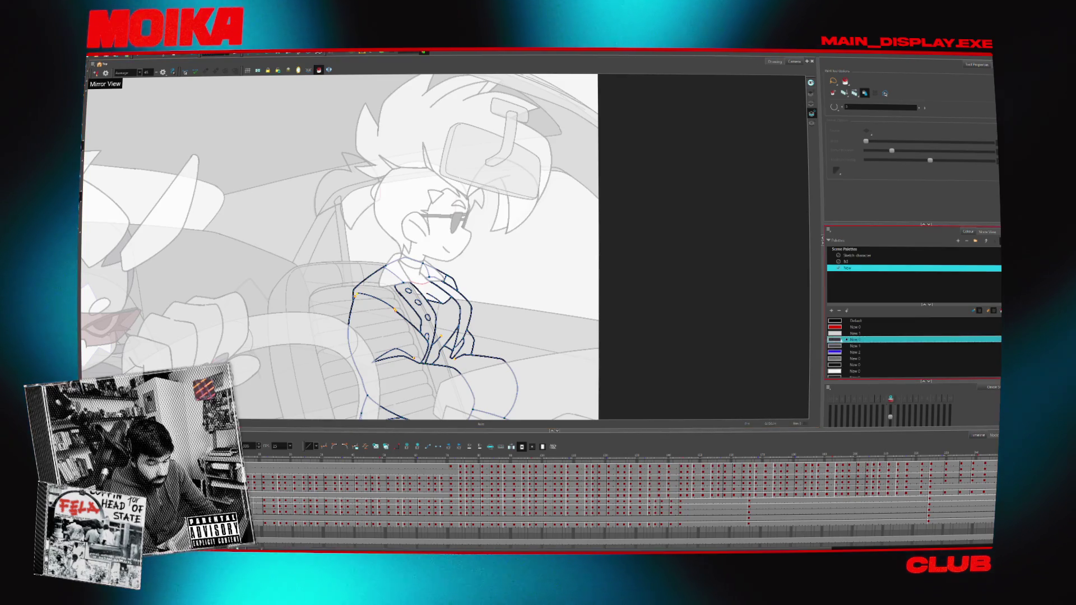
left_click(412, 336)
left_click_drag(426, 358, 433, 308)
left_click_drag(549, 333, 554, 348)
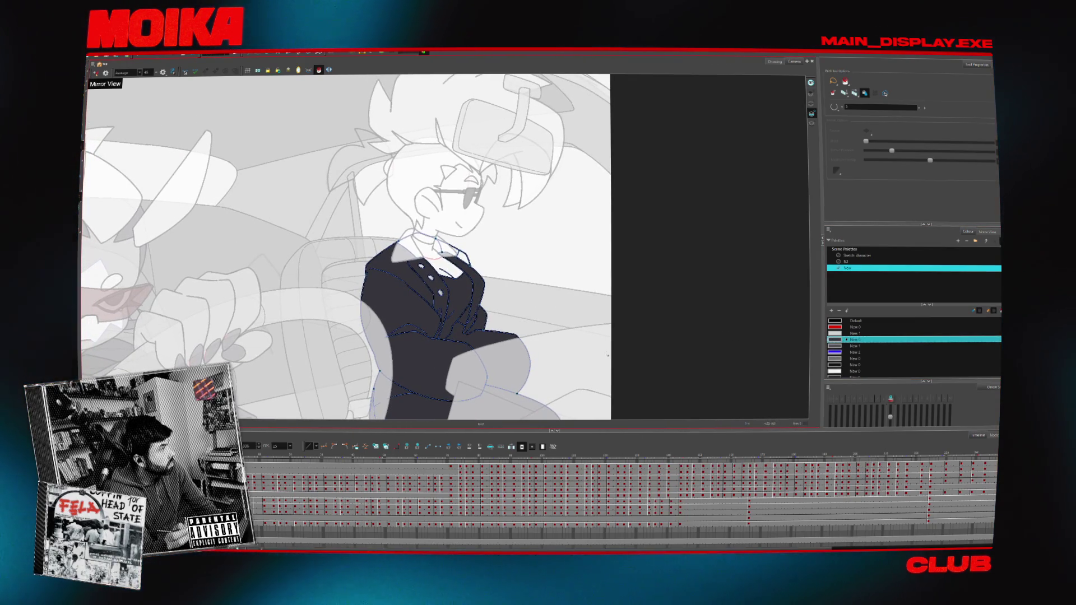
left_click(854, 346)
left_click_drag(392, 280, 399, 305)
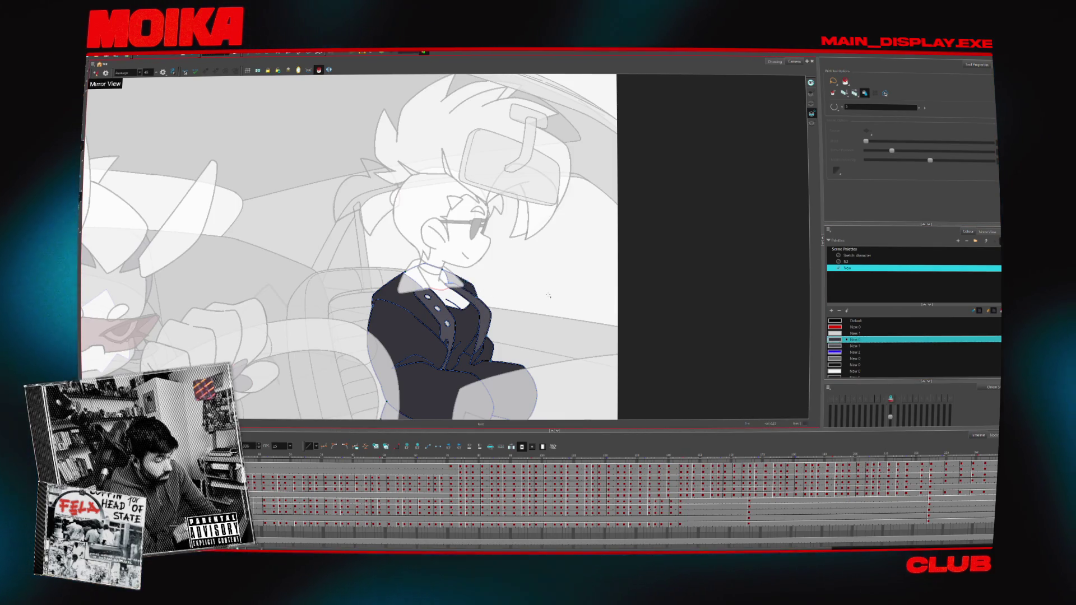
left_click(848, 365)
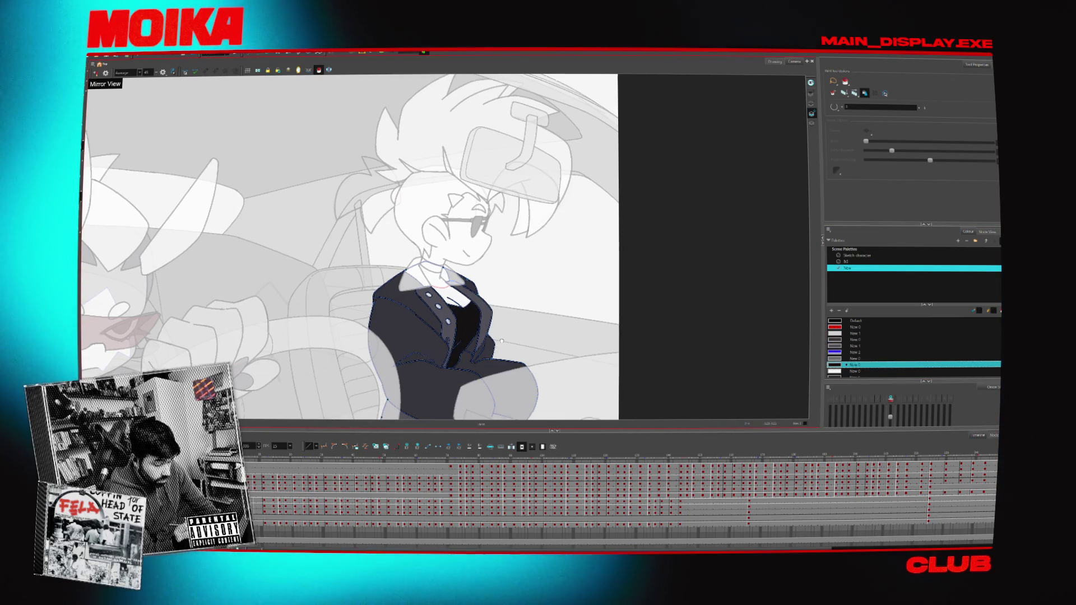
- Fill the collar with dark grey using the Paint tool
scroll(470, 329, "up", 1)
scroll(574, 344, "up", 1)
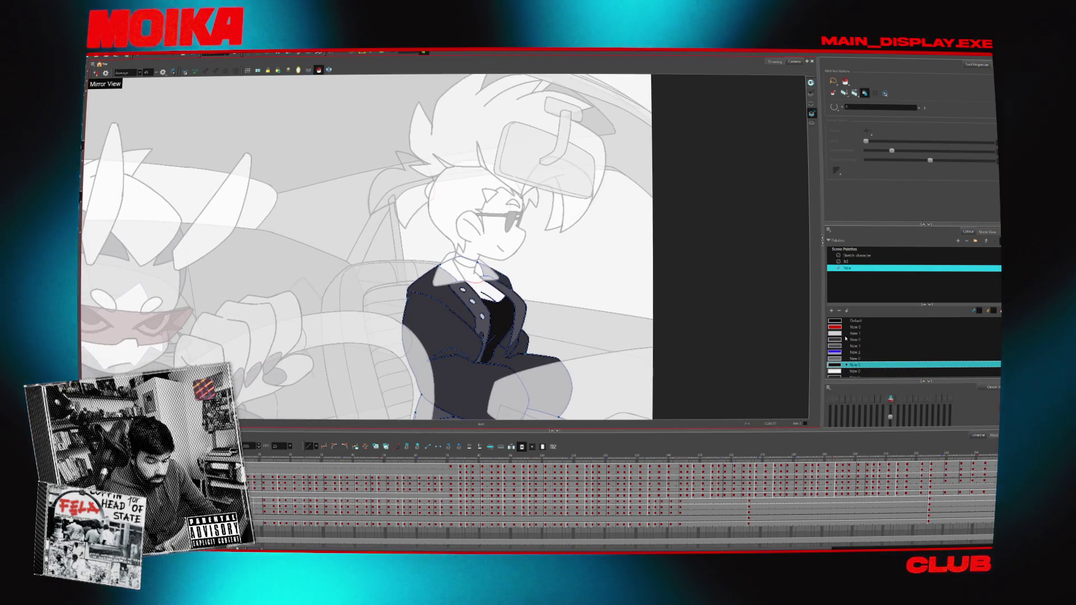
left_click(849, 333)
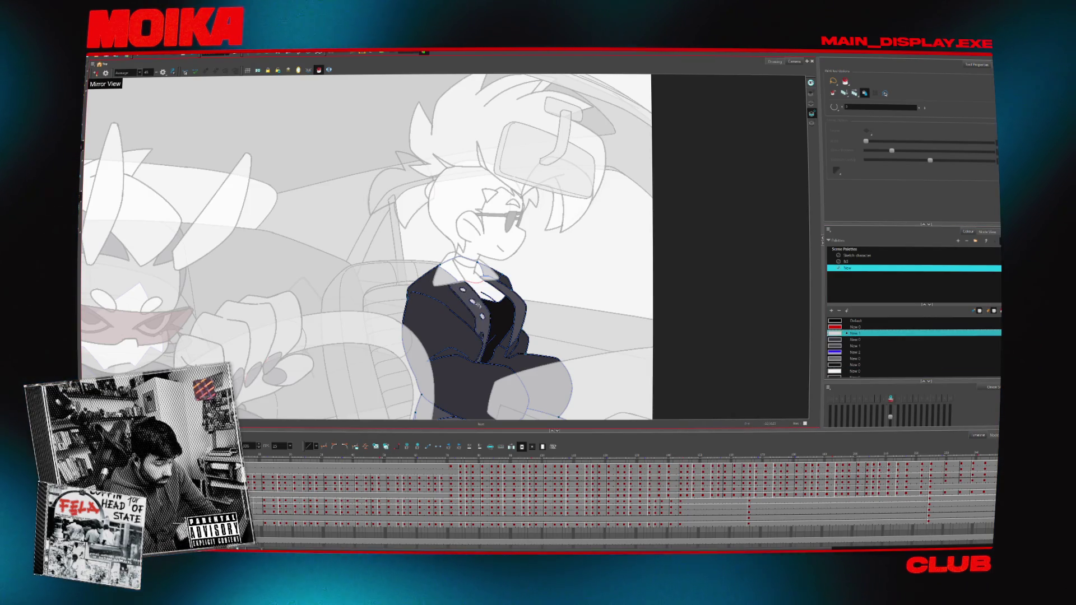
scroll(368, 247, "up", 1)
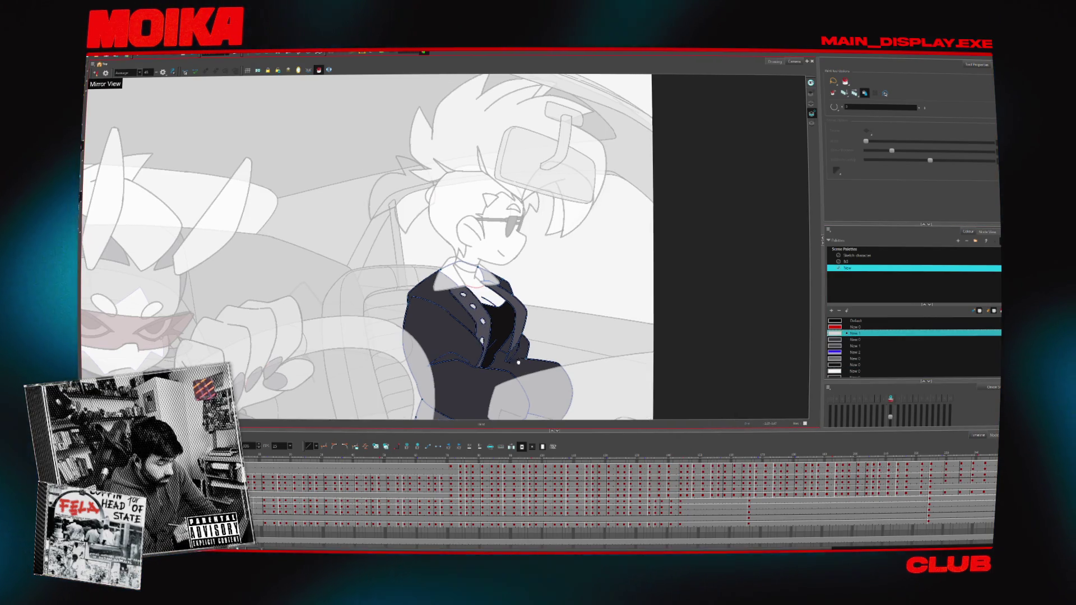
key("alt+q")
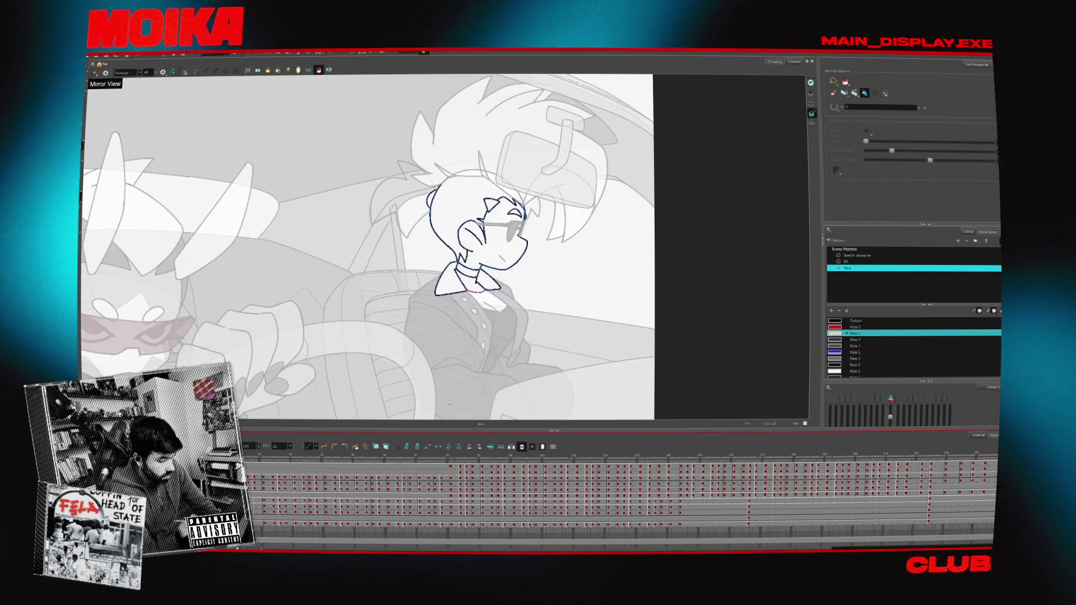
left_click(855, 345)
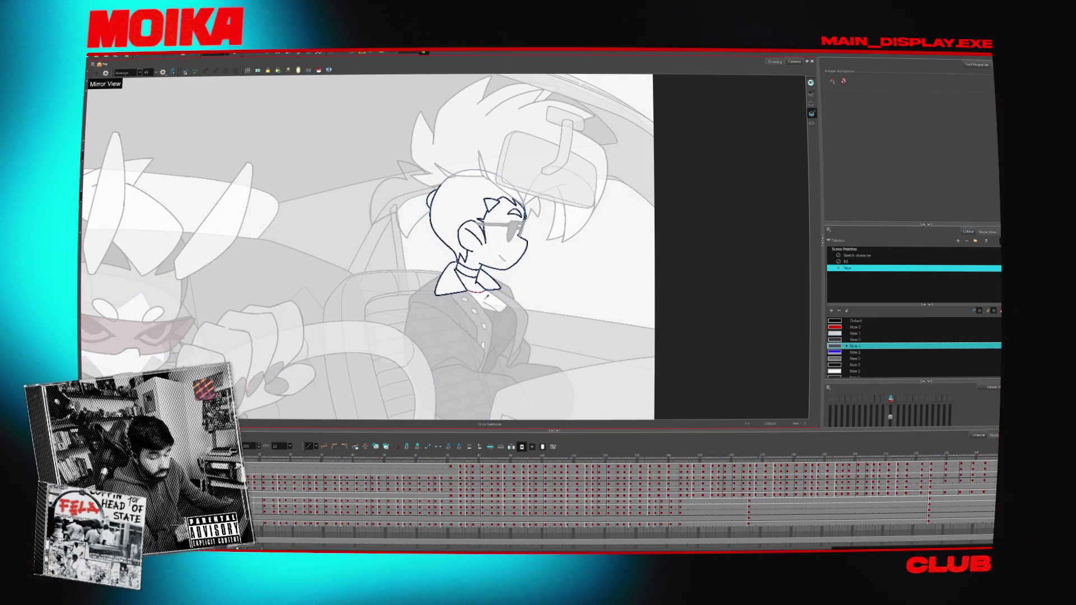
key("alt+i")
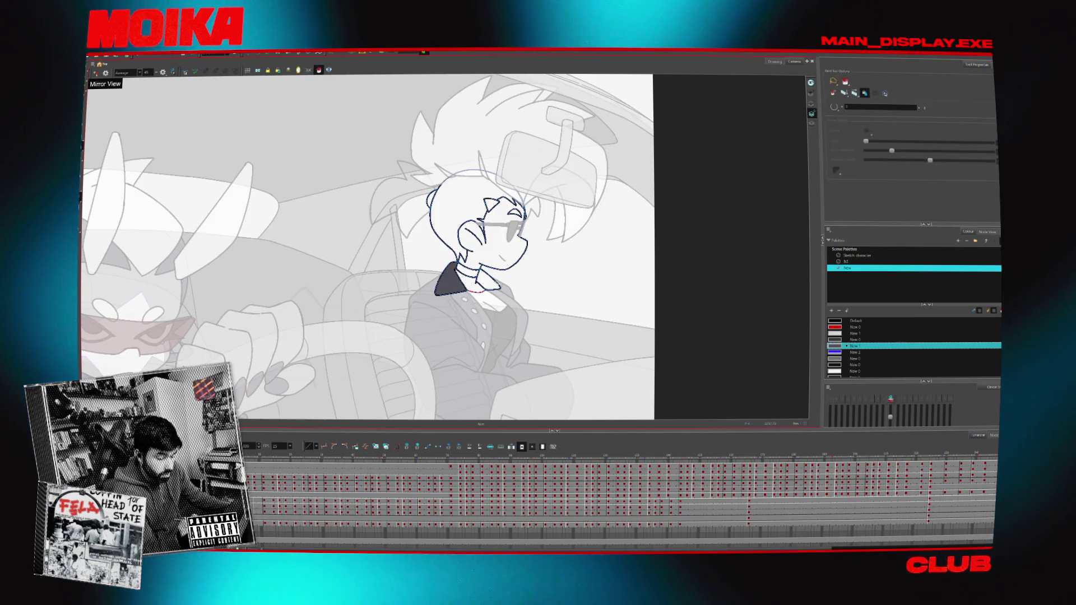
left_click(454, 283)
- Flip between neighbouring frames to compare the head drawing
key("comma")
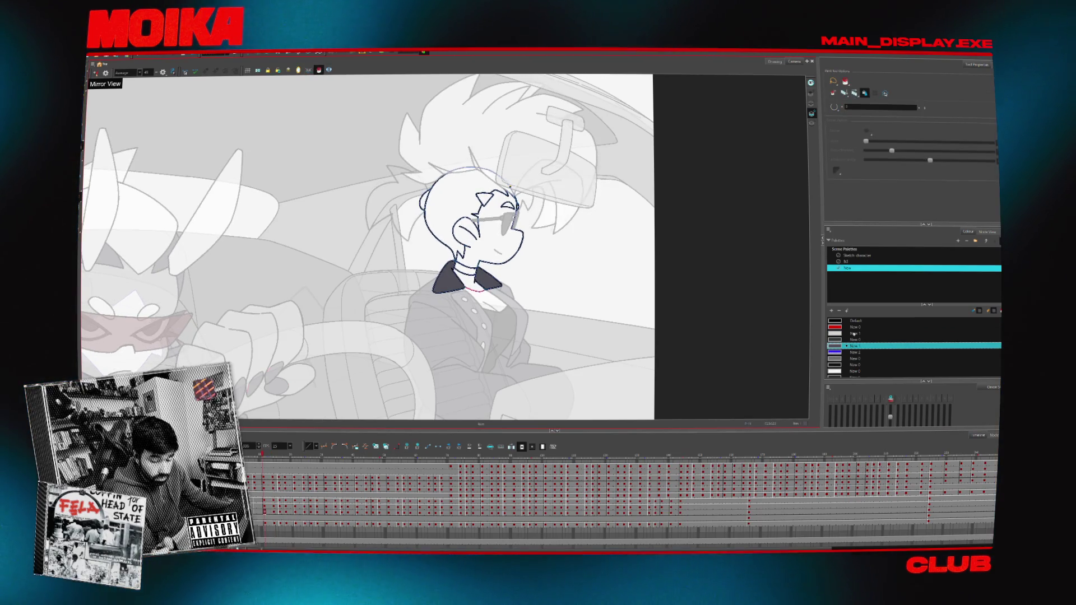
key("period")
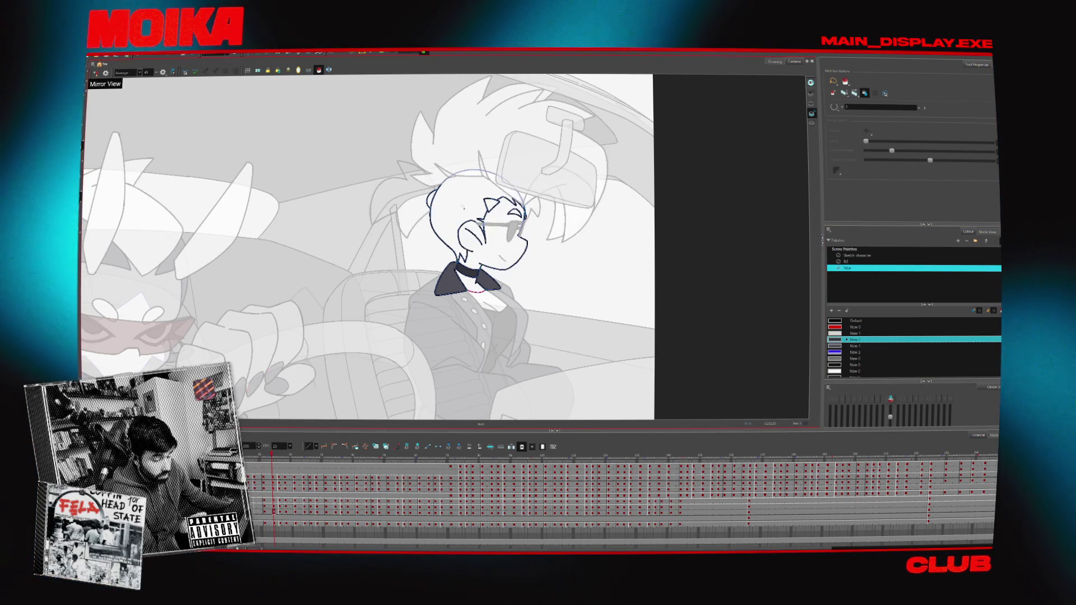
key("comma")
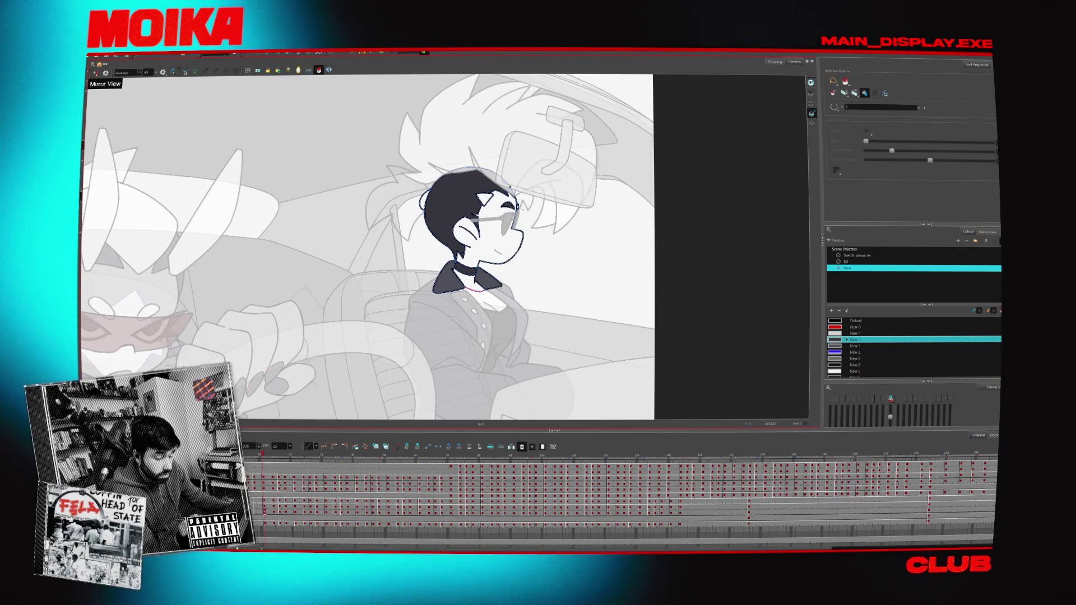
key("period")
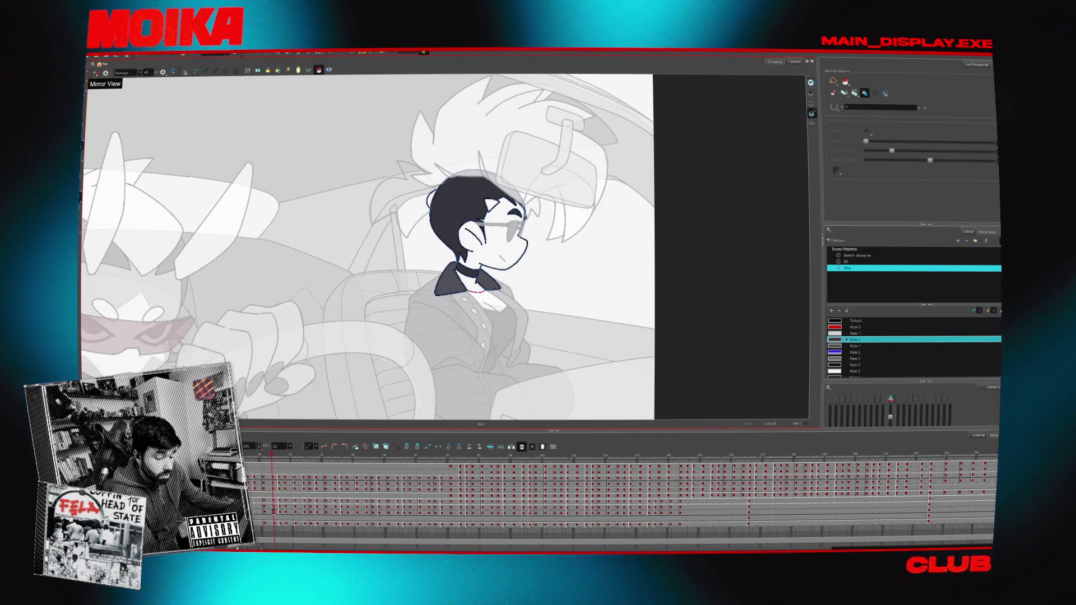
key("period")
key("period")
key("comma")
key("comma")
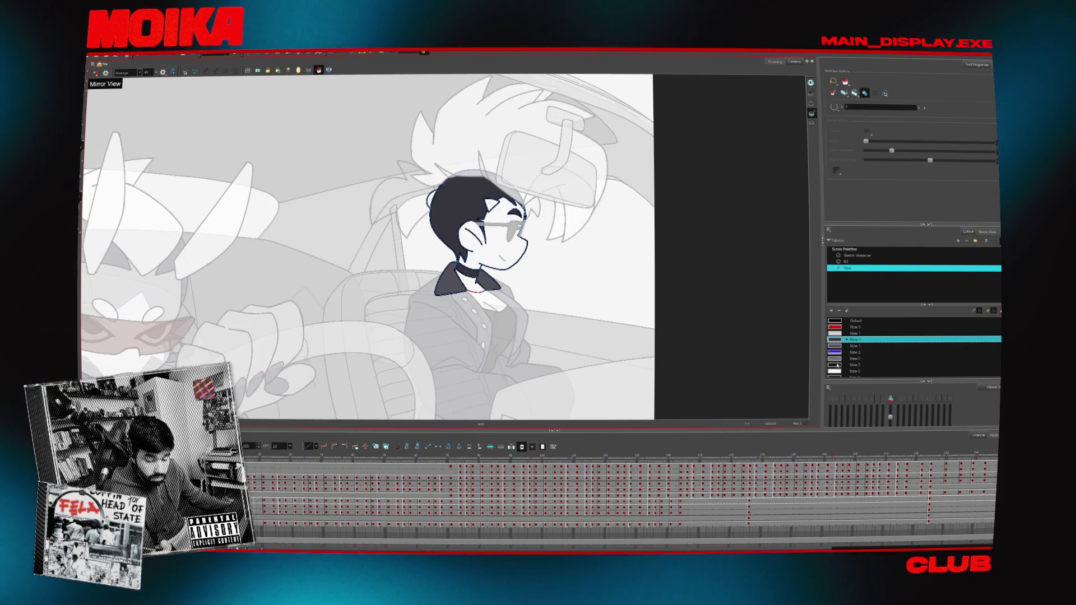
key("comma")
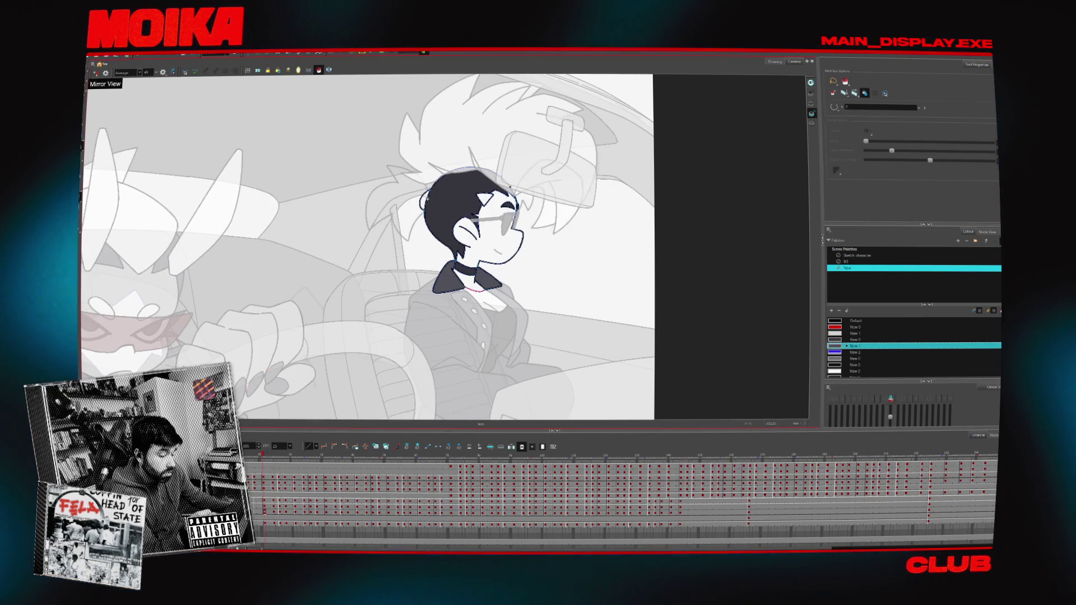
key("period")
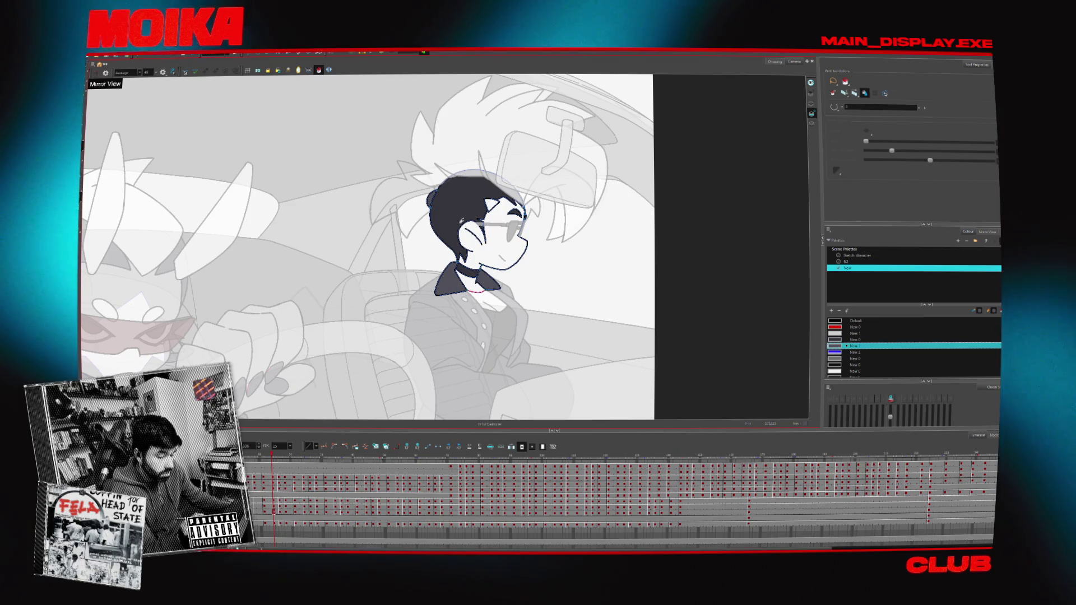
- Pick the darker colour for the hair, compare frames, and zoom out to the whole camera frame
left_click(854, 339)
key("comma")
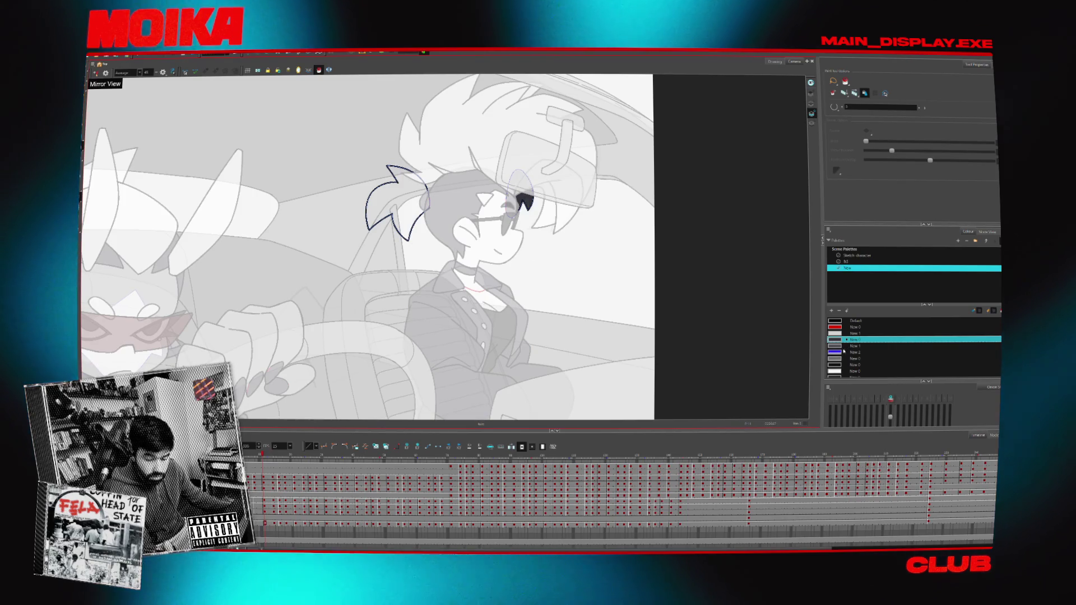
key("period")
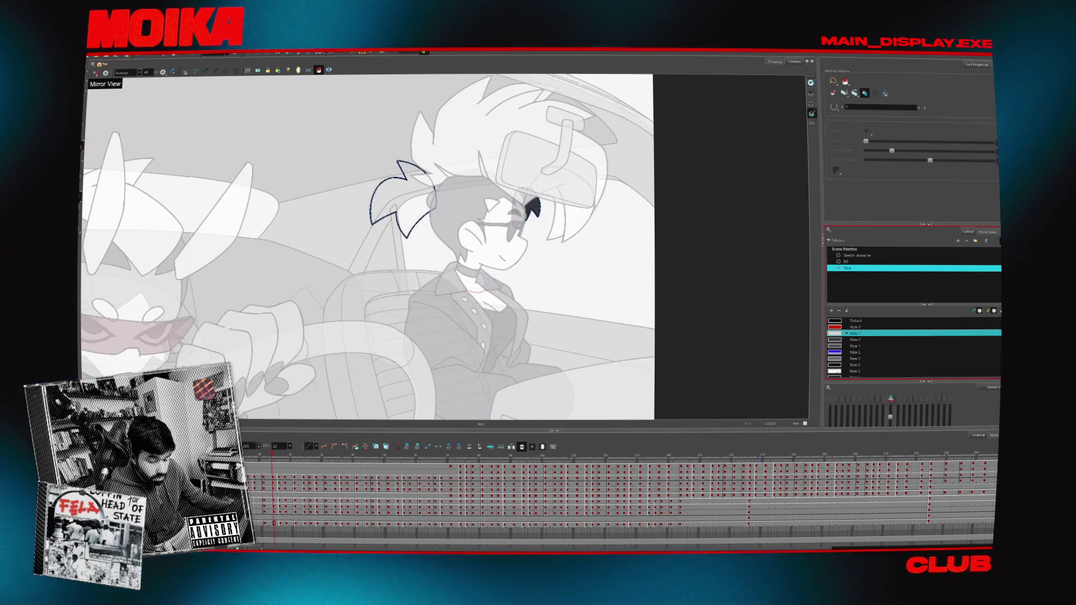
key("comma")
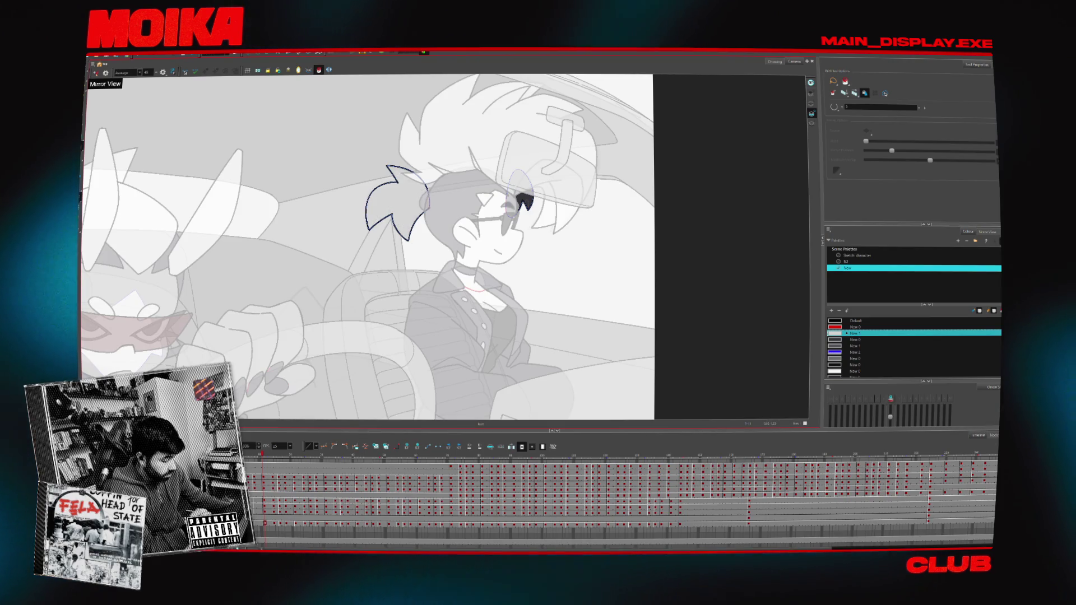
key("period")
key("period")
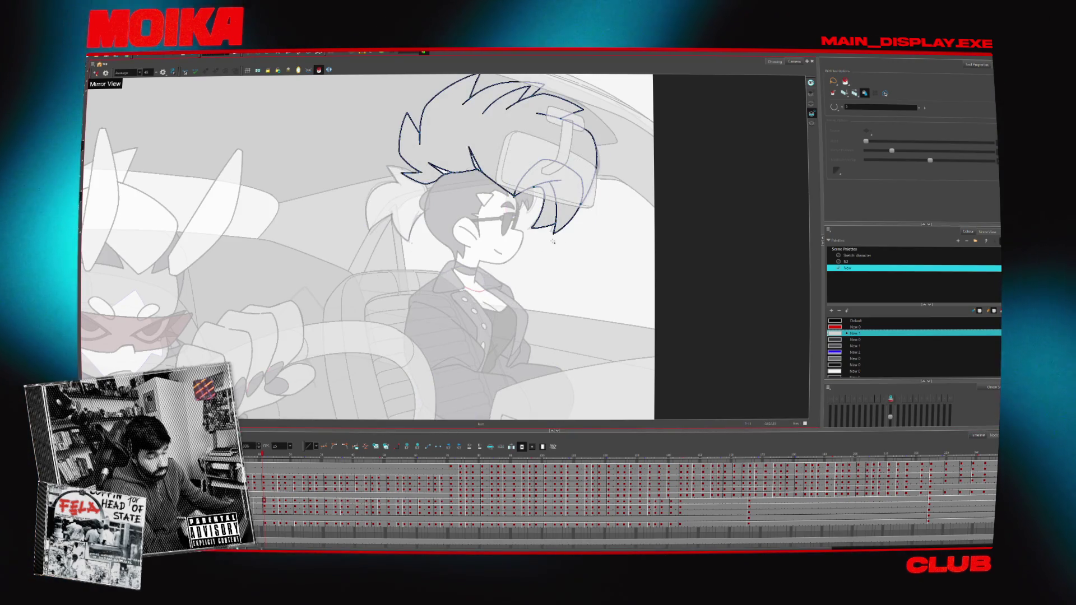
key("period")
key("comma")
key("2")
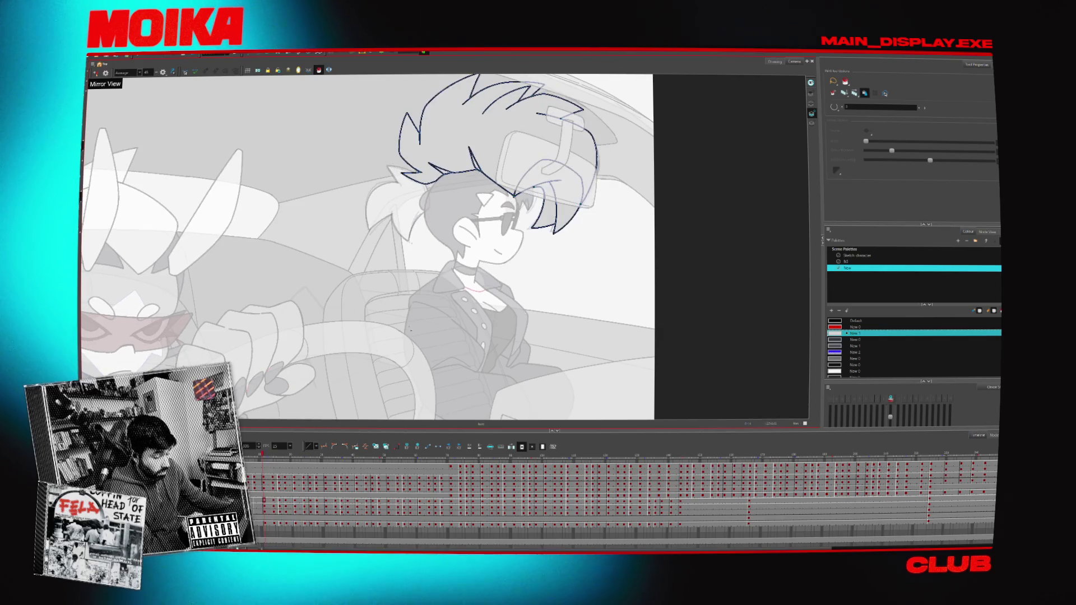
key("2")
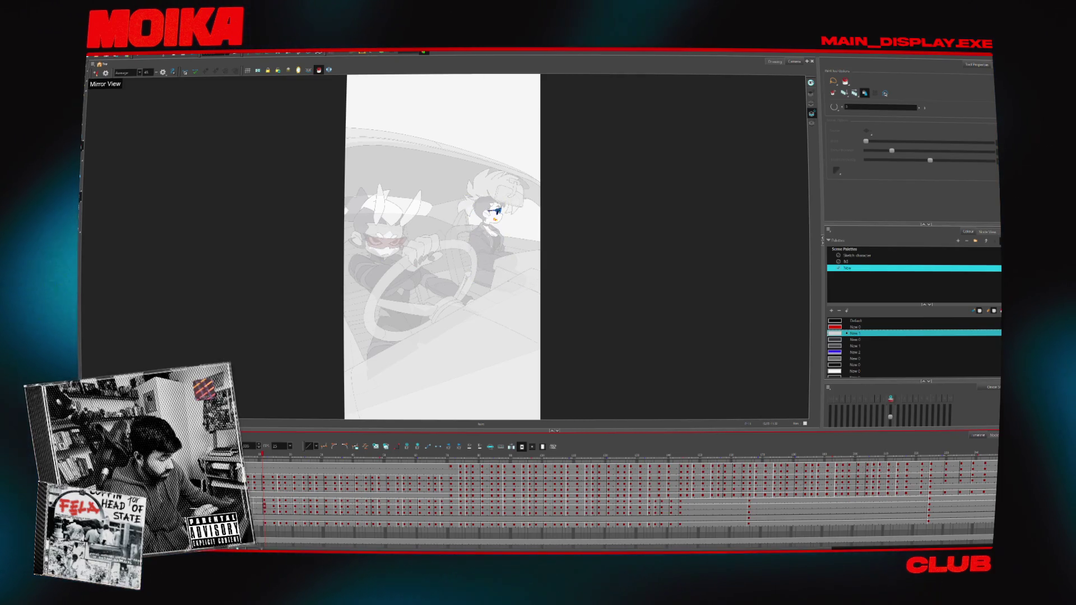
- Zoom back in on the car scene and pick the NADA colour from the Sketch character palette
key("alt+z")
key("1")
key("1")
key("1")
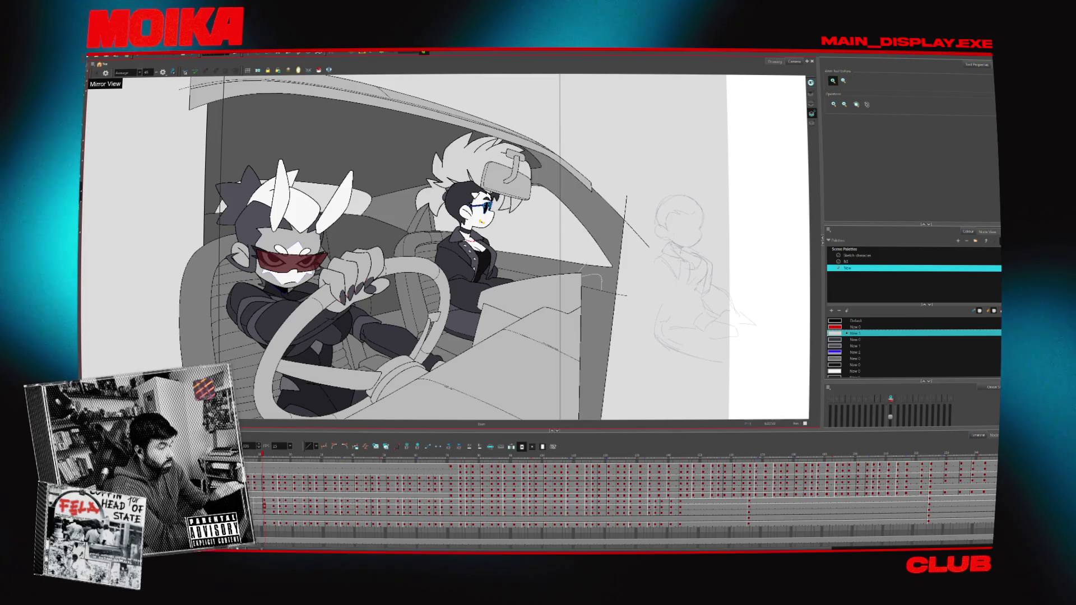
key("alt+s")
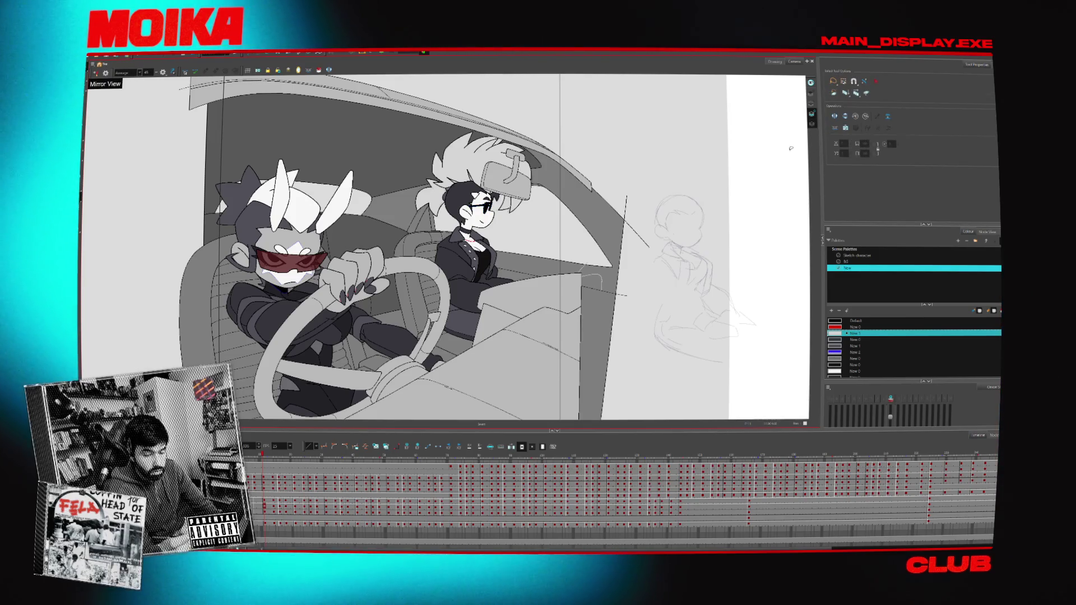
left_click(850, 255)
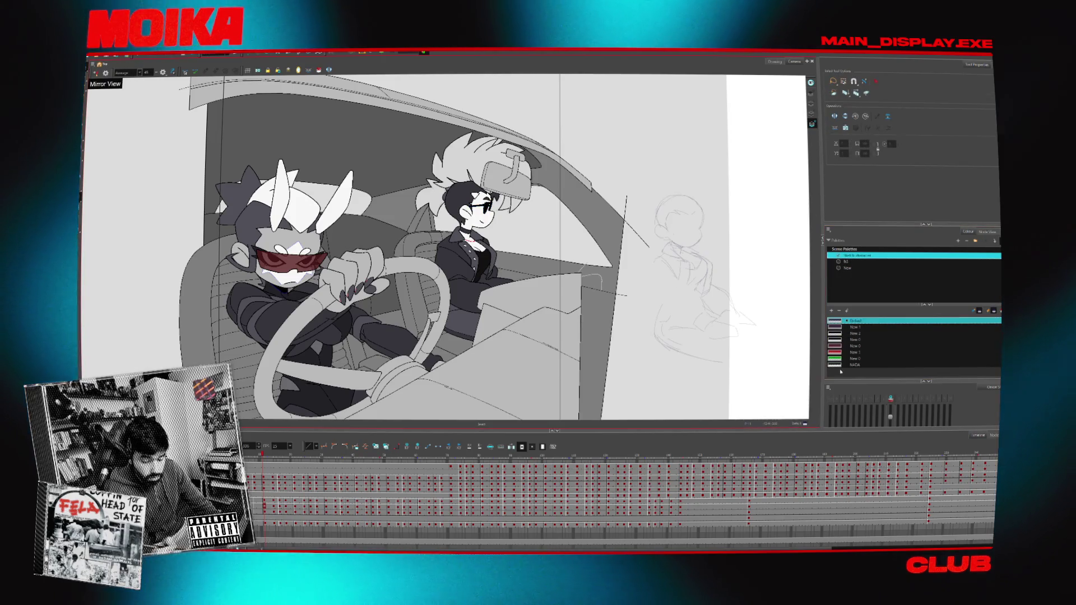
left_click(841, 366)
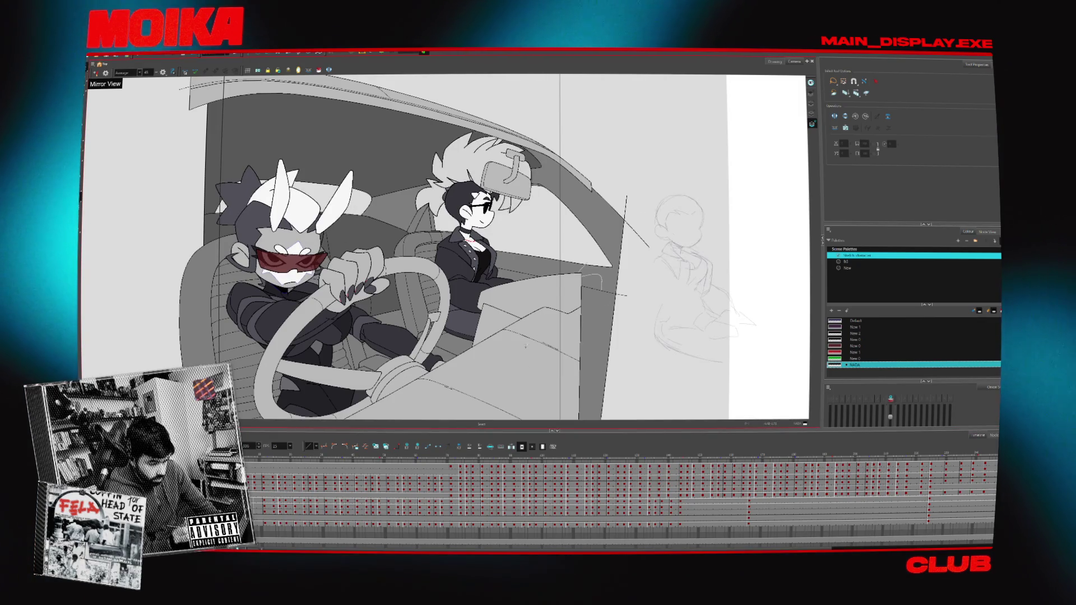
- Isolate the jacket drawing, then lasso-select and deselect the passenger's hair strokes
key("shift+l")
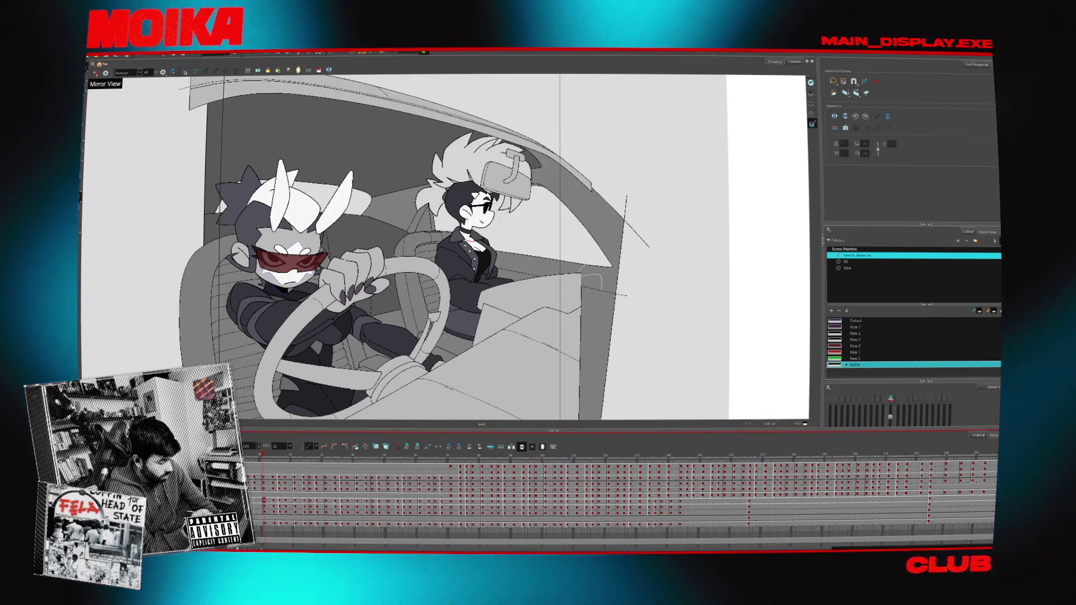
left_click_drag(412, 128, 535, 354)
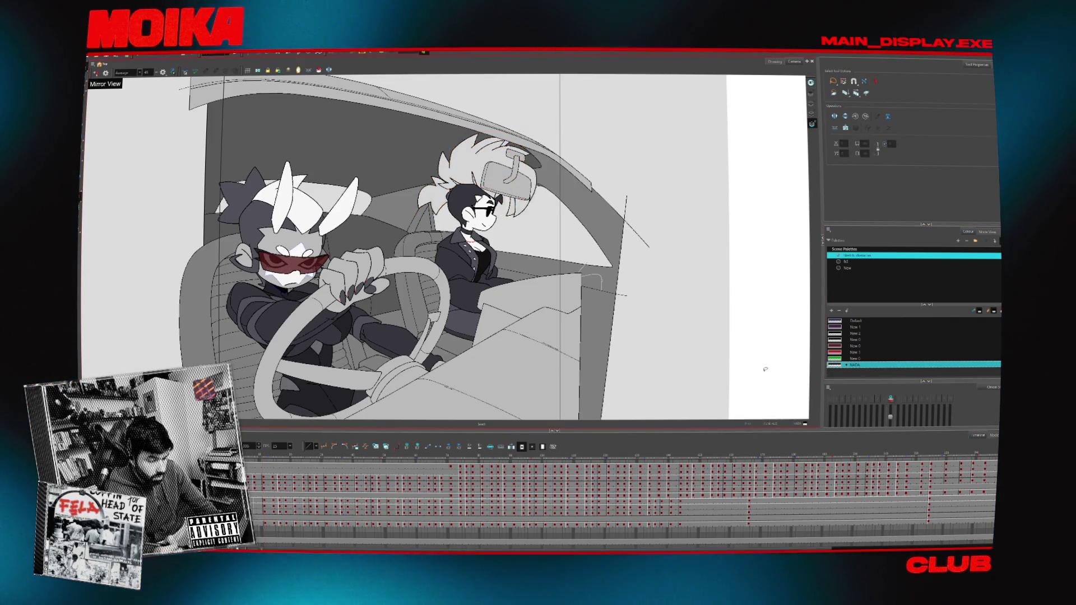
left_click(593, 296)
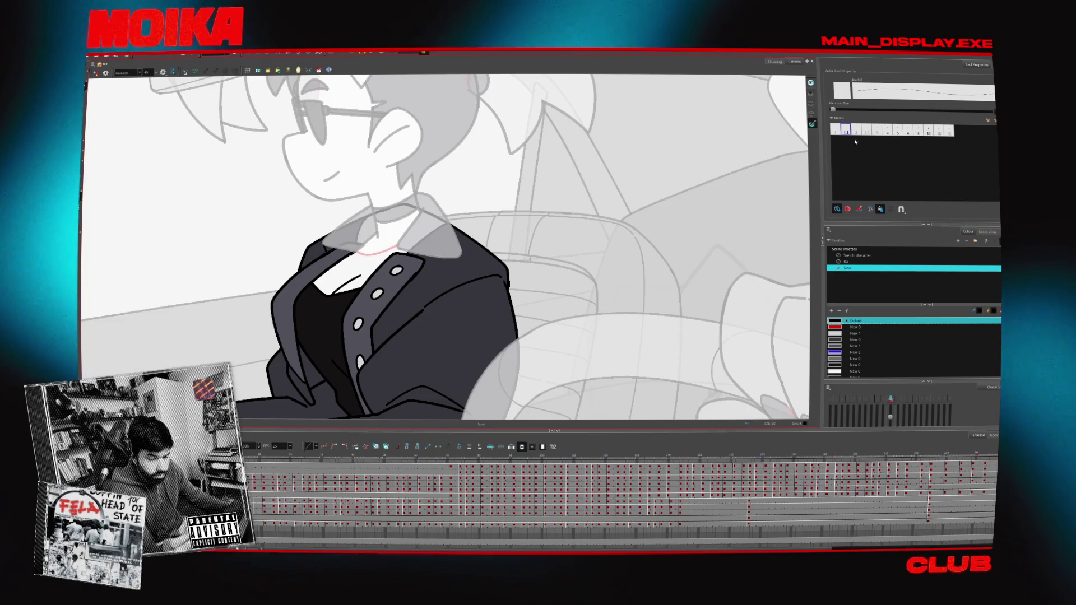
- Use brush size 2 with grey New 1, switch to Paint, advance a frame and zoom out
left_click(857, 130)
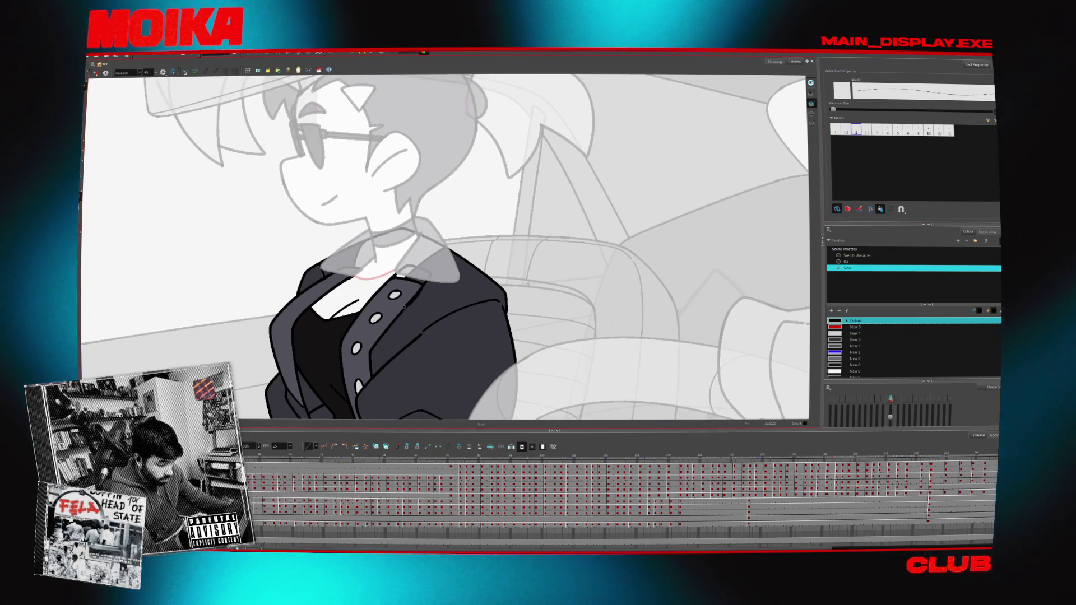
key("alt+s")
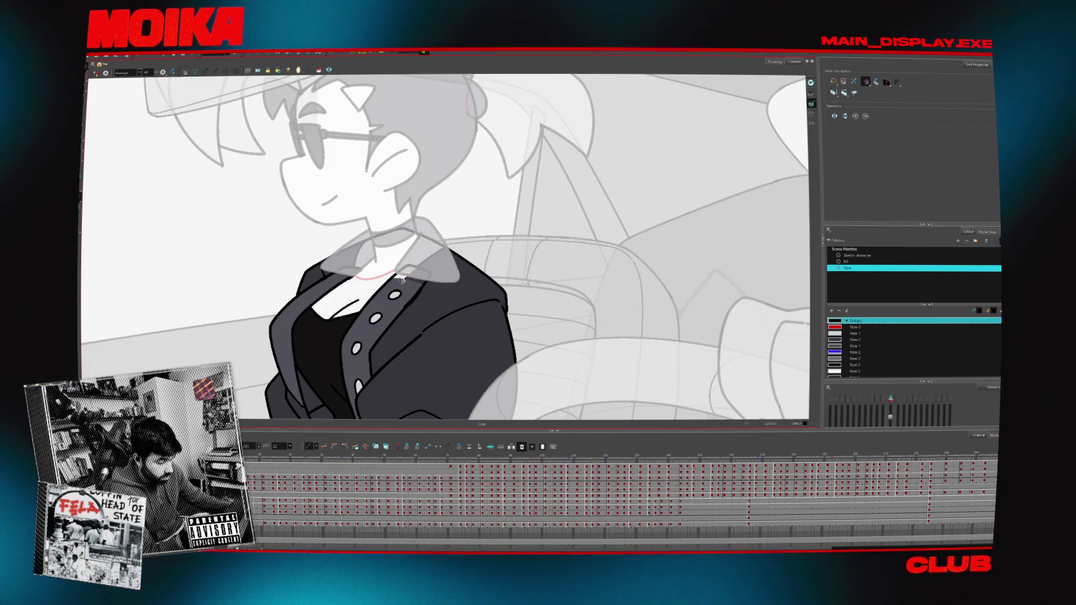
left_click(411, 300)
key("alt+b")
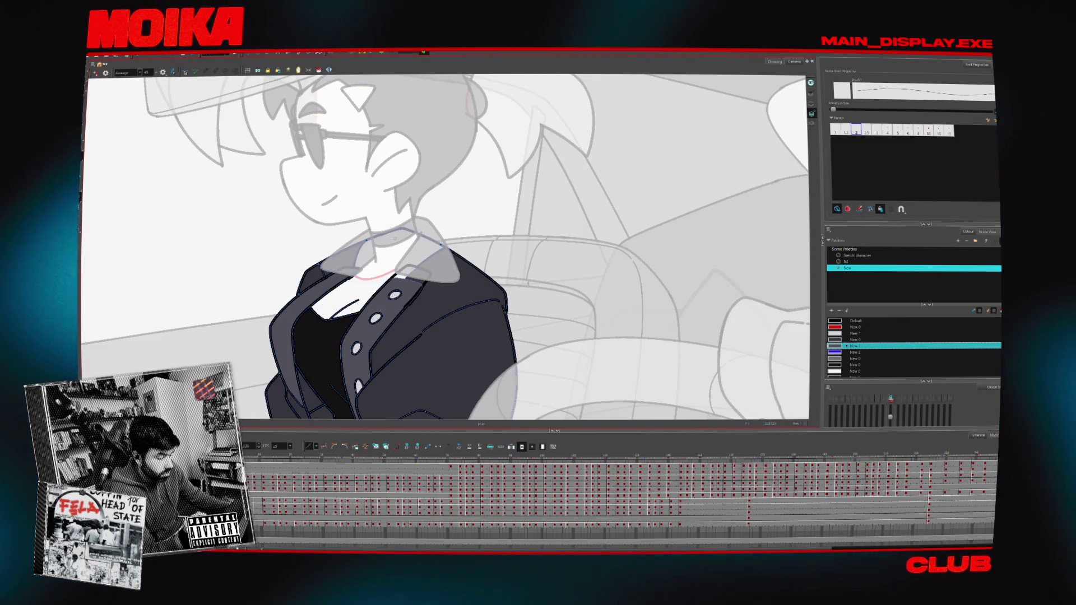
left_click(318, 69)
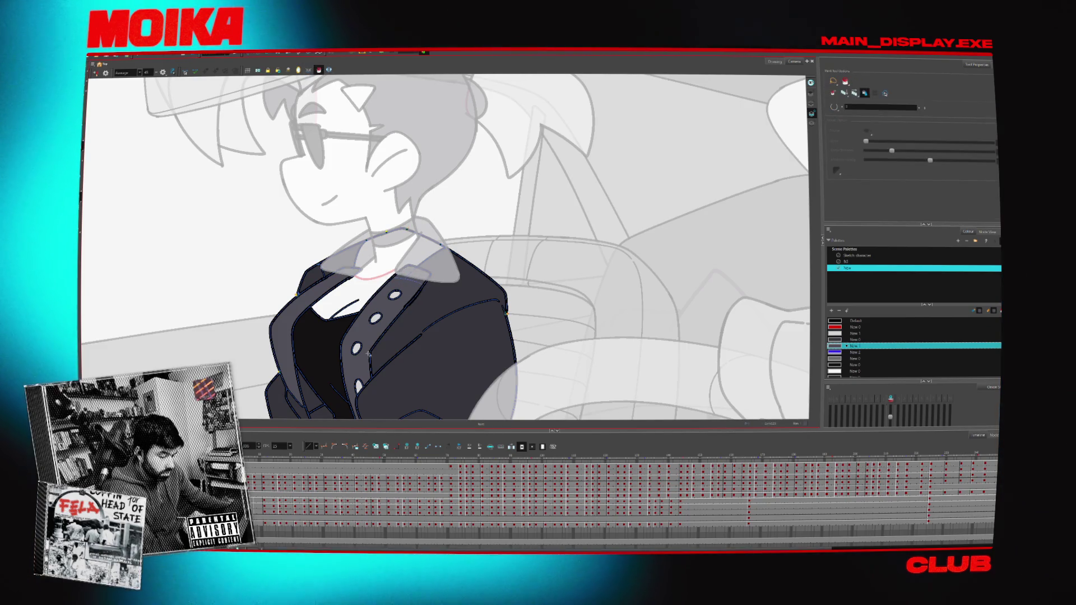
key("period")
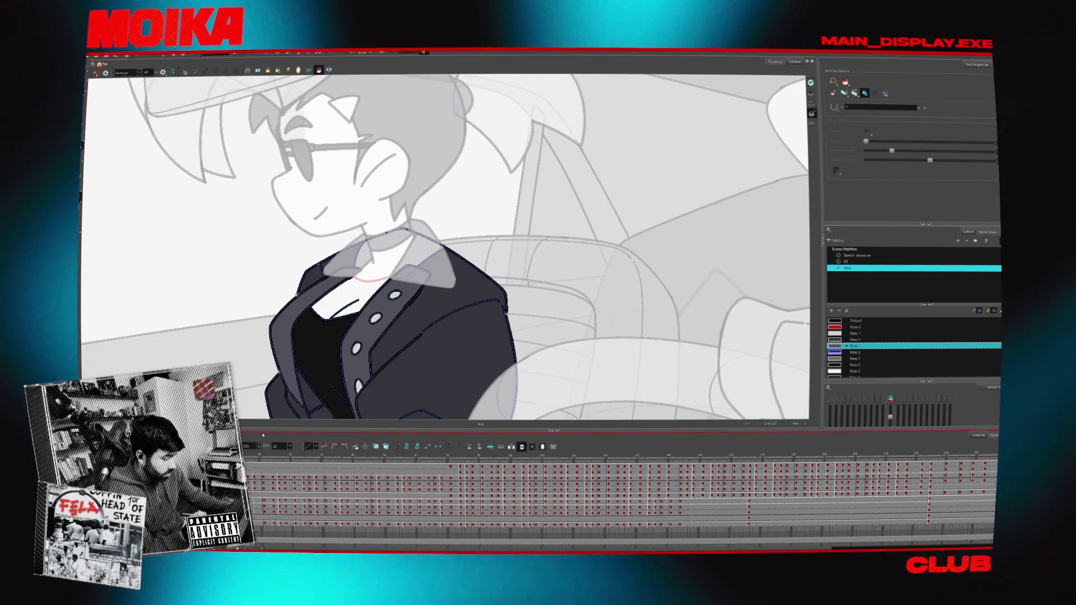
key("alt+z")
scroll(446, 247, "down", 5)
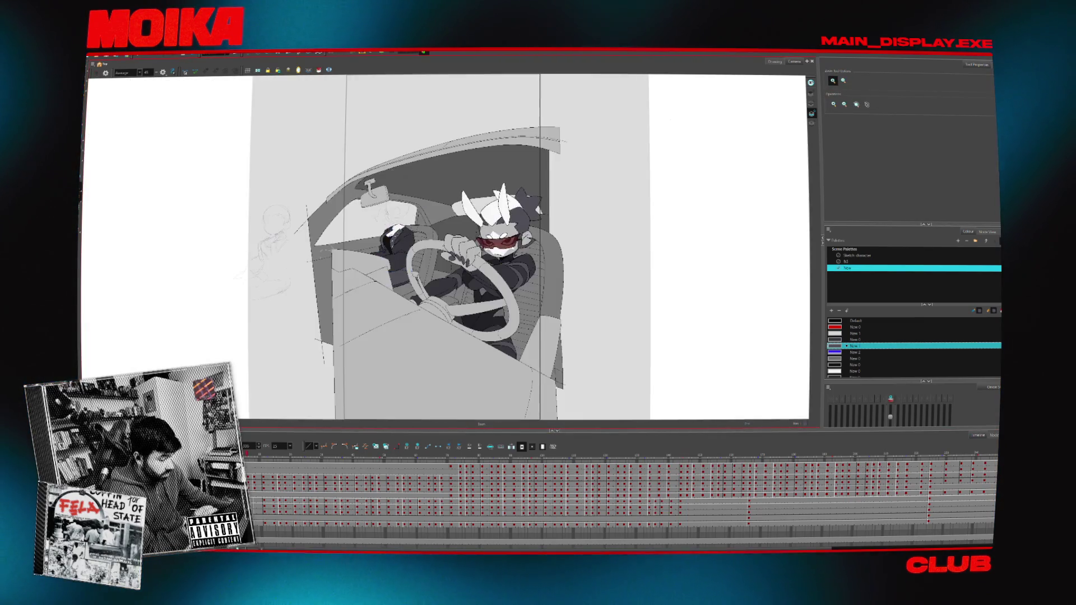
- Connect a Colour-Override node into the passenger's node chain in Node View and open its settings
key("Return")
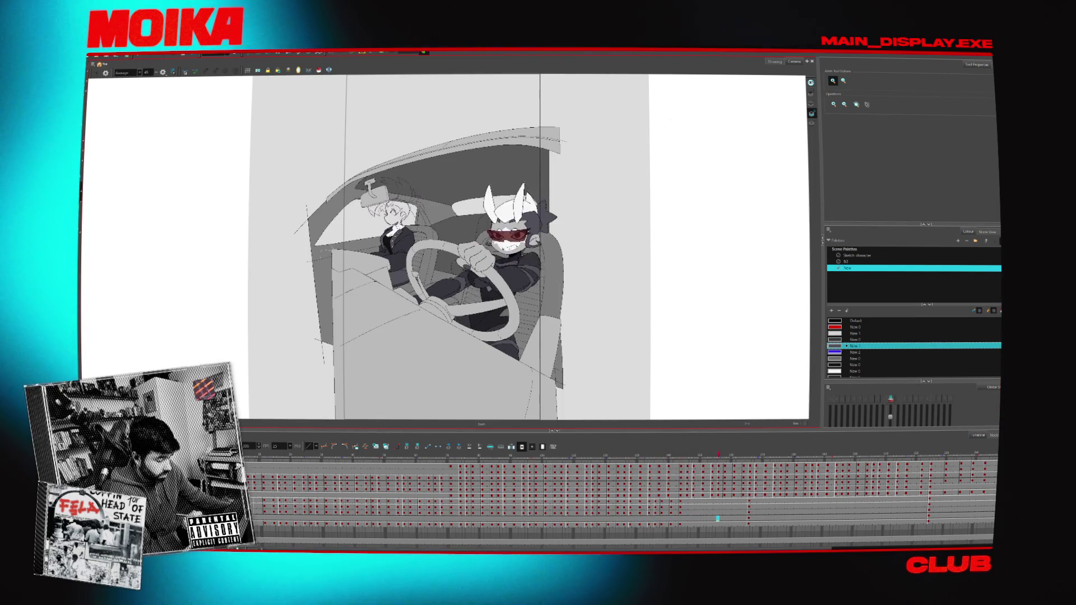
left_click(250, 455)
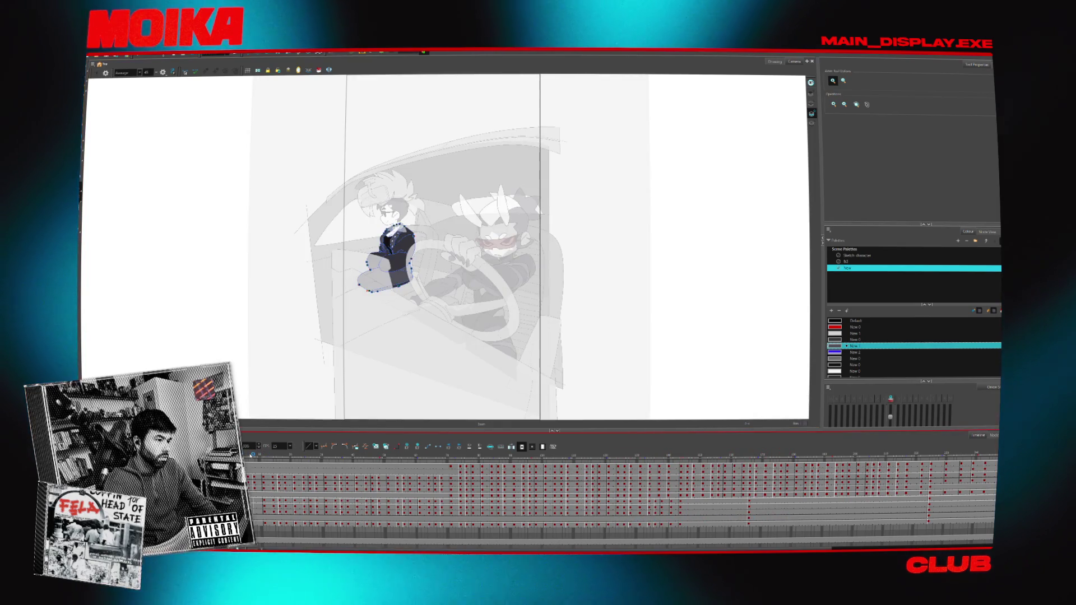
left_click(988, 232)
scroll(914, 321, "down", 3)
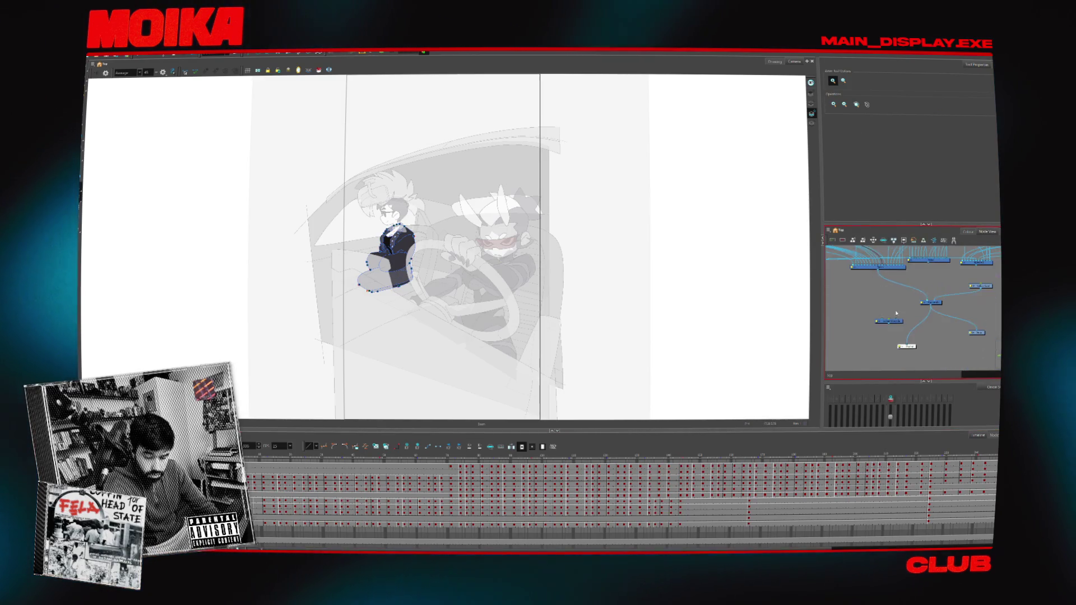
left_click_drag(891, 313, 914, 317)
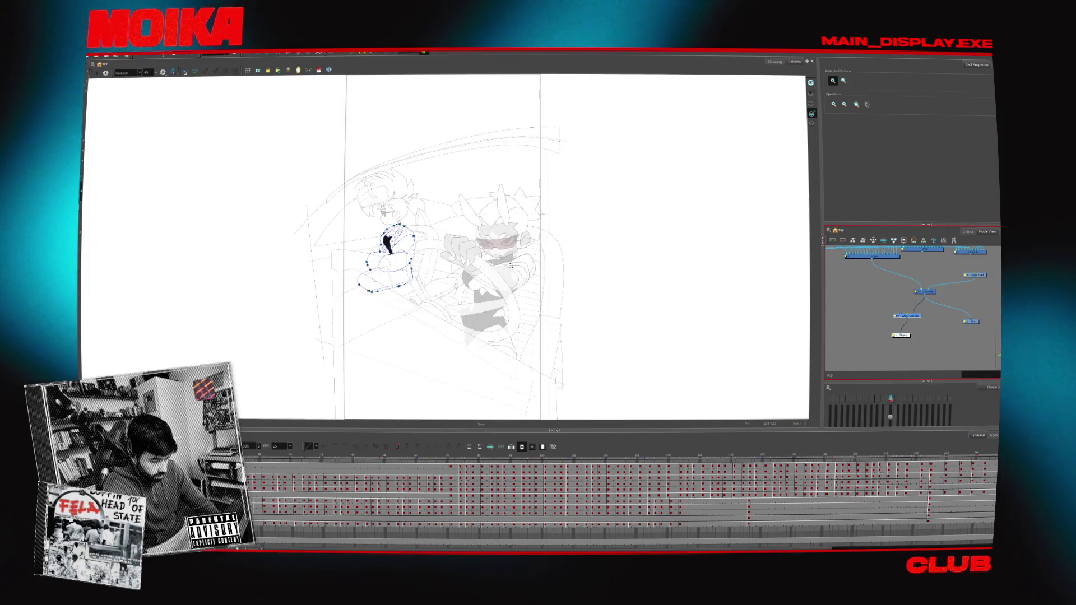
key("2")
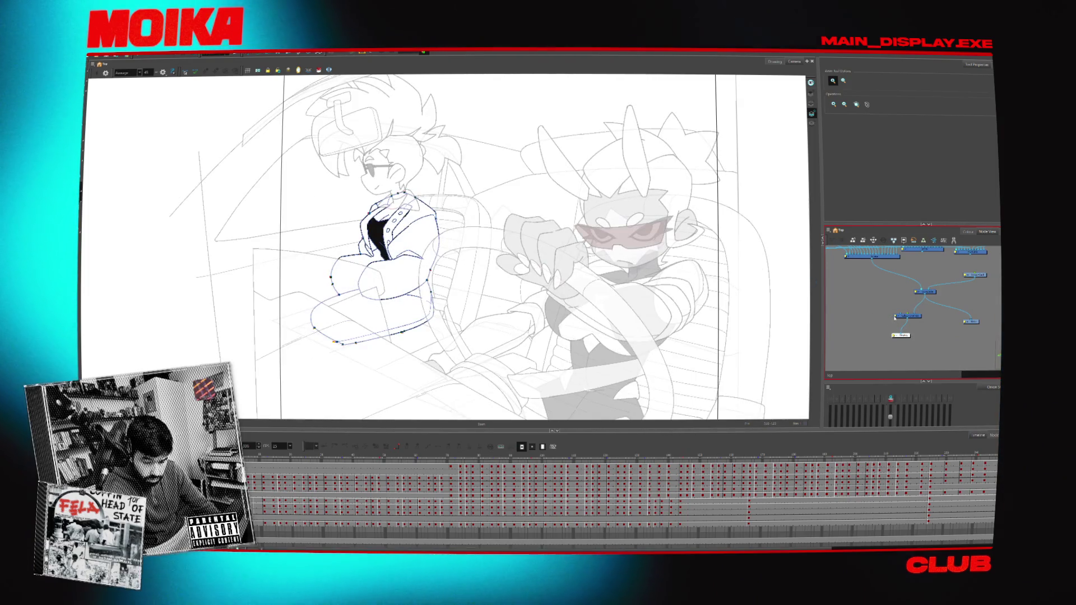
double_click(908, 315)
- Choose the sketch_character palette and add an individual override colour set to white
left_click(608, 356)
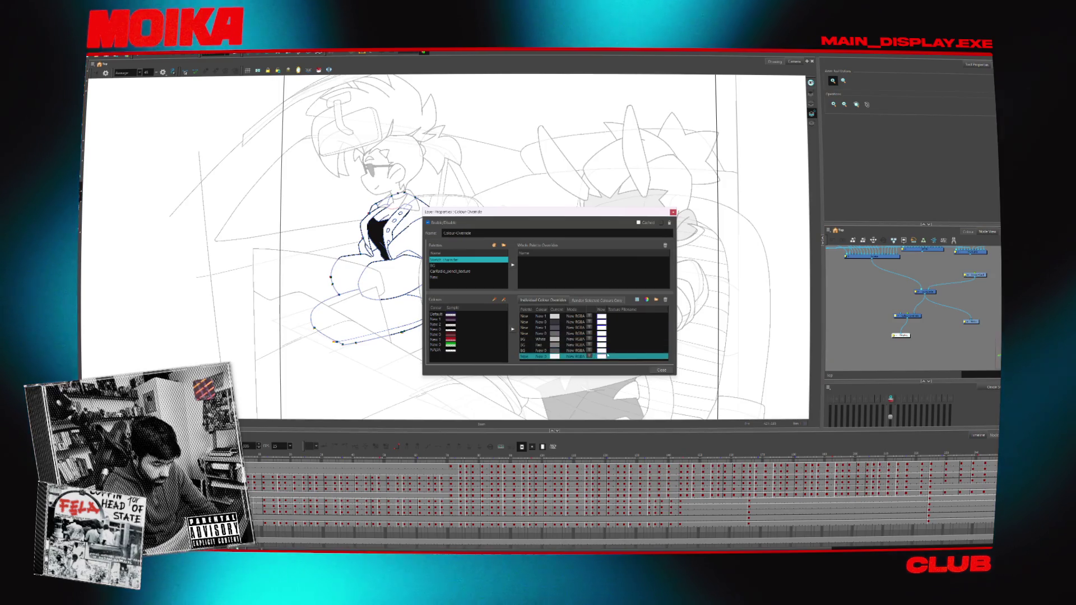
left_click(453, 261)
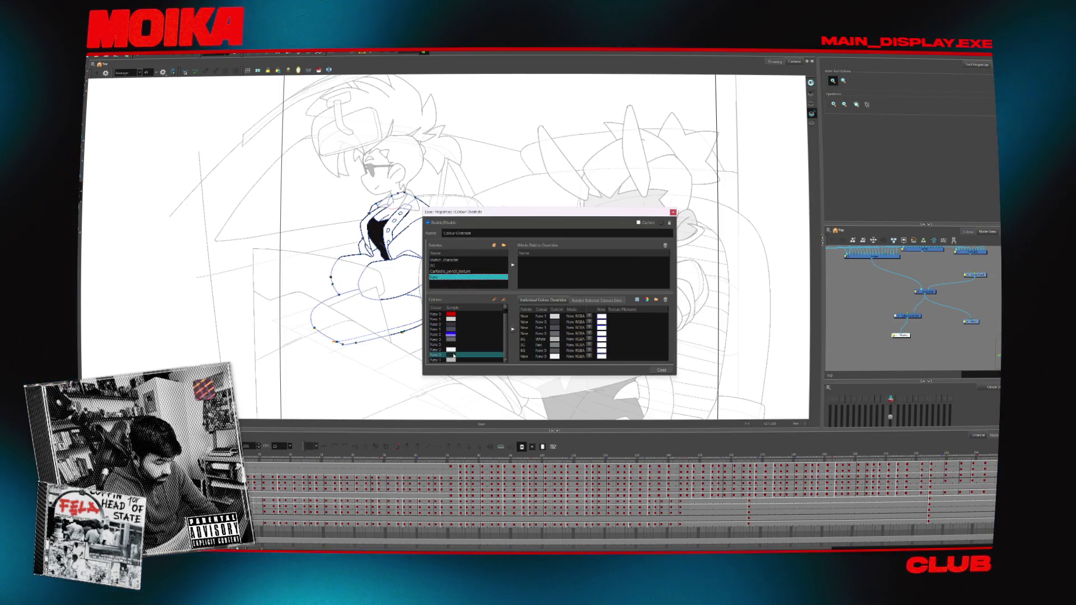
left_click(514, 330)
left_click(578, 351)
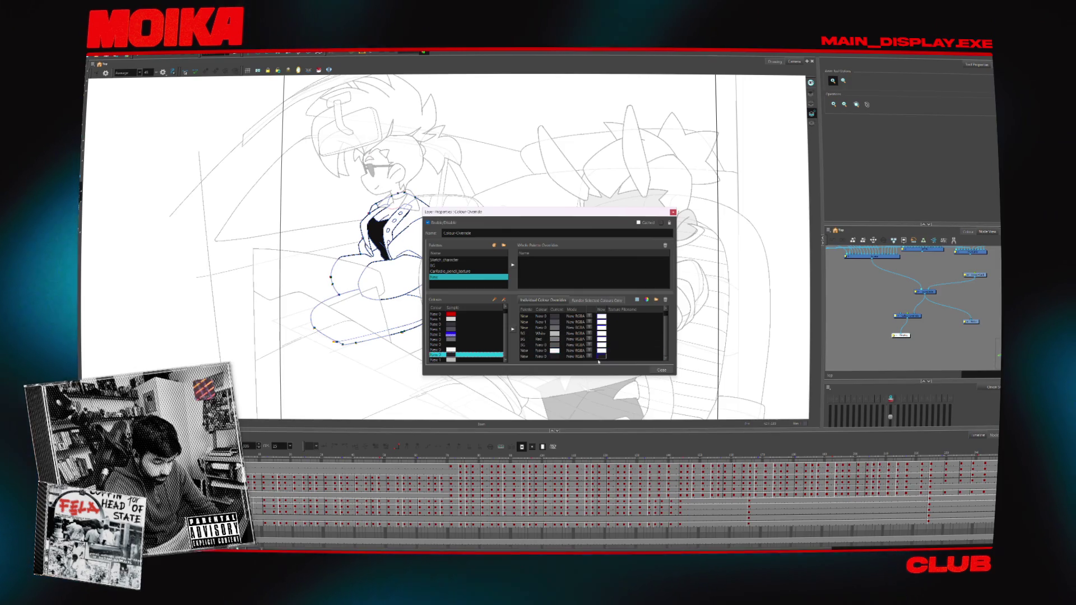
left_click(600, 356)
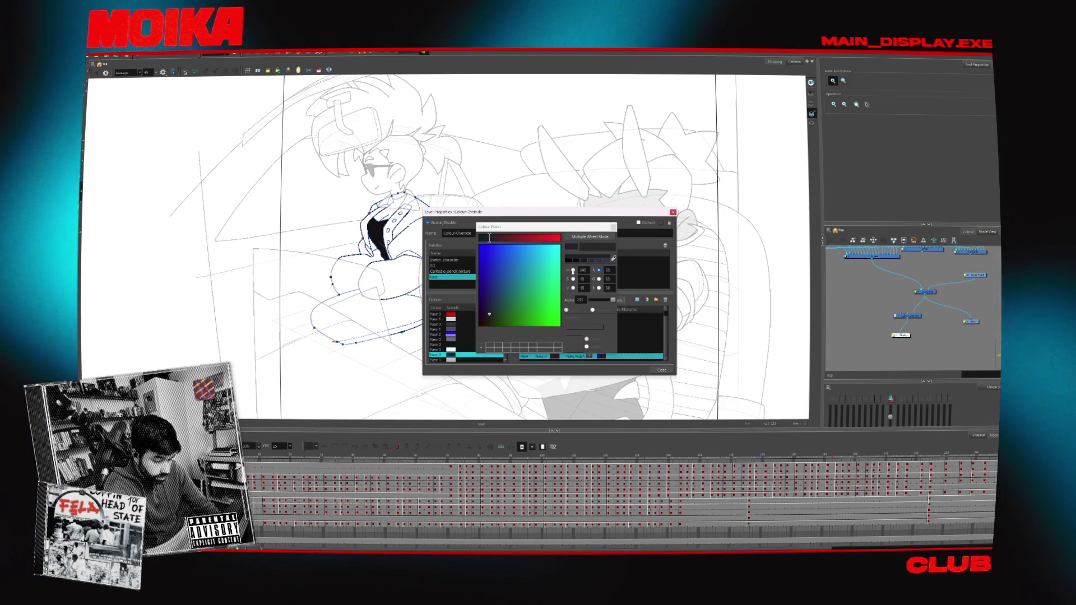
left_click(573, 270)
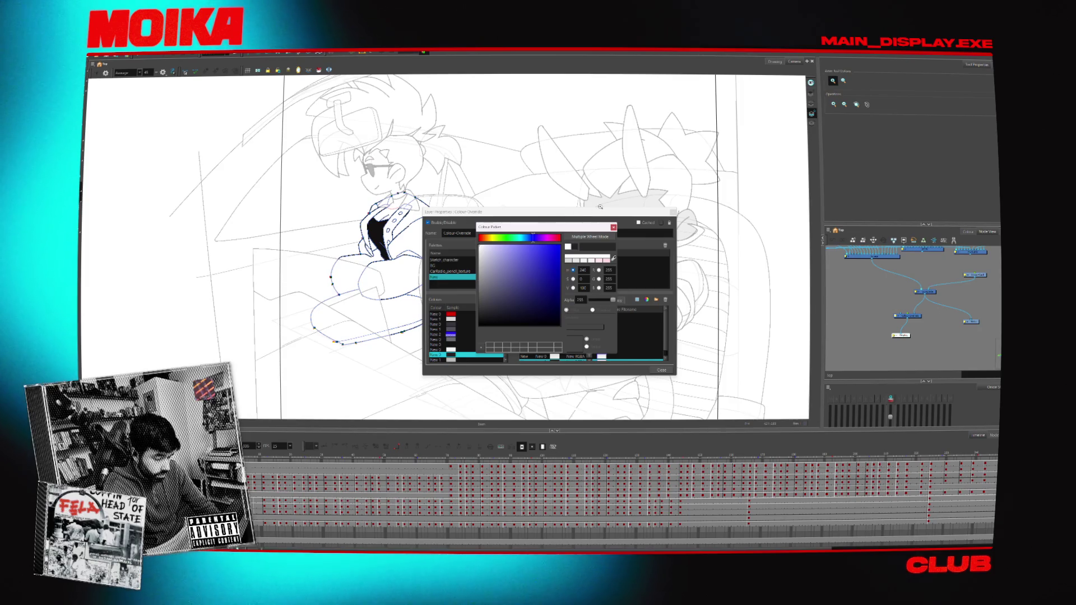
left_click(614, 227)
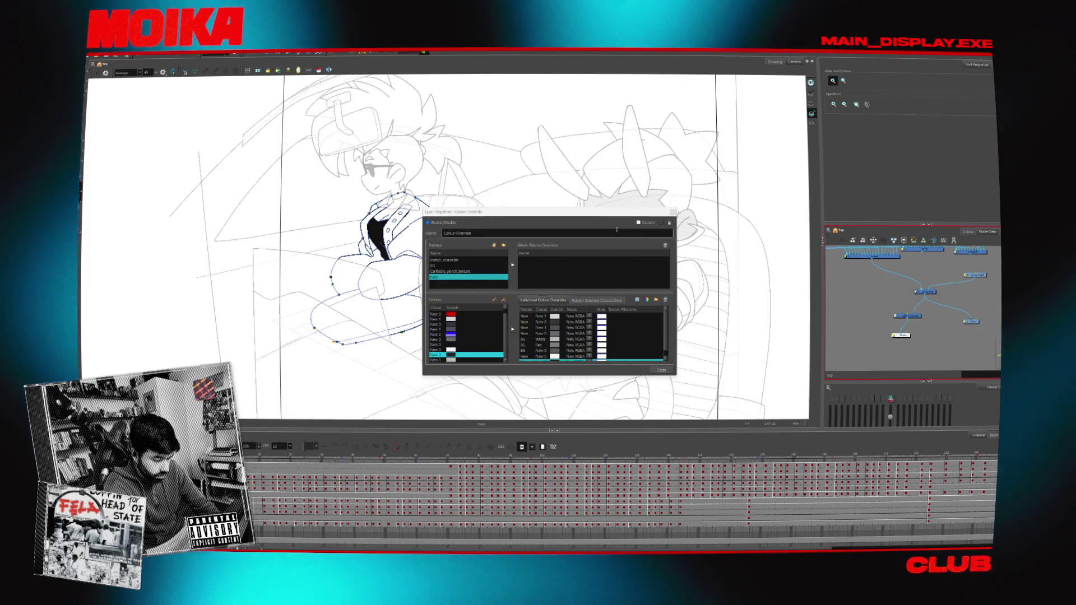
- Add the New 1 palette colour as the last override and close the settings
left_click(589, 356)
left_click(461, 360)
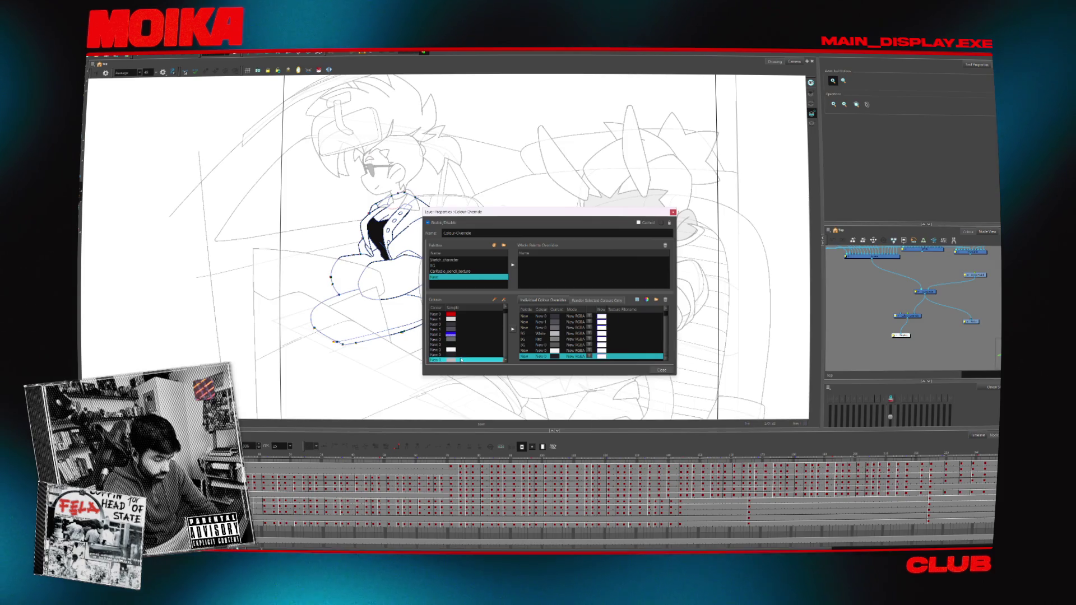
left_click(595, 359)
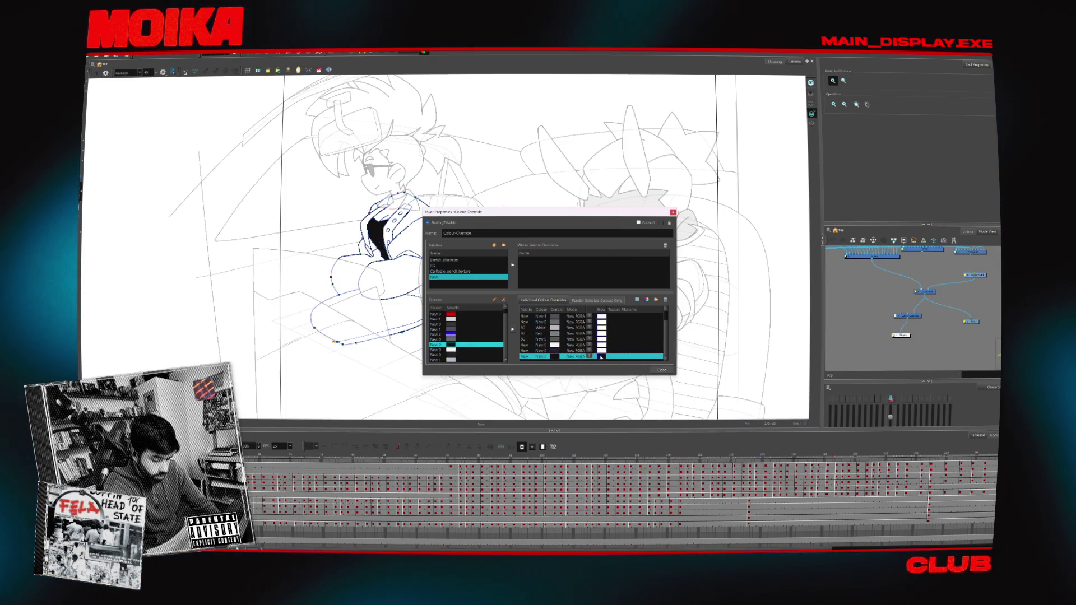
left_click(601, 357)
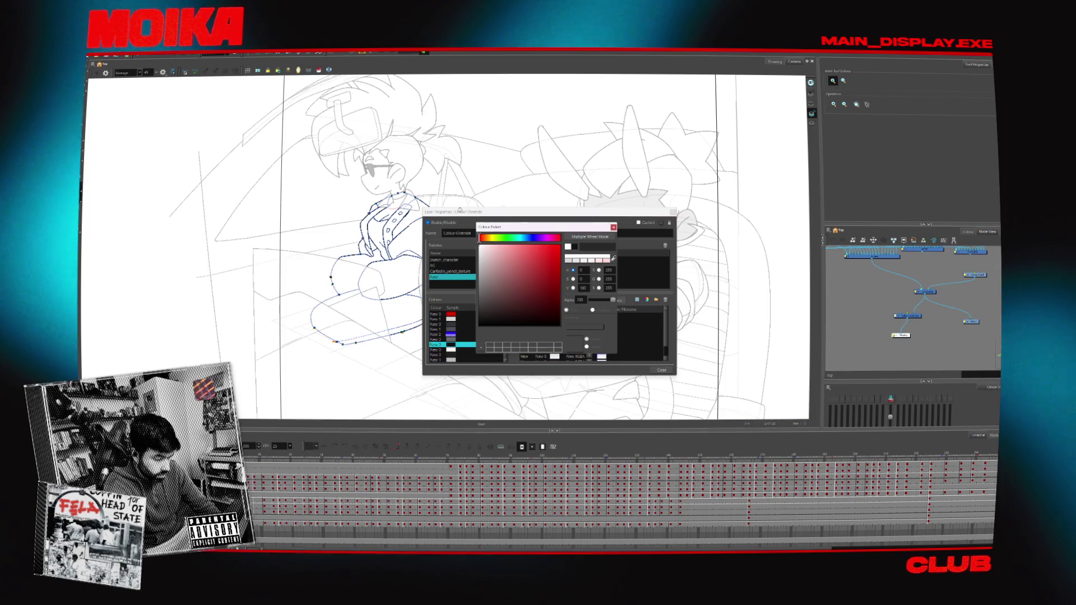
left_click(614, 227)
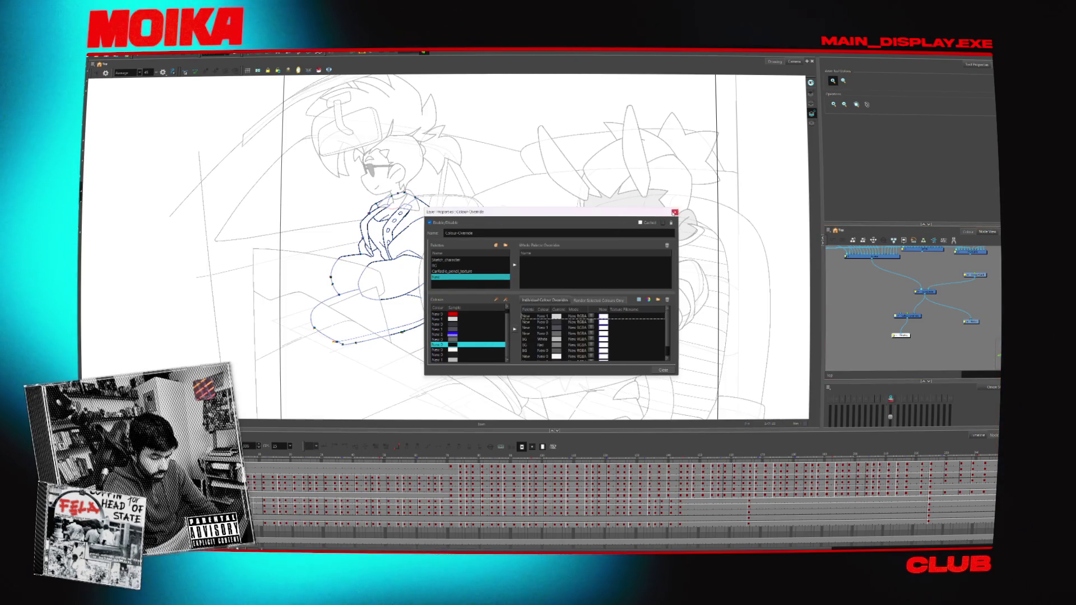
left_click(675, 212)
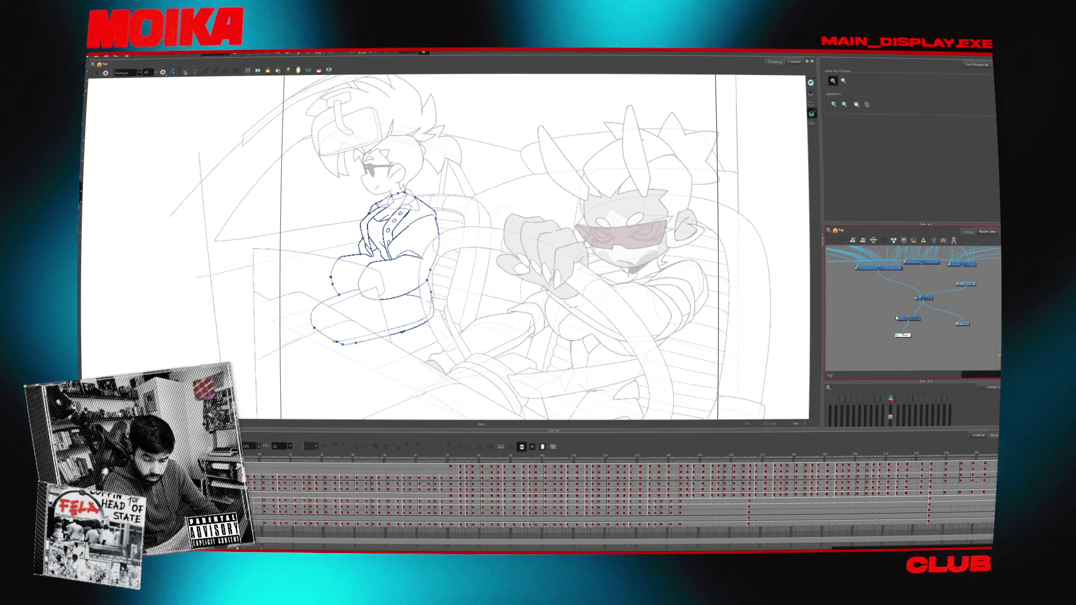
- Set red New 0 and New 1 overrides for the lens tint, close, and play back
double_click(897, 318)
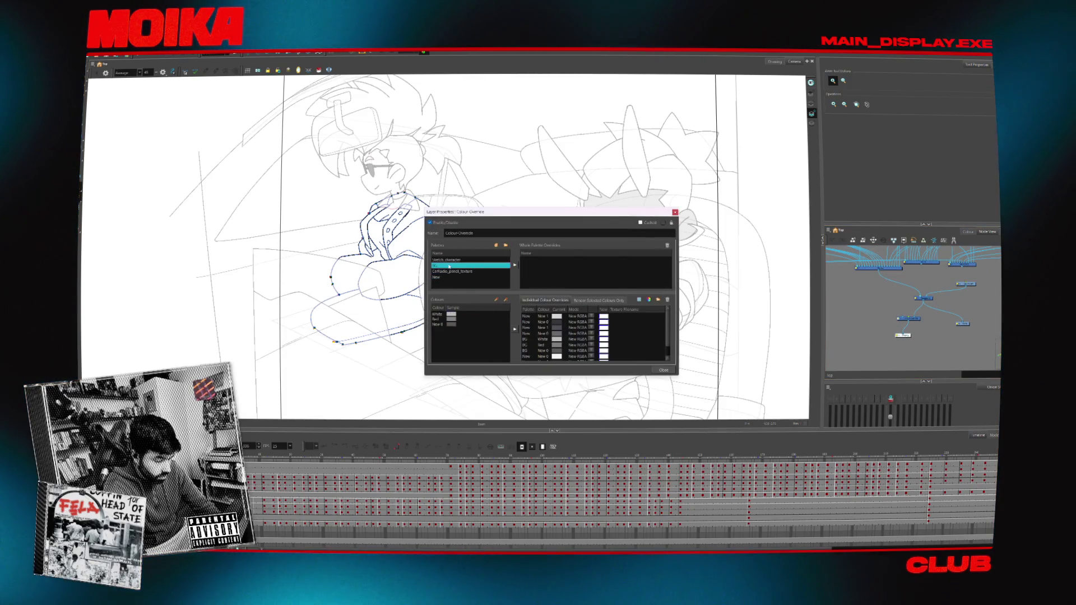
left_click(457, 320)
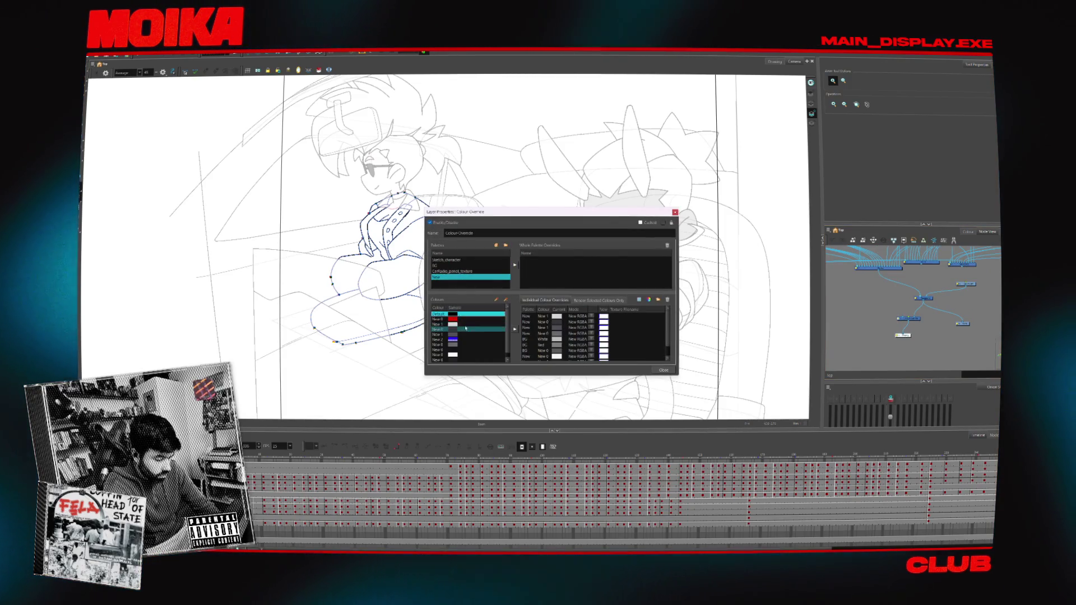
scroll(467, 337, "down", 1)
left_click(465, 359)
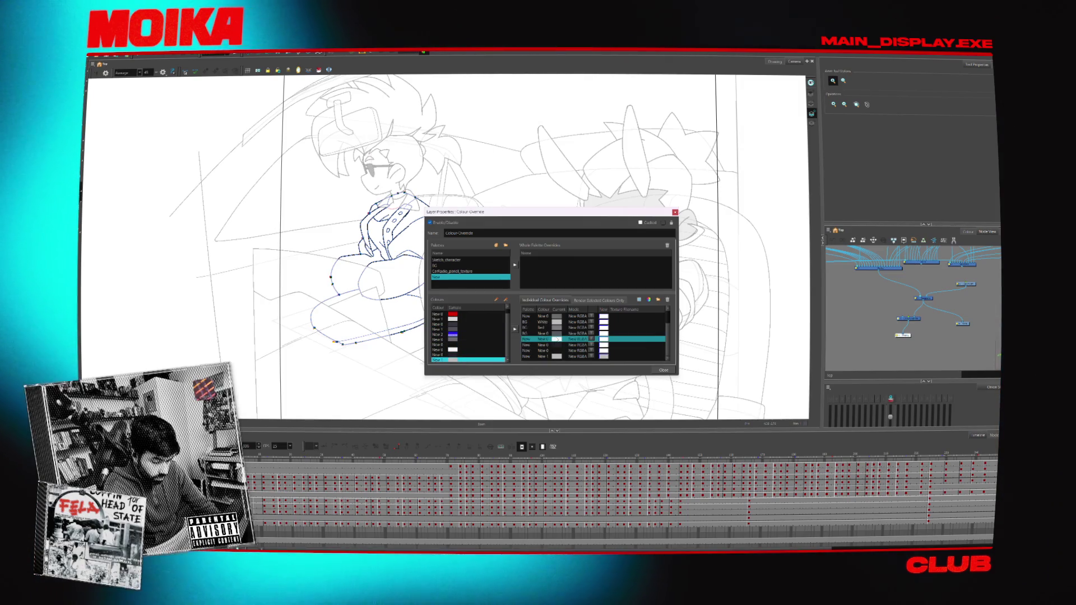
double_click(558, 339)
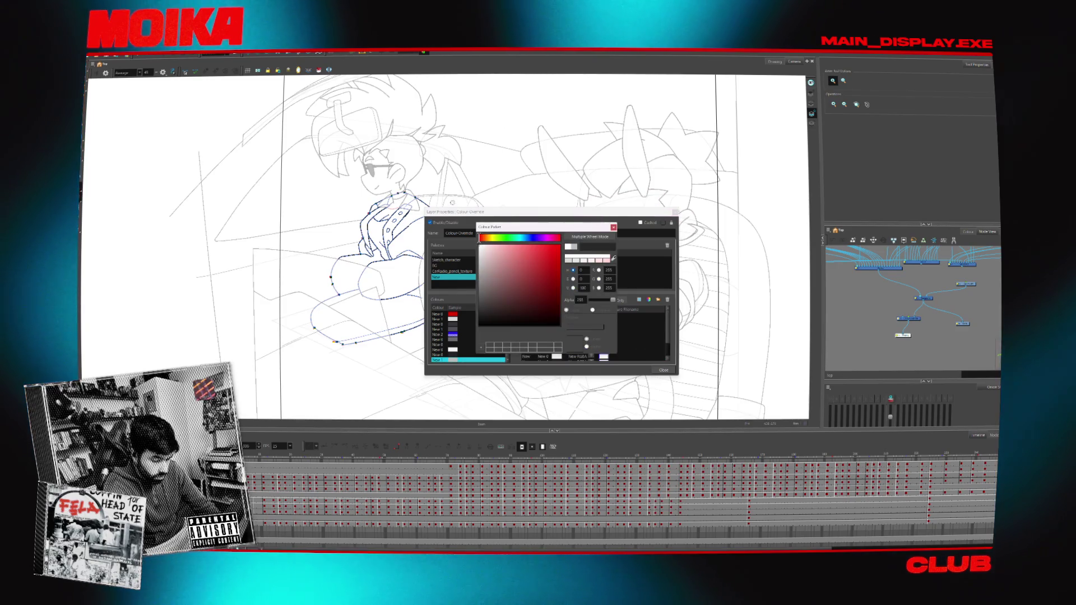
left_click(614, 227)
left_click(674, 212)
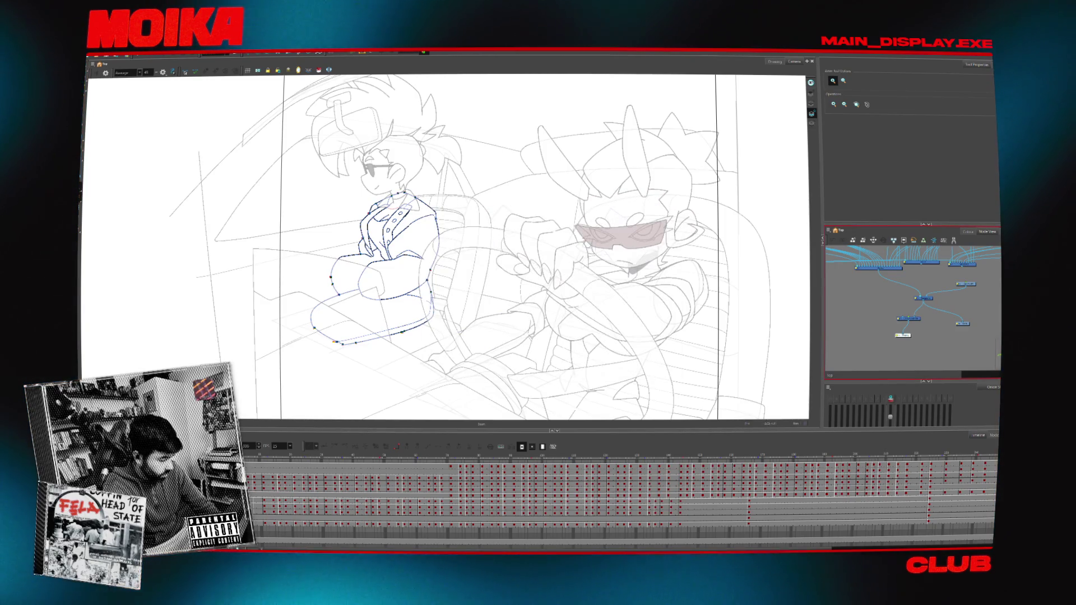
key("Return")
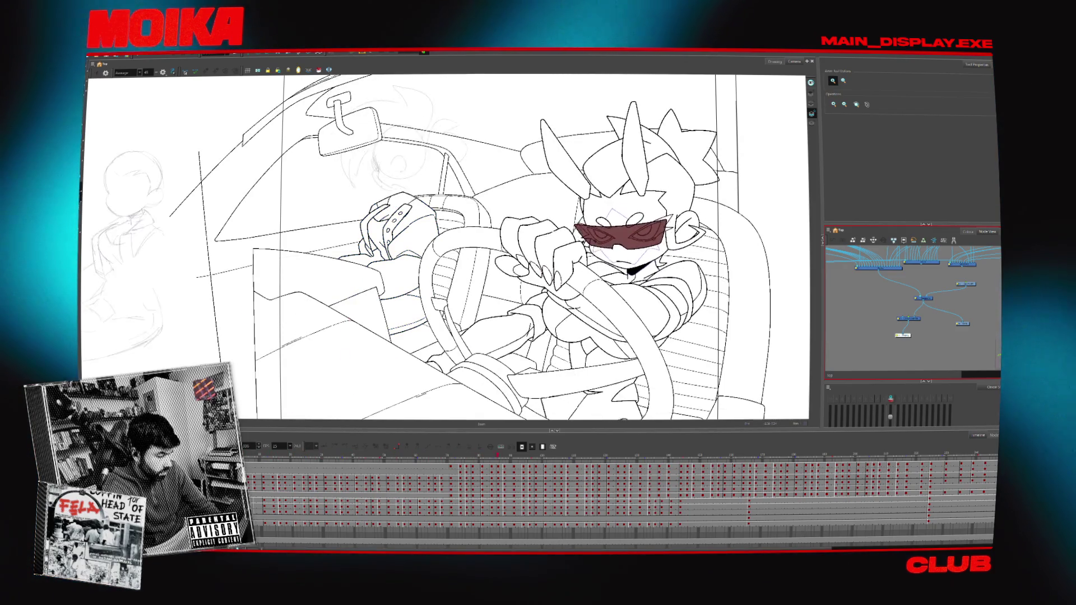
- Stop playback and flip between neighbouring frames to compare
key("Return")
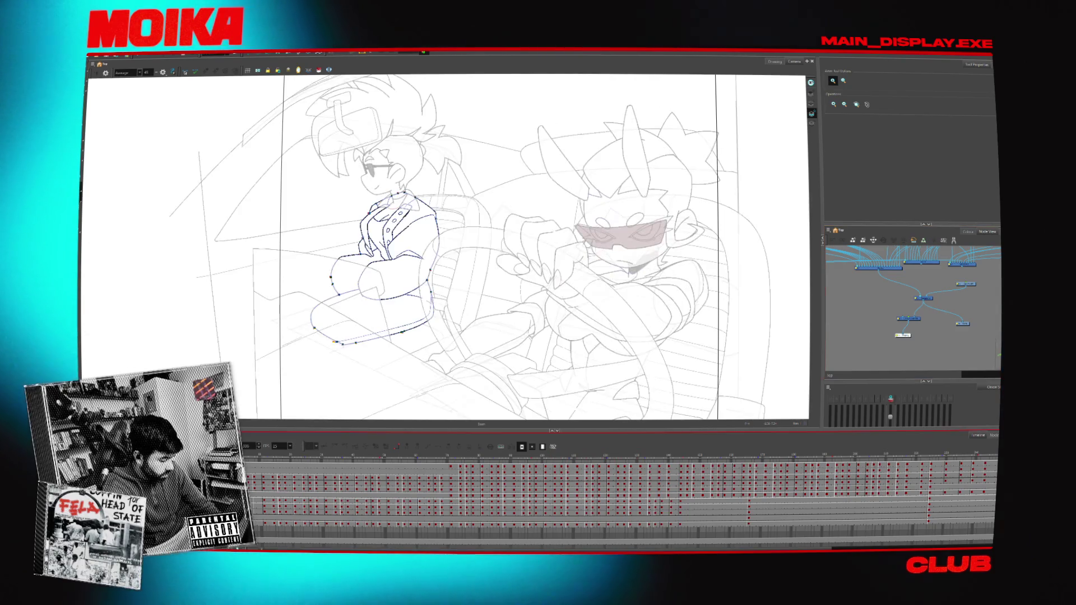
key("period")
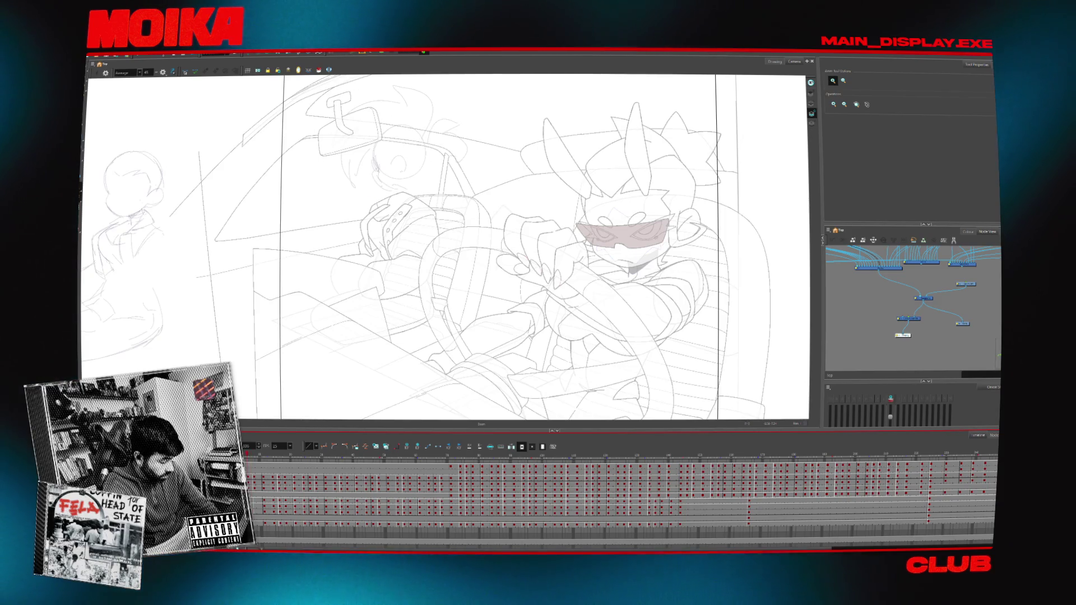
key("comma")
key("period")
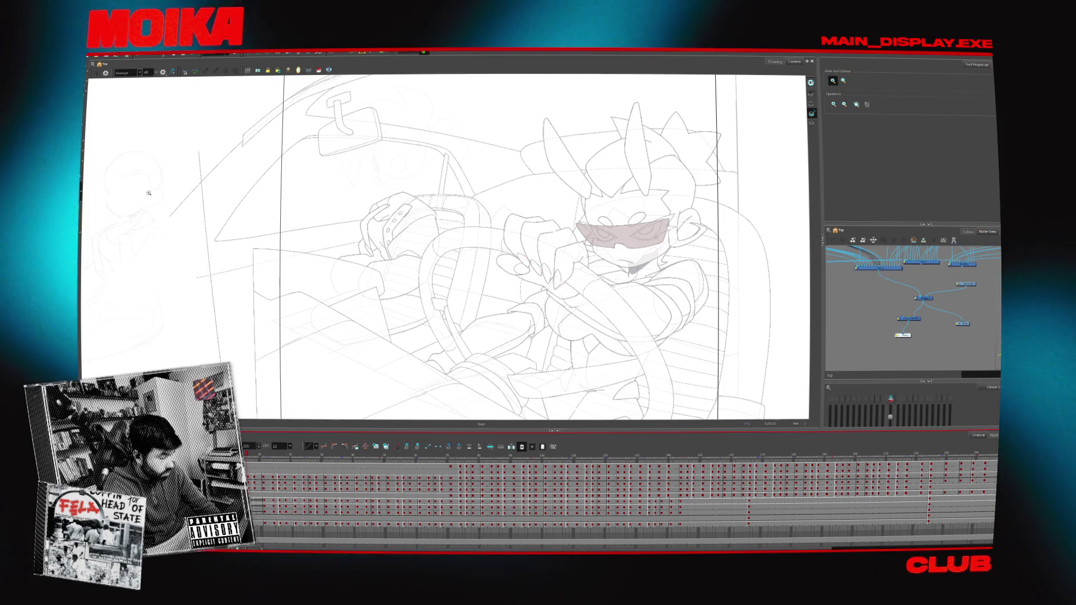
- Select and delete the stray left-edge sketch strokes, then step back through earlier frames
left_click(87, 69)
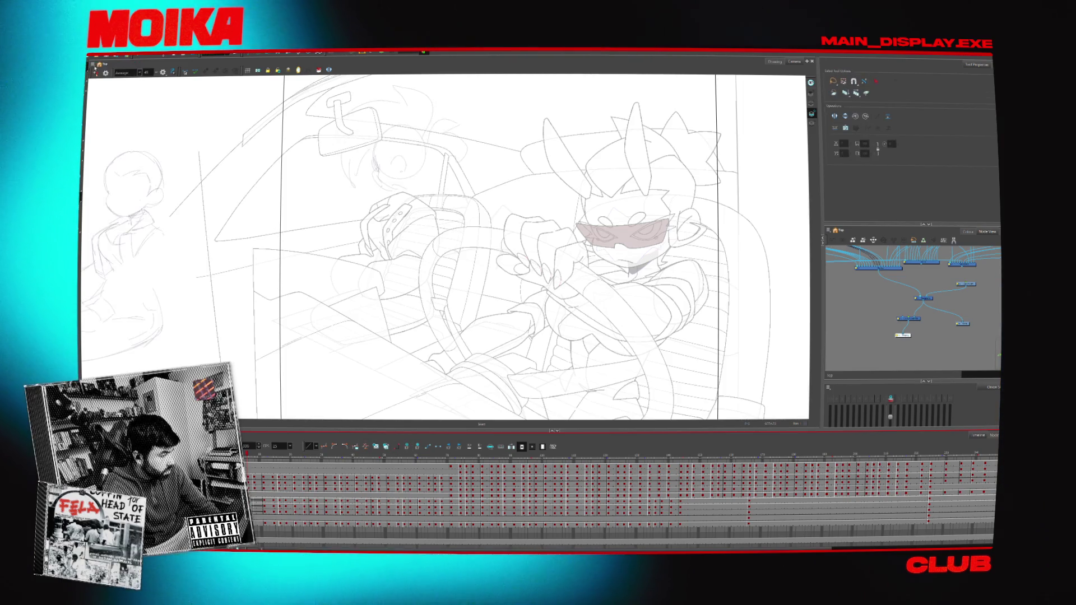
key("ctrl+a")
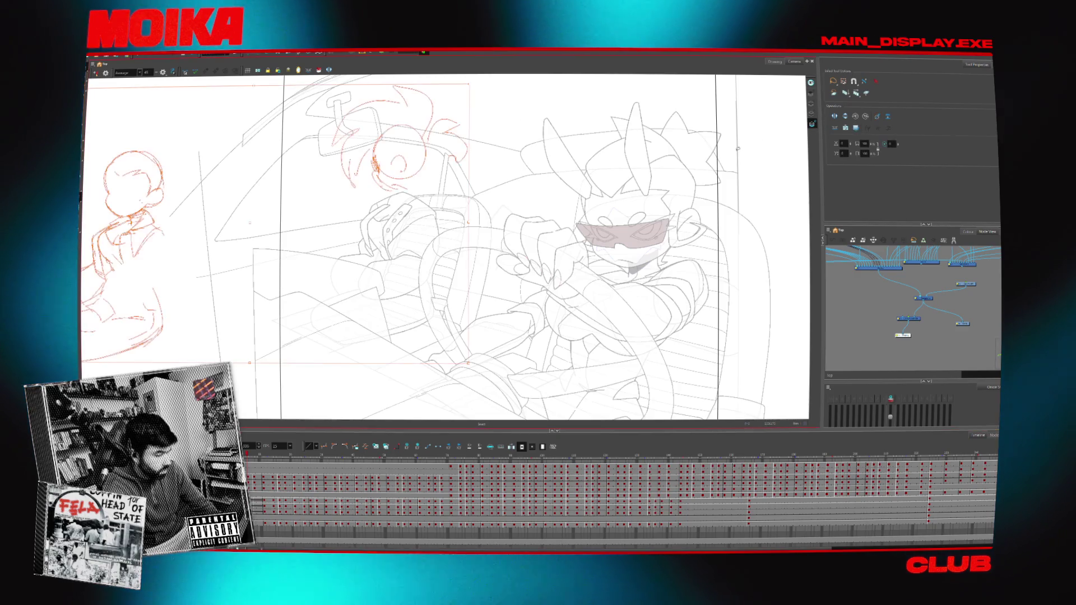
key("Delete")
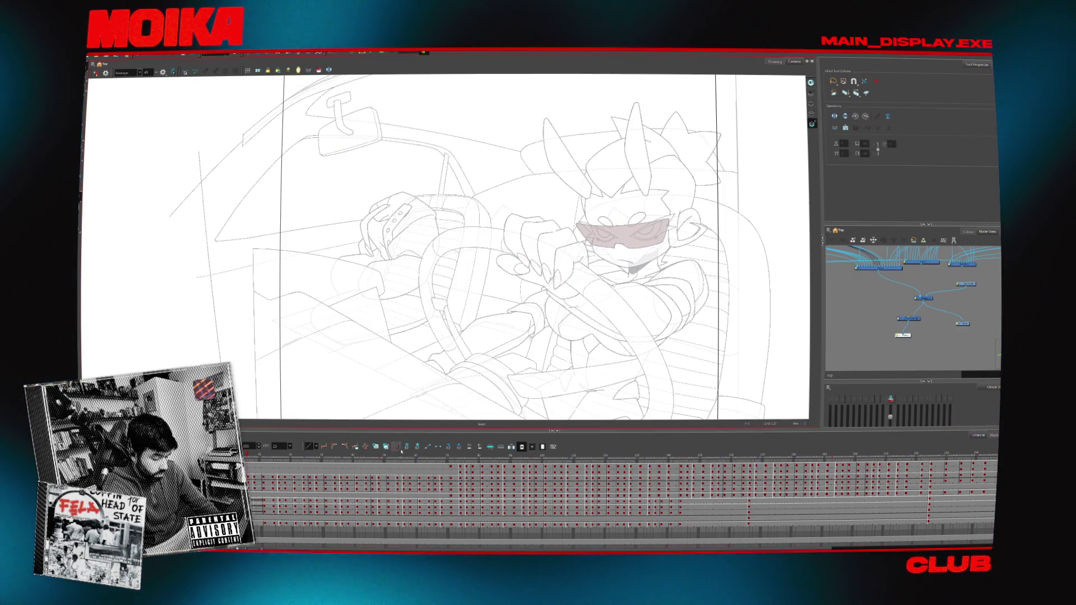
left_click(256, 508)
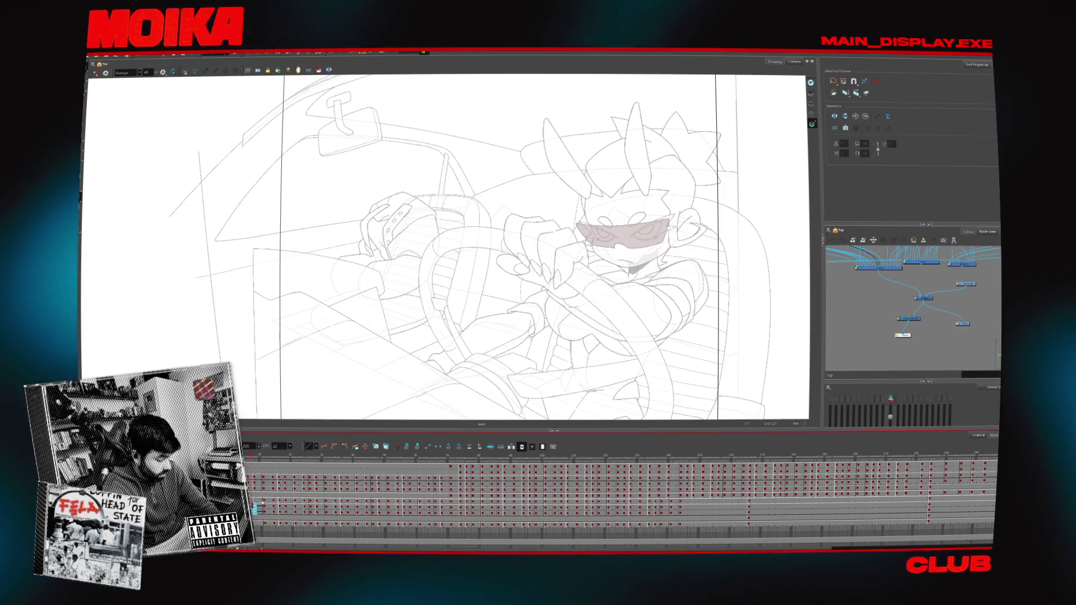
left_click(396, 446)
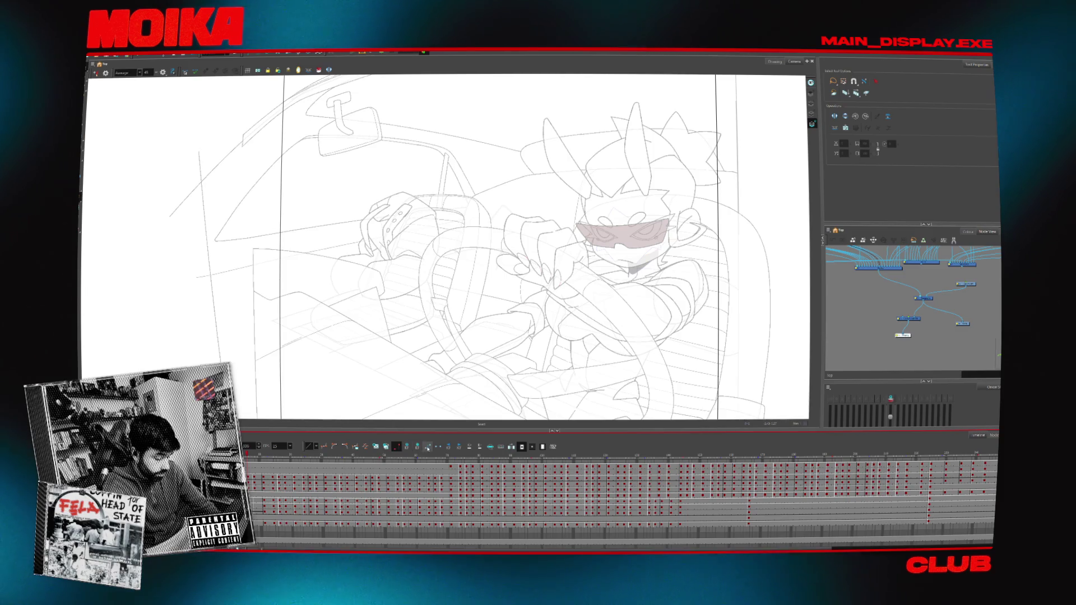
left_click(258, 507)
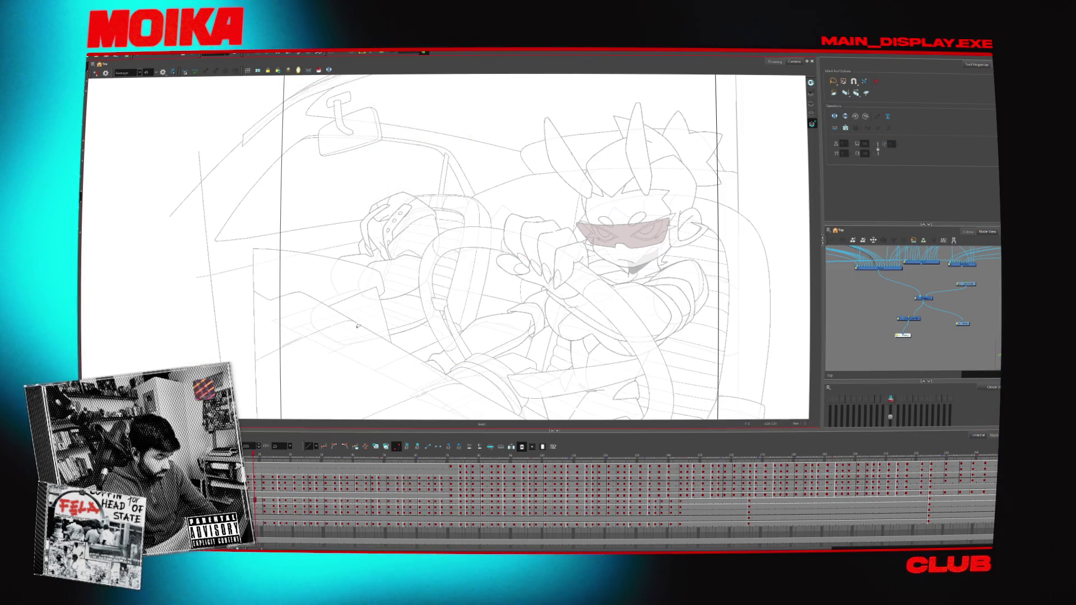
key("comma")
key("comma")
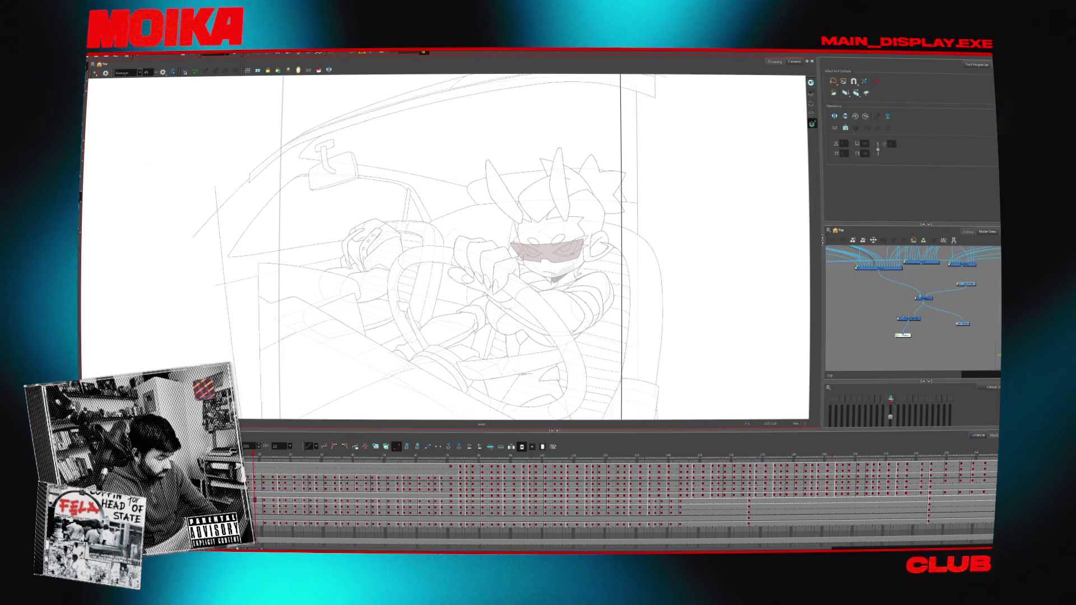
- Jump ahead to a later frame and open the Colour-Override node's Layer Properties
left_click(288, 501)
left_click(404, 501)
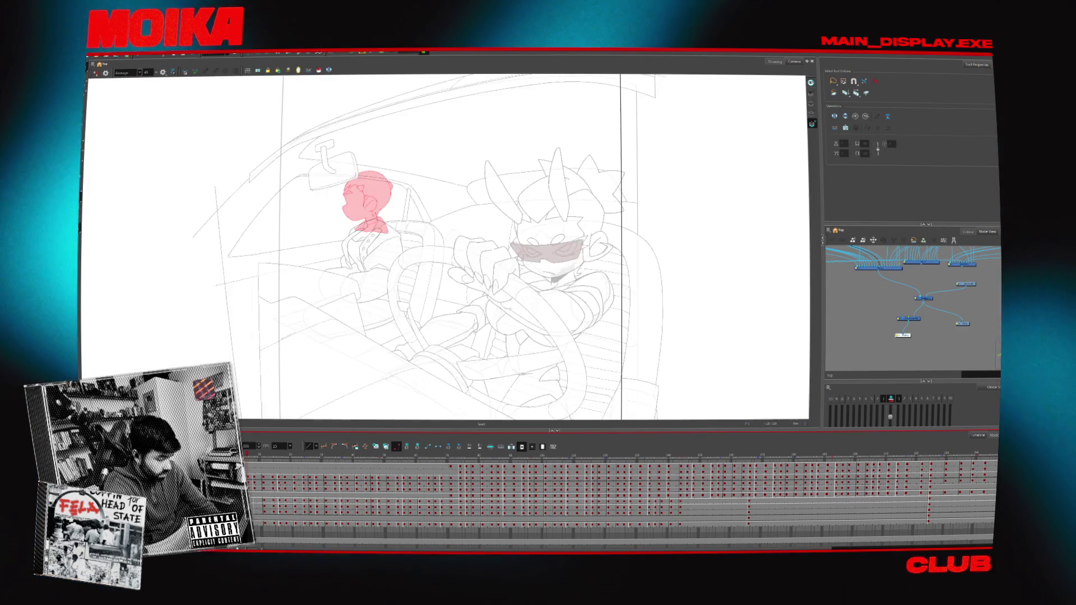
left_click(906, 322)
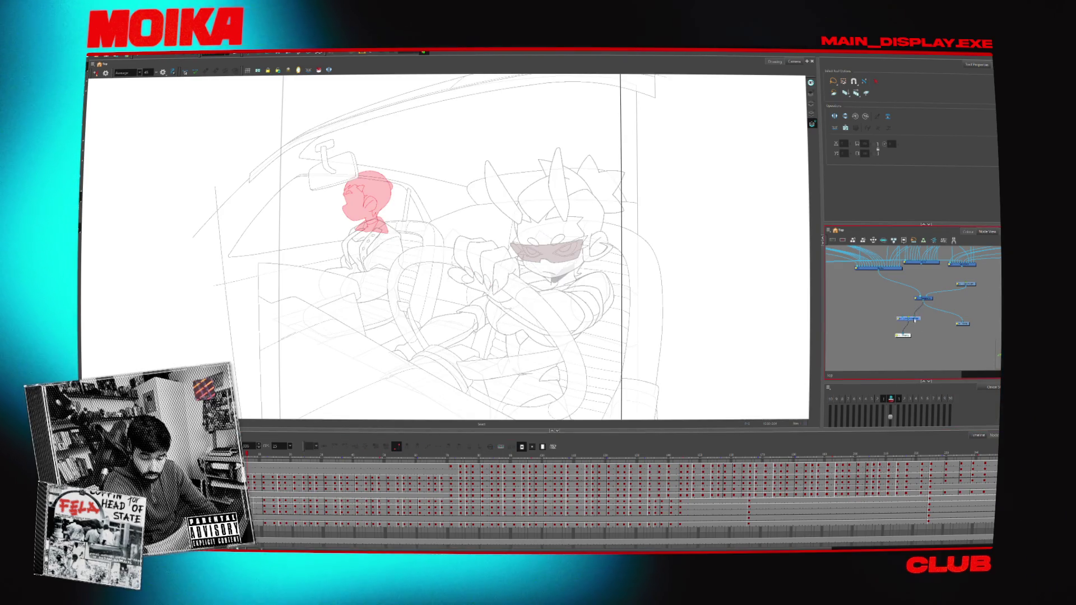
double_click(914, 319)
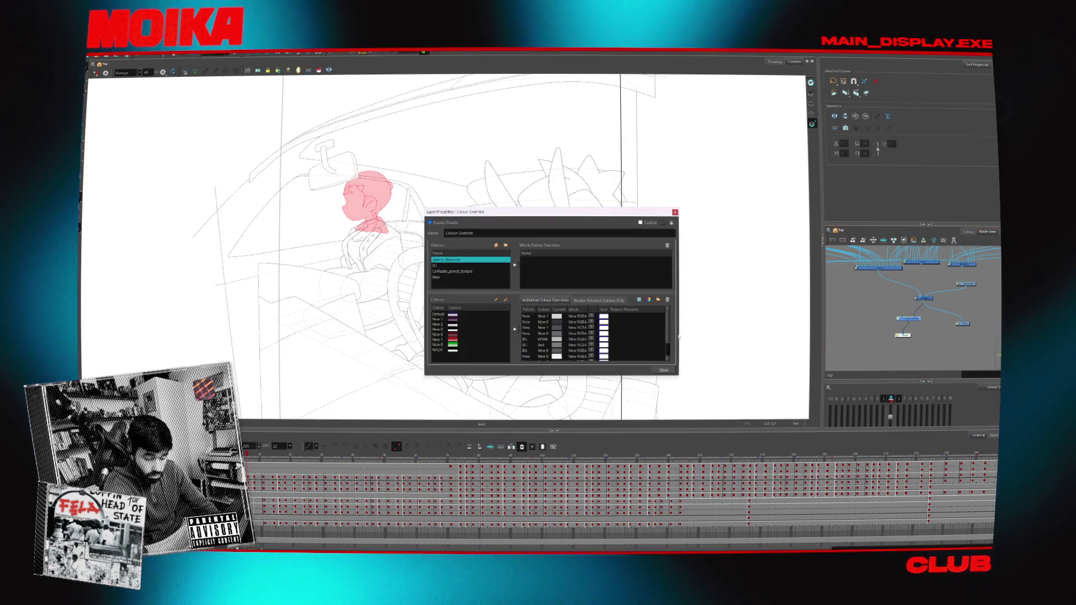
- Close the Colour-Override settings and place the duplicate Colour-Override_1 node in the network
left_click(630, 318)
left_click(669, 370)
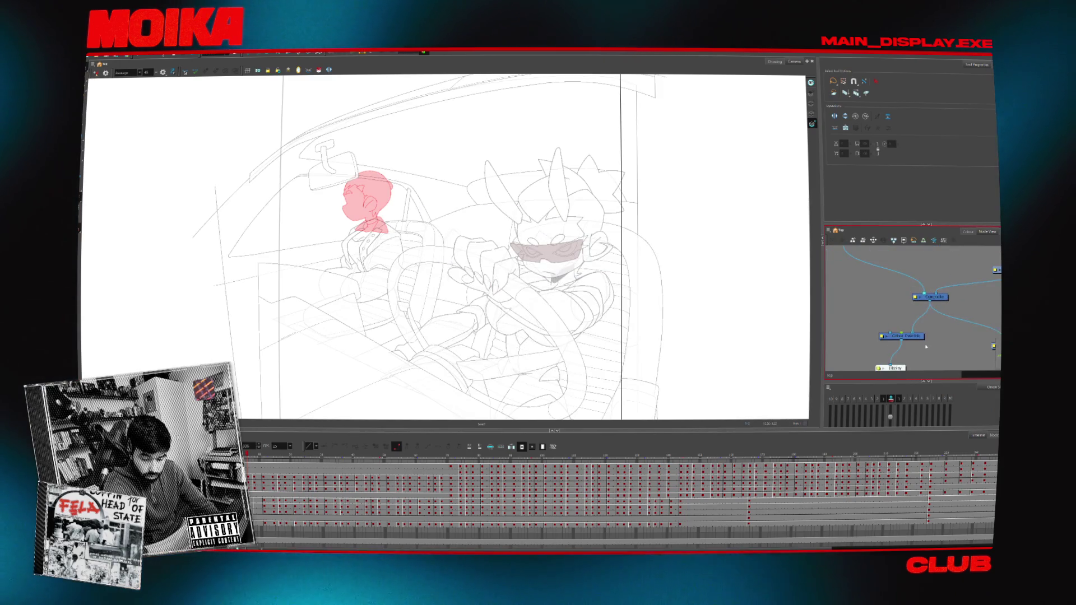
left_click_drag(897, 343, 873, 332)
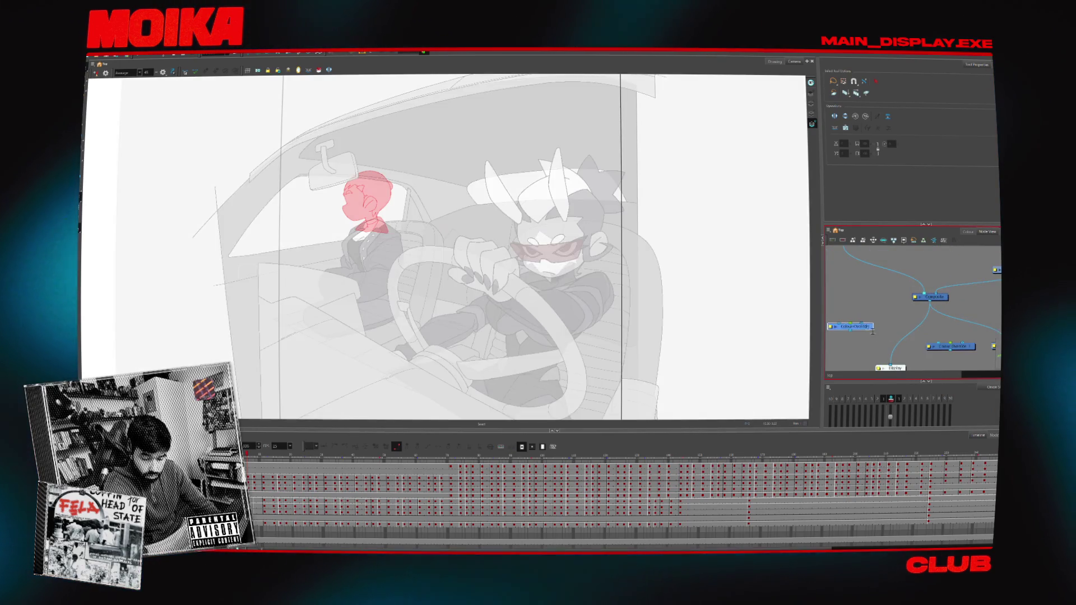
left_click_drag(956, 352, 903, 343)
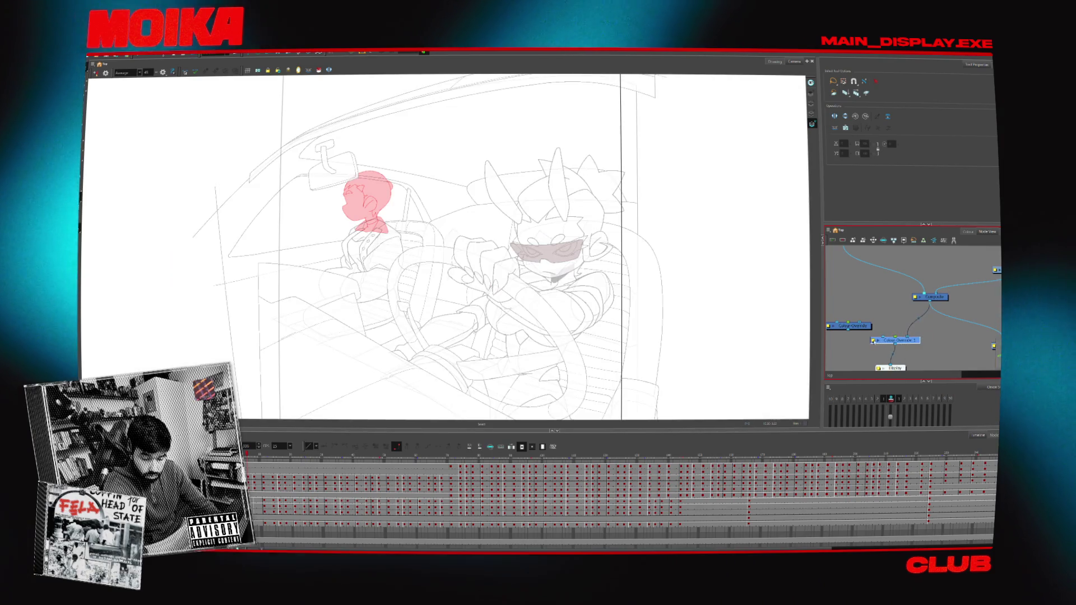
- In Colour-Override_1, recolour the first three override rows so the passenger's head shows red outlines
double_click(897, 341)
left_click_drag(605, 316, 606, 327)
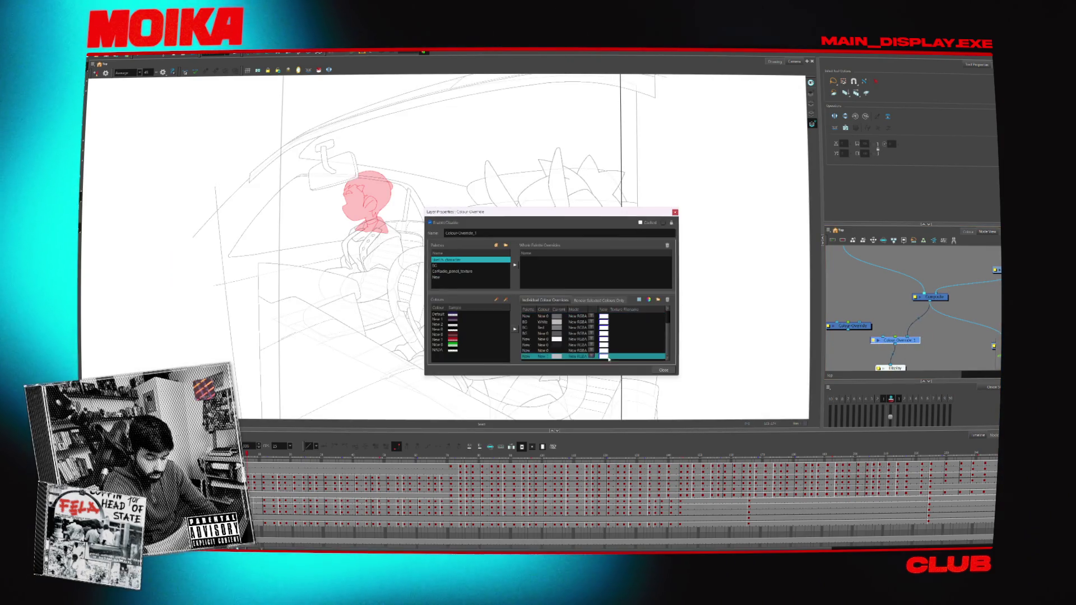
double_click(605, 357)
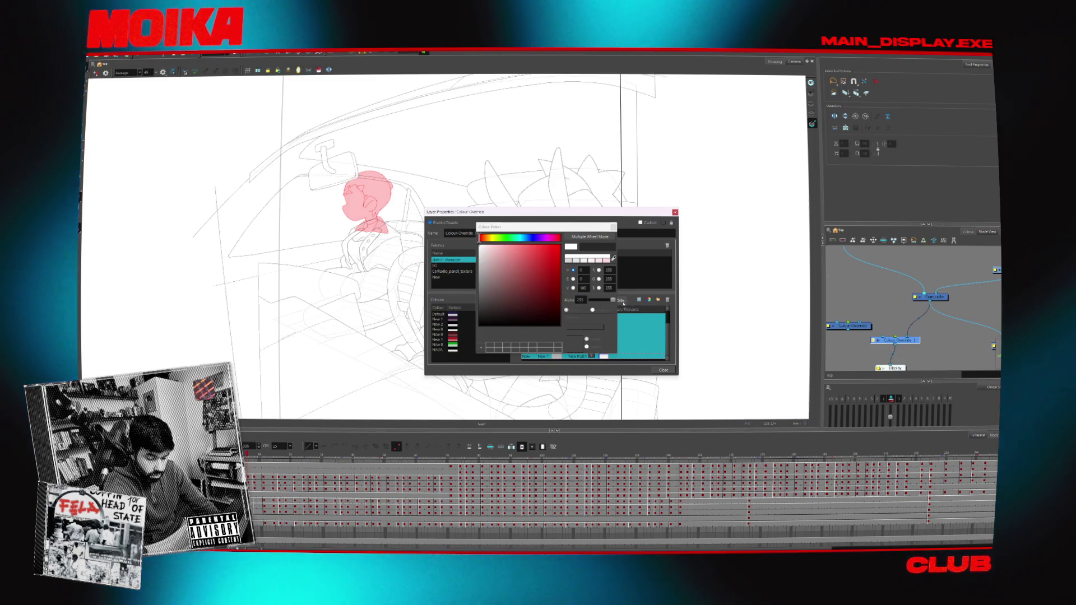
left_click(614, 227)
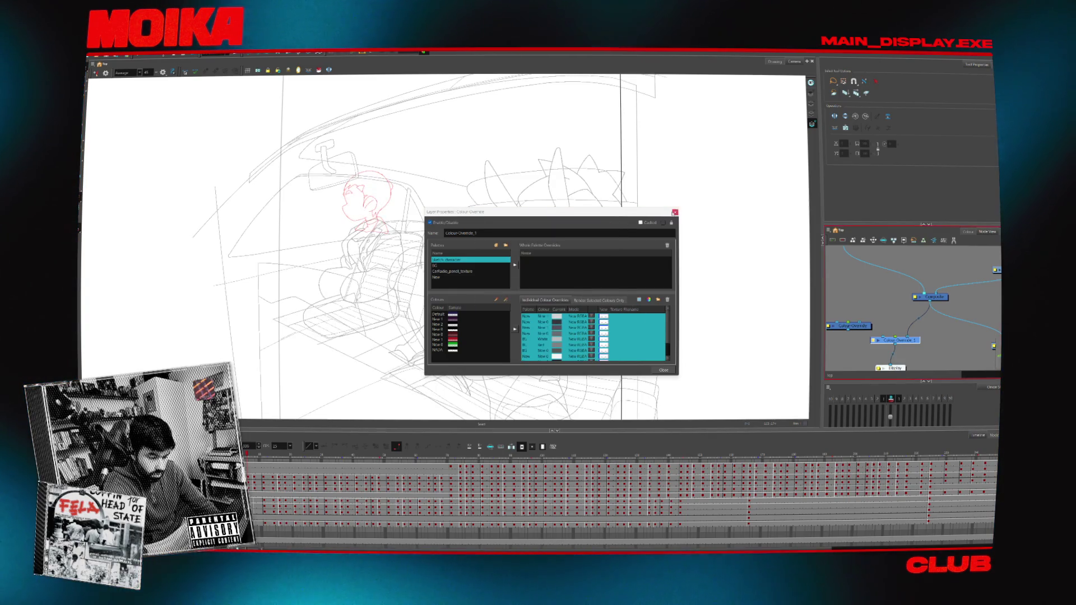
left_click(675, 212)
scroll(320, 230, "up", 3)
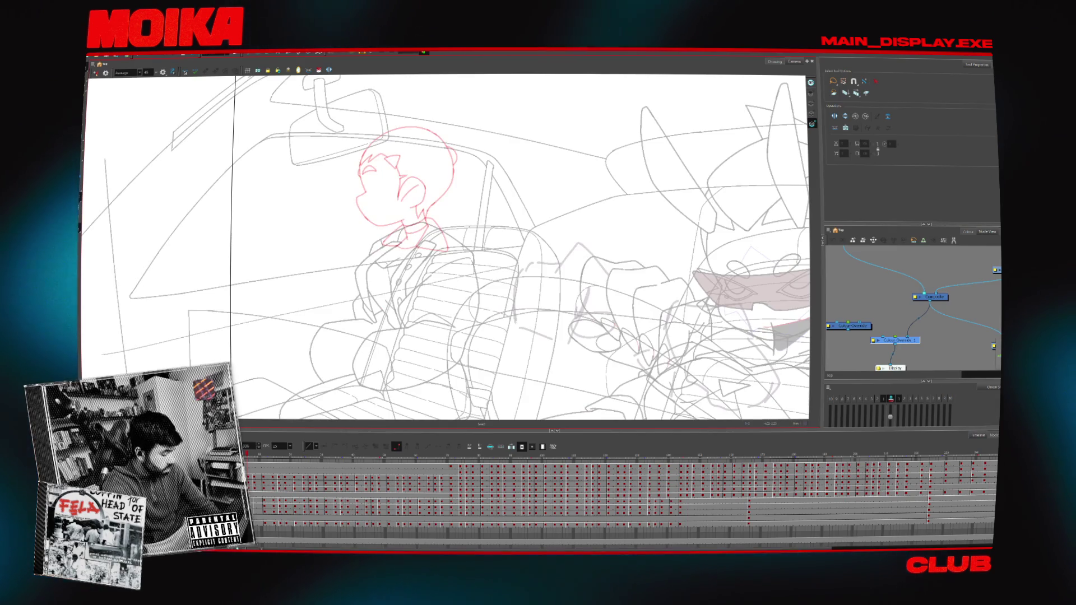
- Hide the black line strokes and show the scene palettes, leaving red and green onion-skin ghosts visible
scroll(396, 119, "up", 3)
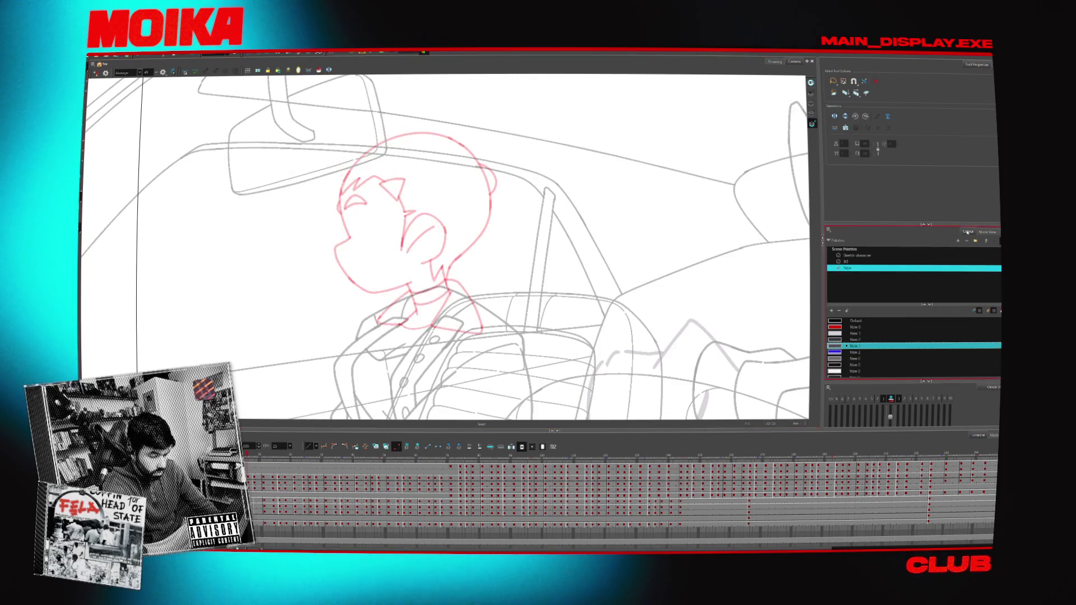
left_click(988, 233)
left_click(967, 231)
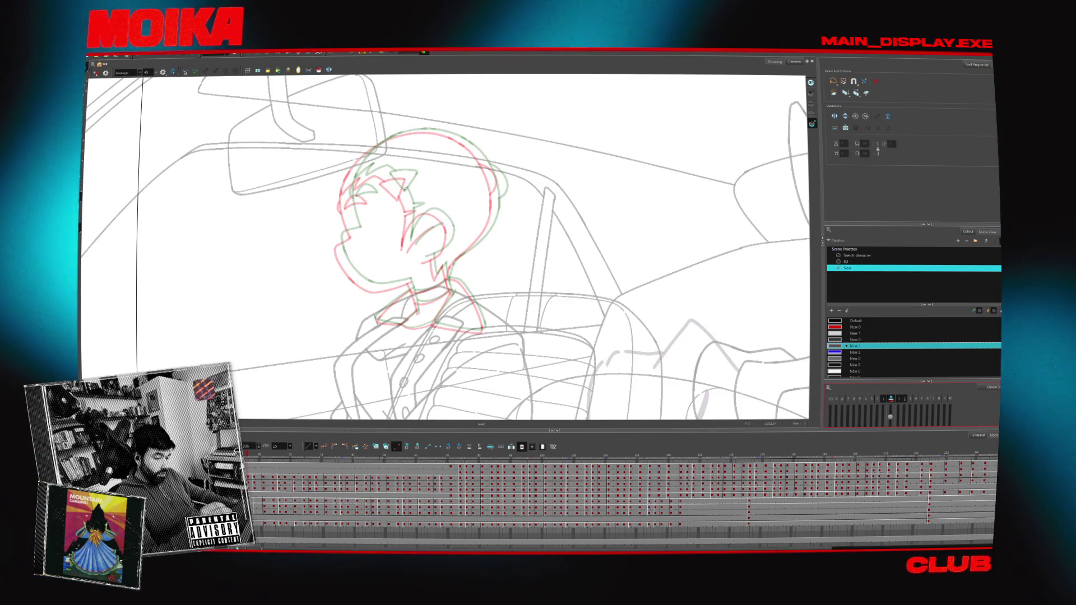
key("alt+b")
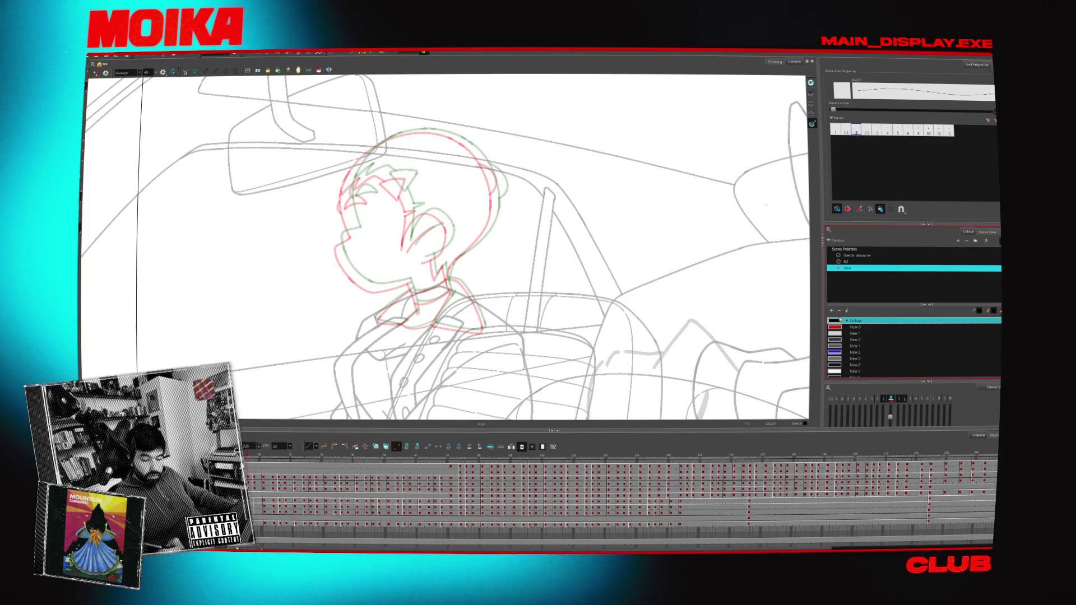
- Step to the next empty frame to ink, undoing a trial stroke on the face's left edge
key("period")
key("comma")
scroll(357, 272, "up", 1)
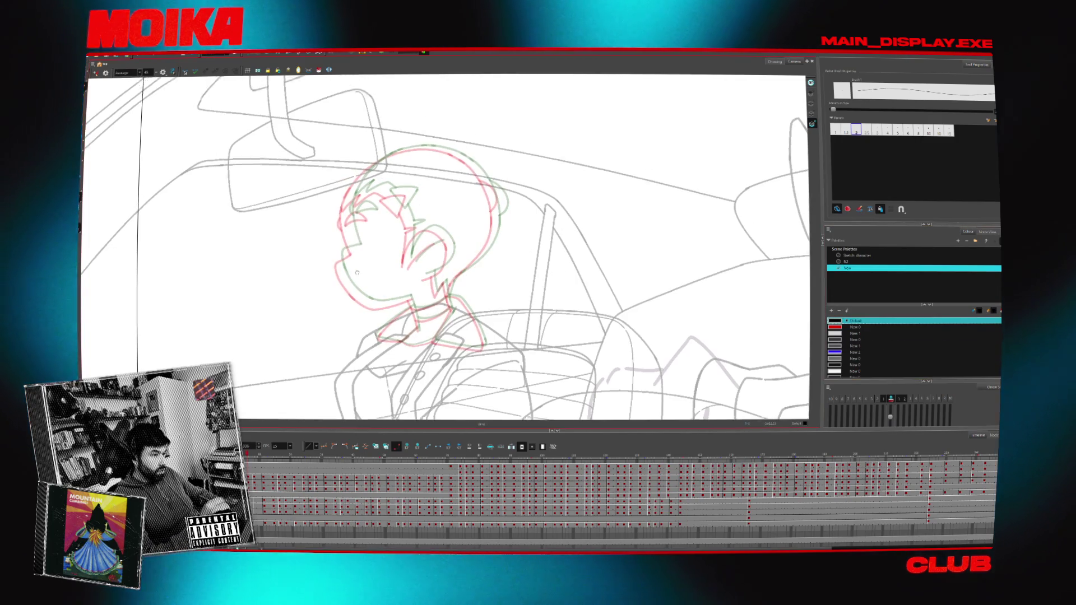
key("period")
key("period")
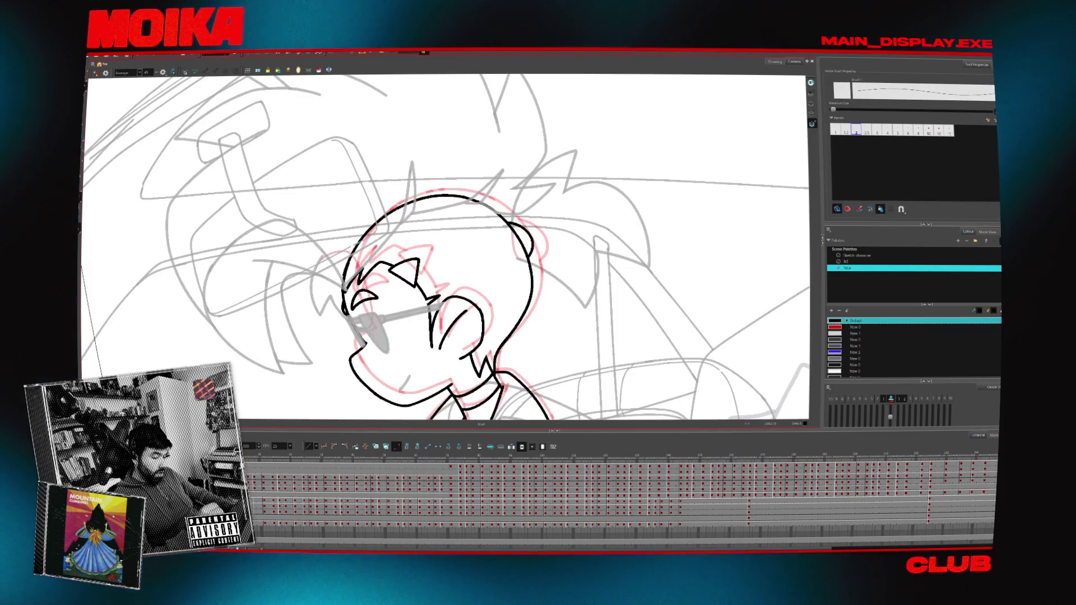
key("period")
mouse_move(366, 278)
left_mouse_down()
mouse_move(360, 332)
mouse_move(373, 229)
left_mouse_up()
key("ctrl+z")
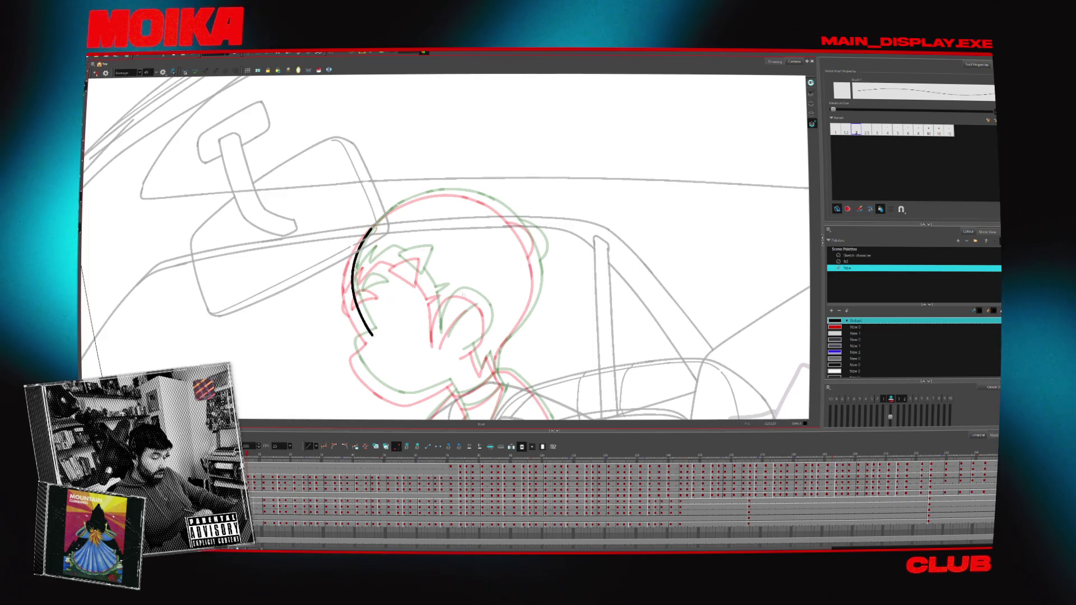
- Ink the long curve up the head's left side in an upright, unmirrored view, closing the gap
key("4")
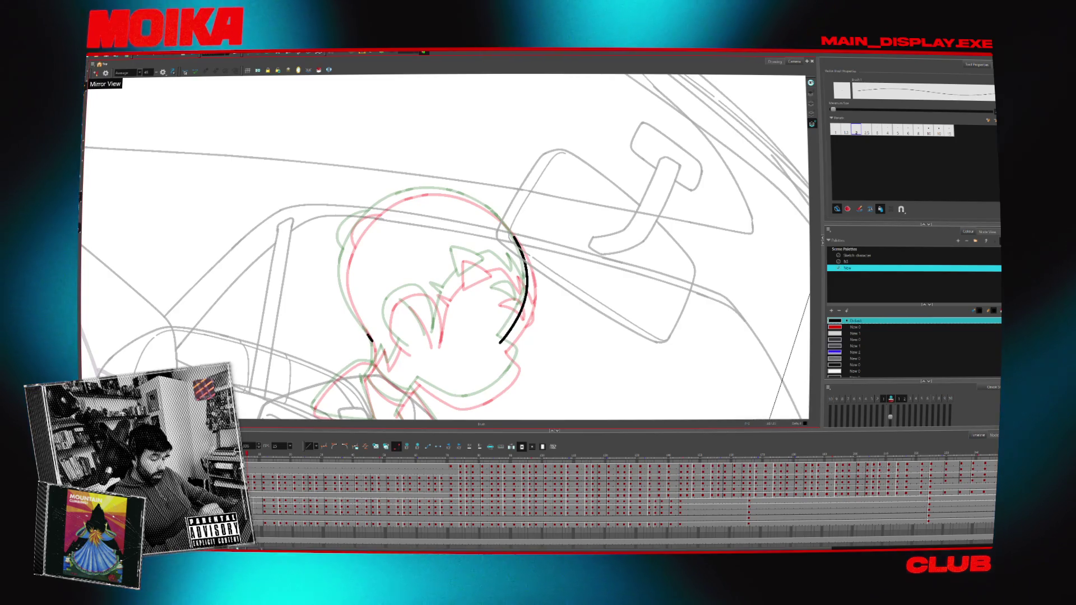
left_click_drag(367, 336, 346, 257)
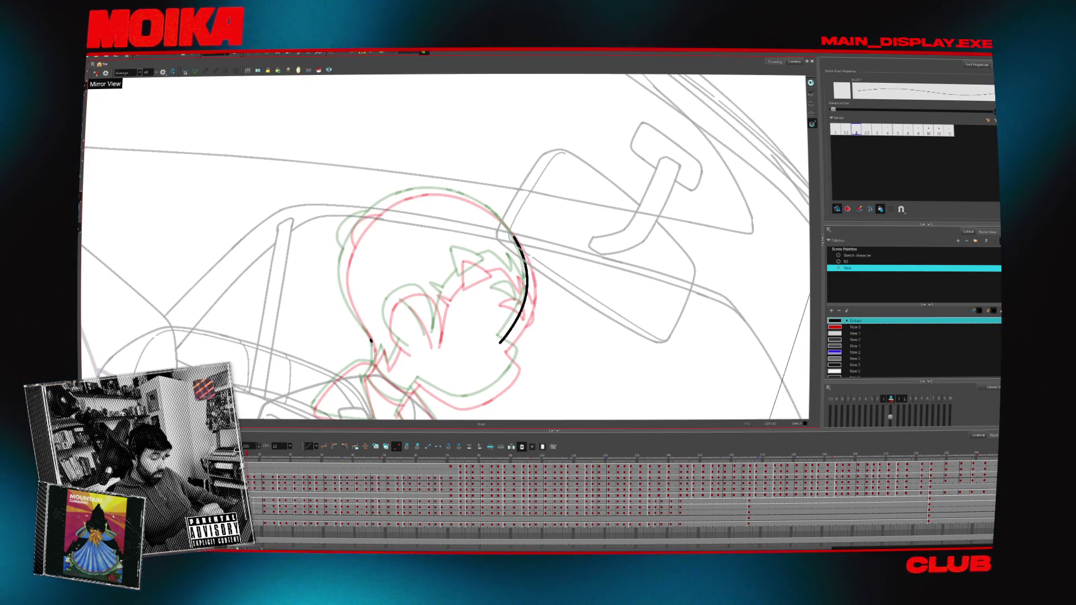
key("4")
left_click_drag(476, 185, 427, 229)
key("shift+x")
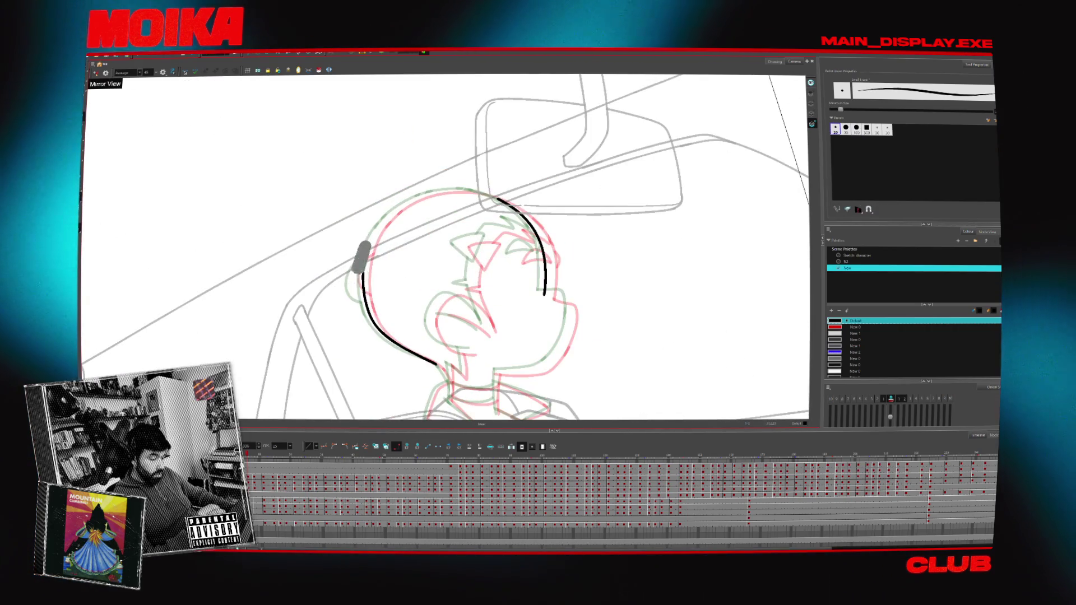
mouse_move(364, 277)
left_mouse_down()
mouse_move(393, 185)
mouse_move(437, 140)
left_mouse_up()
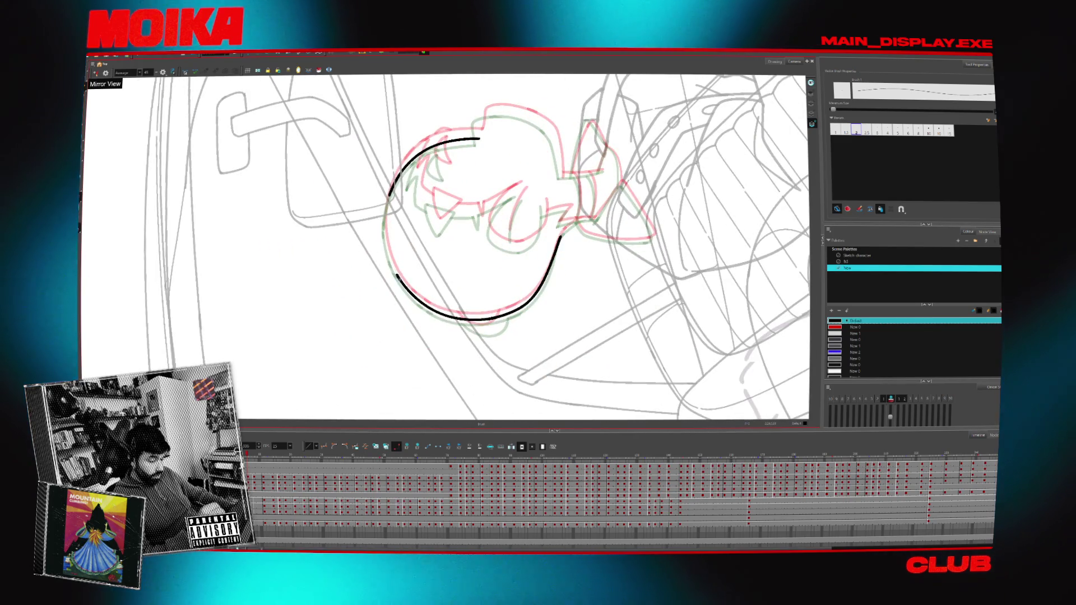
left_click_drag(389, 195, 397, 275)
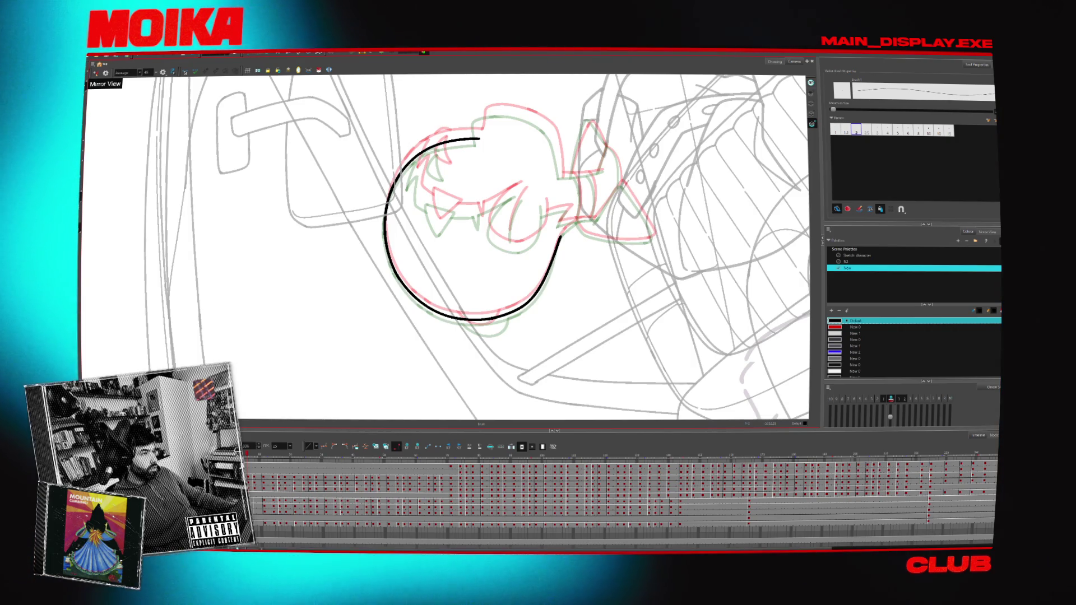
- Rotate the view sideways and try an upper head outline stroke, then undo it
key("ctrl+alt")
mouse_move(560, 169)
left_mouse_down()
mouse_move(583, 213)
mouse_move(555, 303)
left_mouse_up()
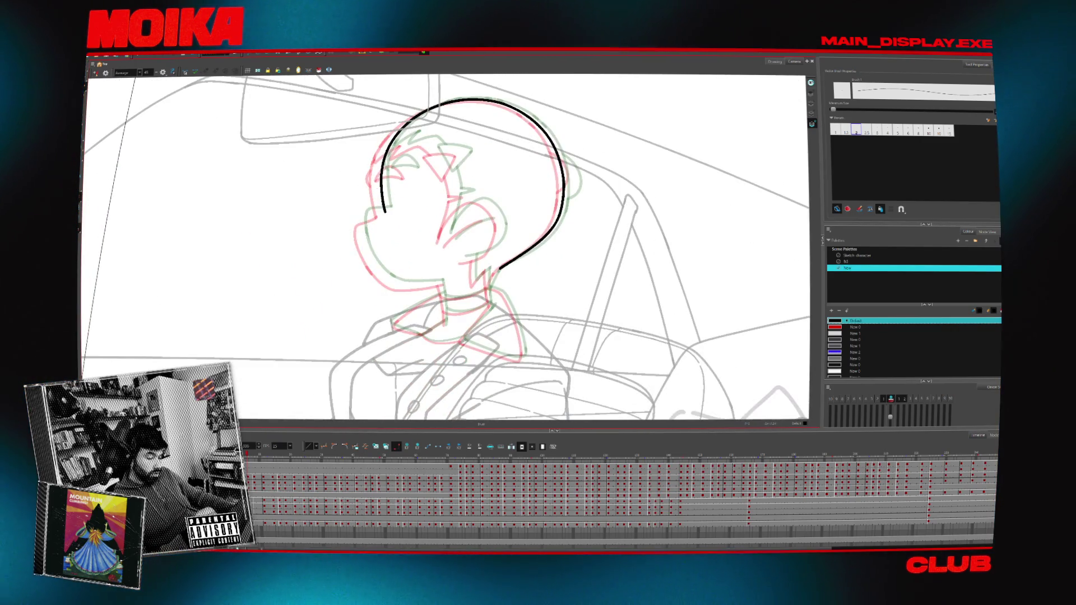
mouse_move(504, 168)
left_mouse_down()
mouse_move(560, 235)
mouse_move(533, 314)
left_mouse_up()
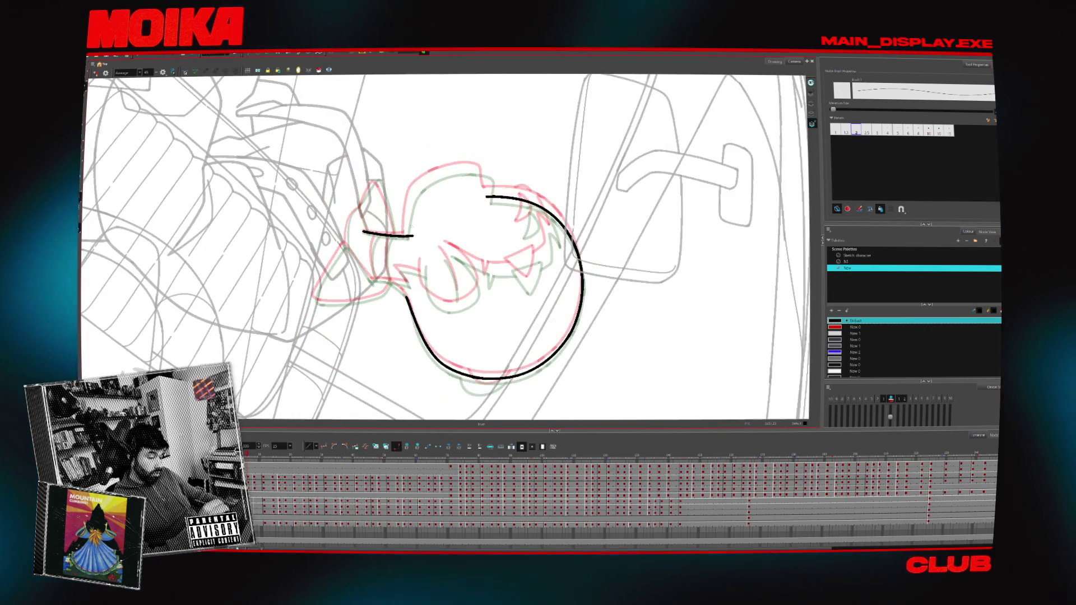
left_click_drag(406, 240, 414, 197)
mouse_move(407, 236)
left_mouse_down()
mouse_move(457, 171)
mouse_move(538, 213)
mouse_move(555, 263)
left_mouse_up()
key("ctrl+z")
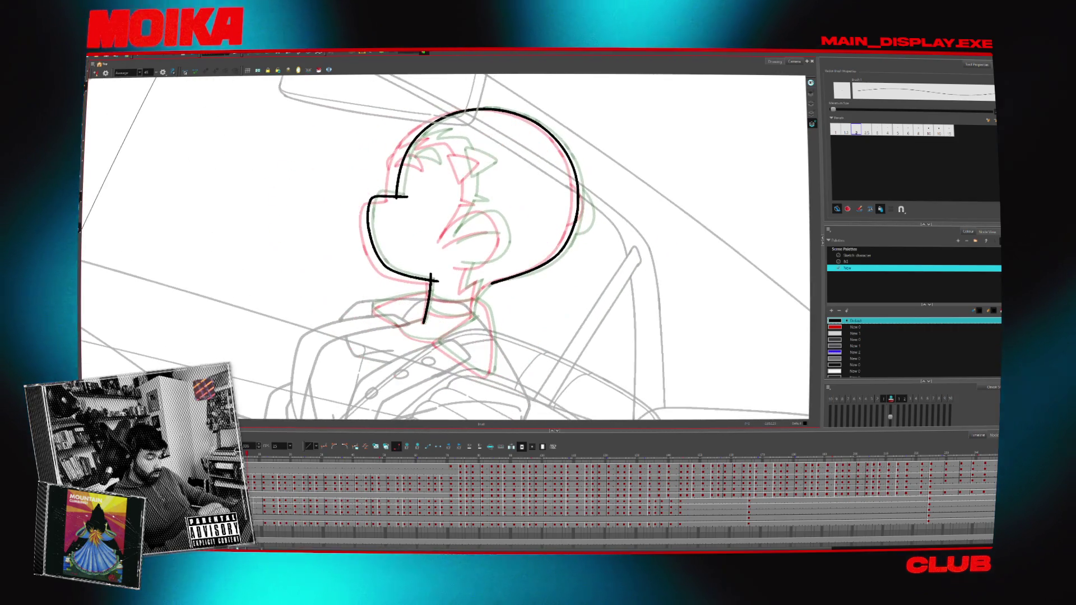
- Turn the head upright and draw the cheek stroke, selecting it to check
mouse_move(488, 146)
left_mouse_down()
mouse_move(469, 232)
mouse_move(442, 258)
left_mouse_up()
key("alt+s")
key("alt+b")
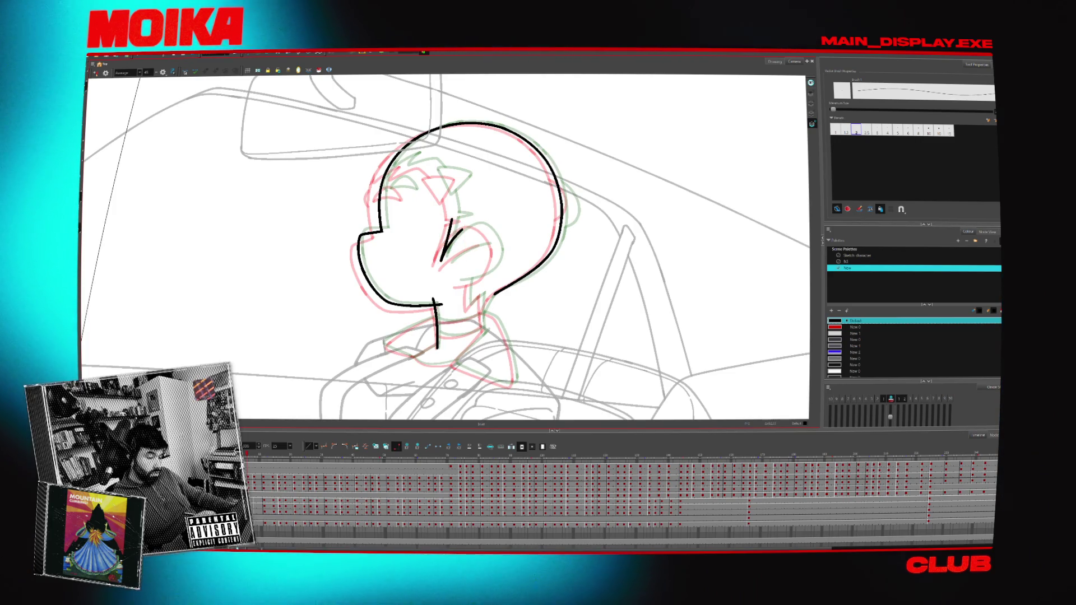
key("alt+s")
left_click_drag(440, 216, 468, 263)
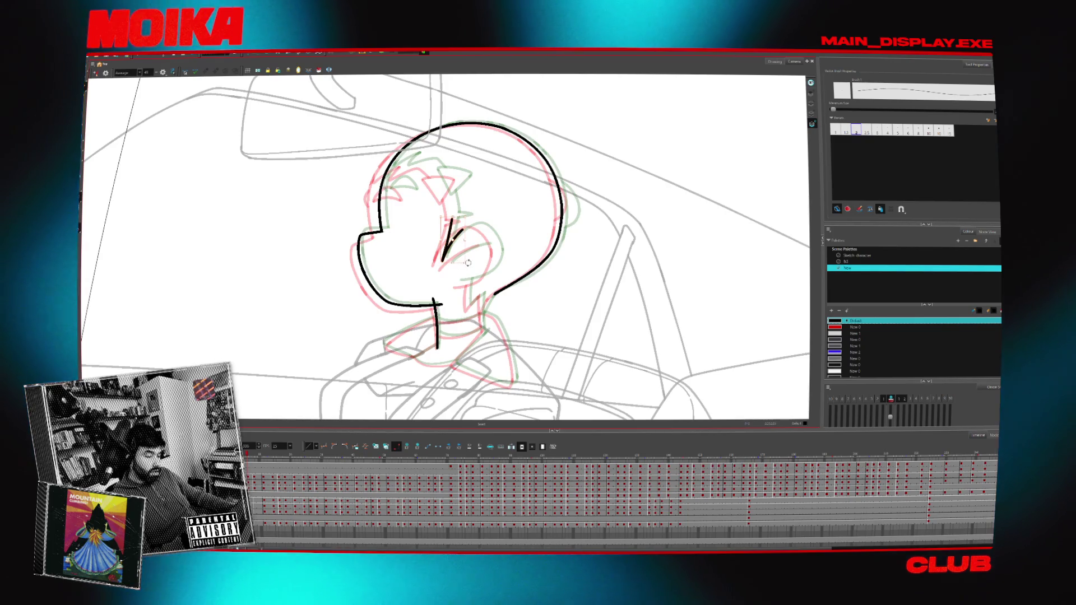
key("alt+b")
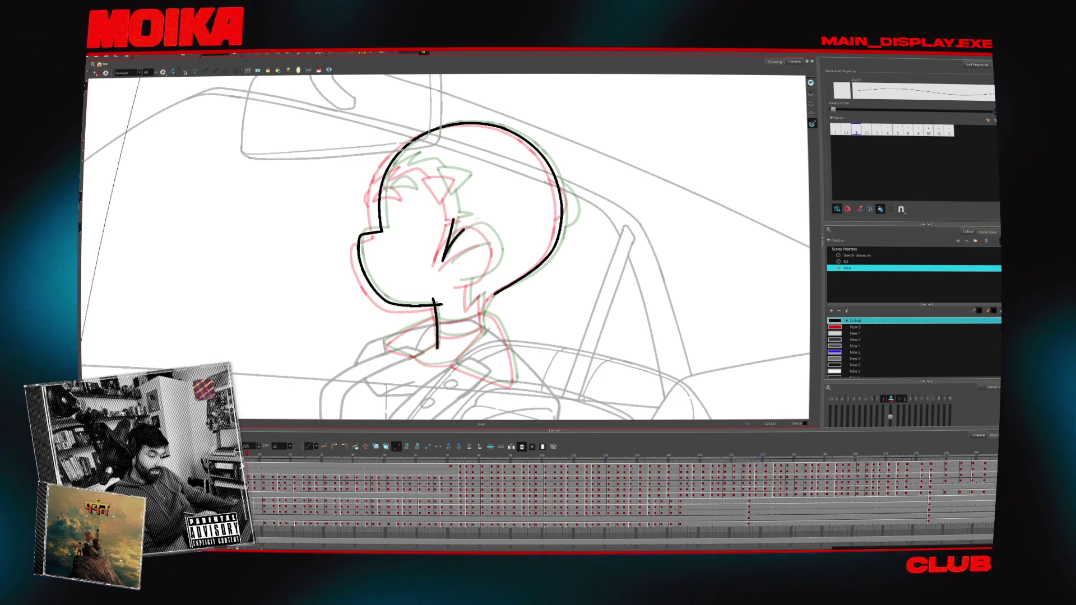
- Check the drawing mirrored and rotated, then add a short hair stroke on the head
key("4")
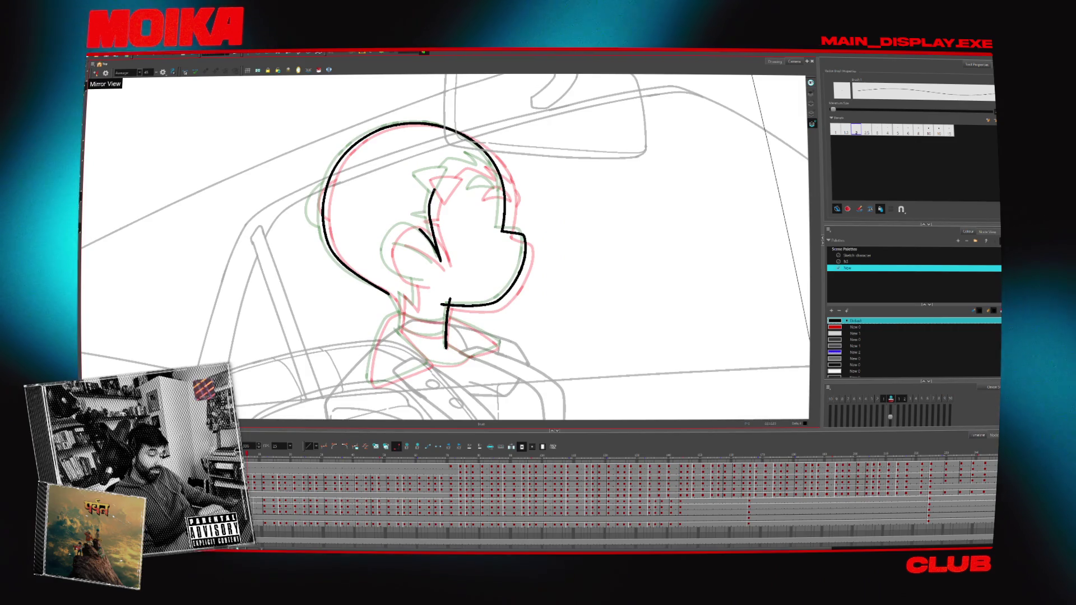
key("4")
mouse_move(526, 247)
left_mouse_down()
mouse_move(524, 224)
mouse_move(443, 162)
left_mouse_up()
key("4")
mouse_move(527, 246)
left_mouse_down()
mouse_move(504, 168)
mouse_move(448, 146)
left_mouse_up()
key("4")
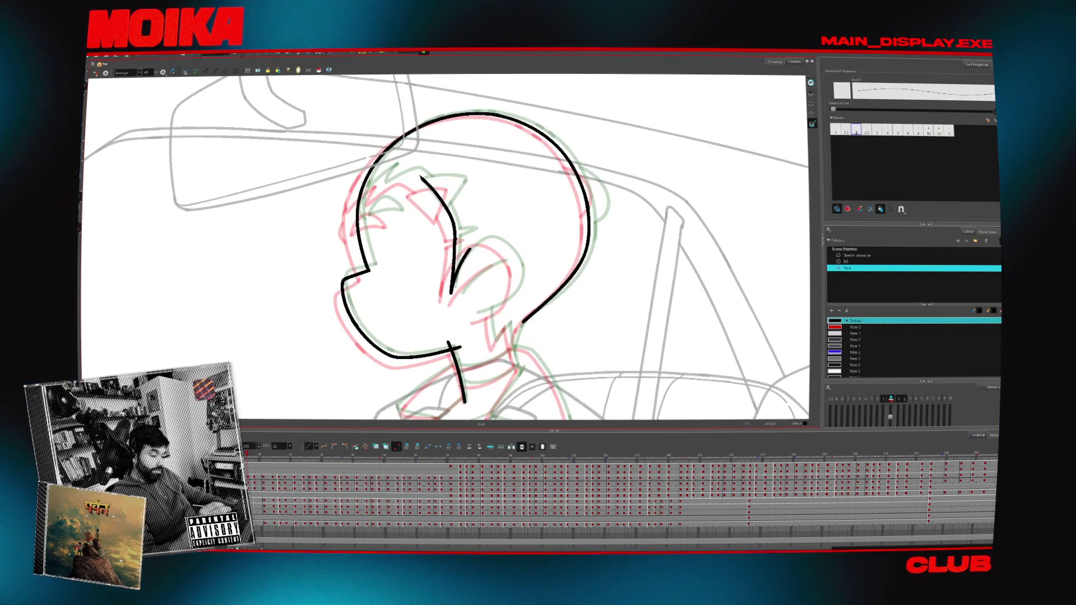
mouse_move(379, 188)
left_mouse_down()
mouse_move(415, 172)
mouse_move(465, 188)
left_mouse_up()
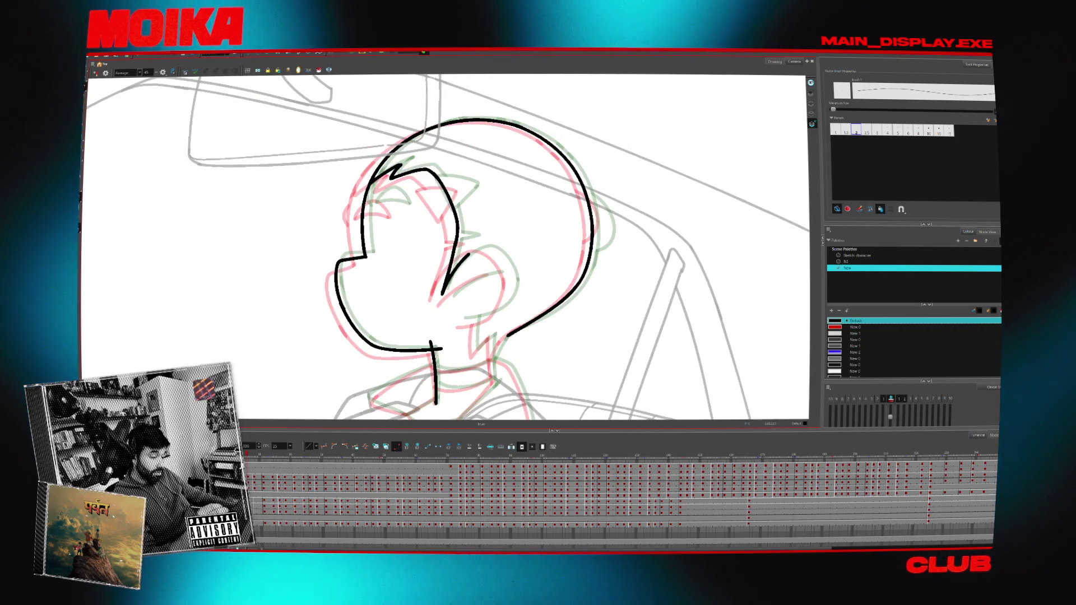
- Draw the curved eye line in mirrored view, then zoom in and turn the head upright
key("4")
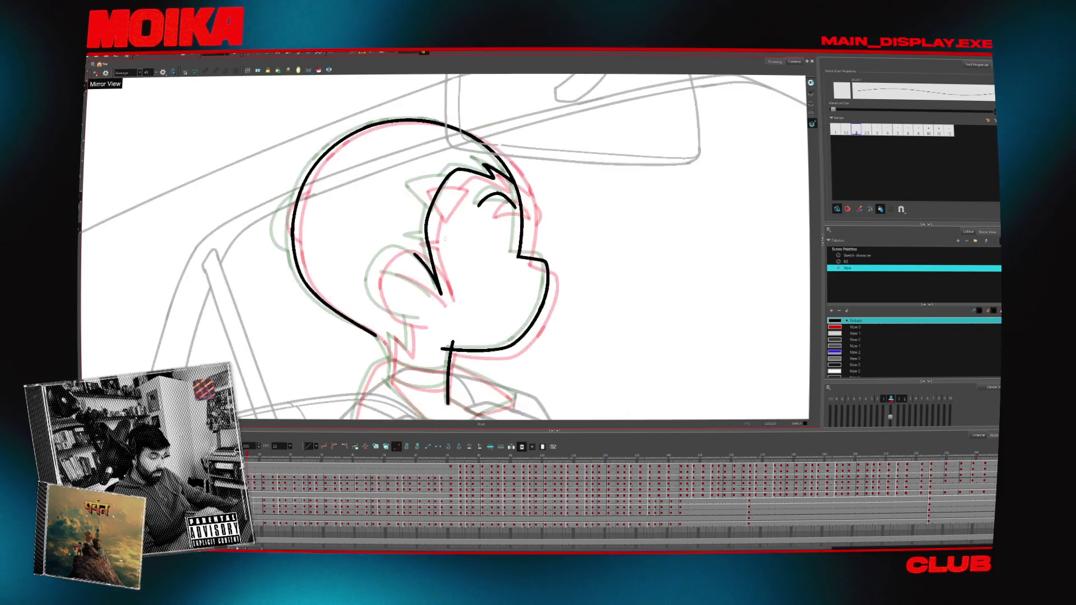
left_click_drag(488, 177, 457, 195)
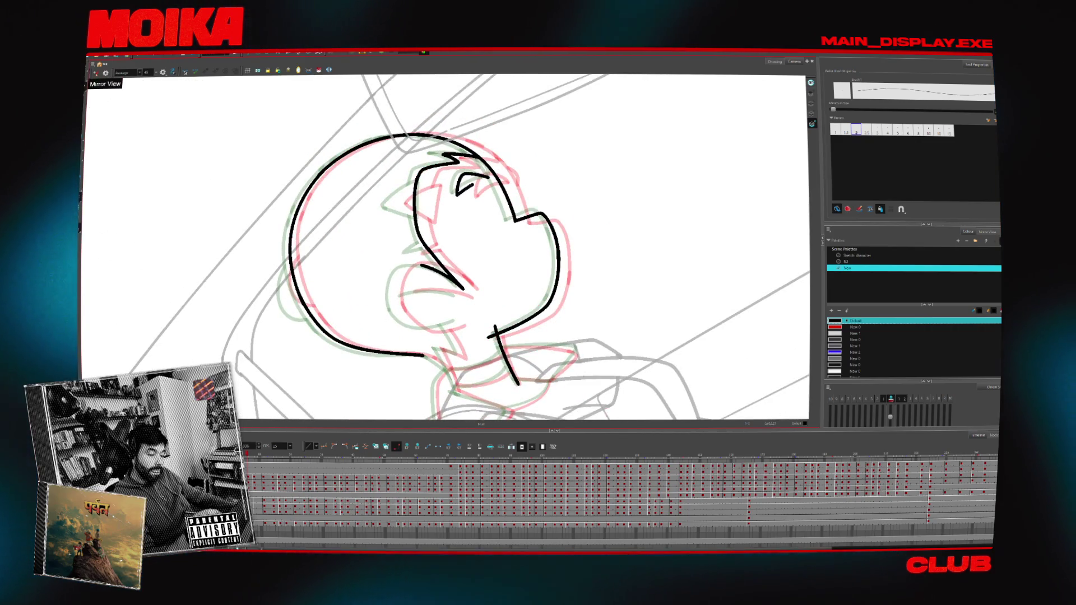
key("4")
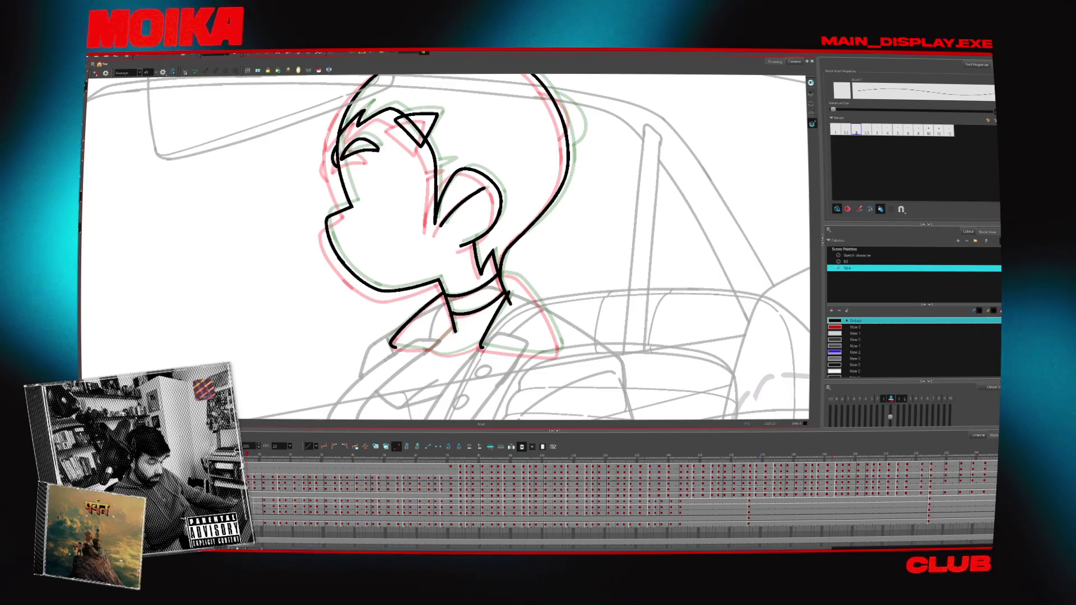
key("2")
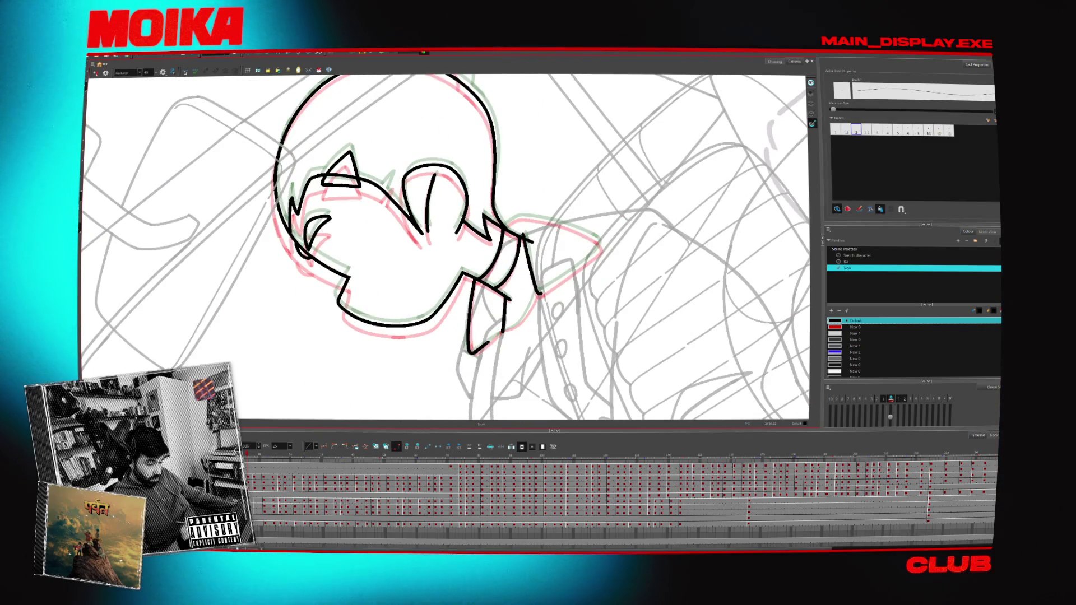
left_click_drag(561, 347, 614, 271)
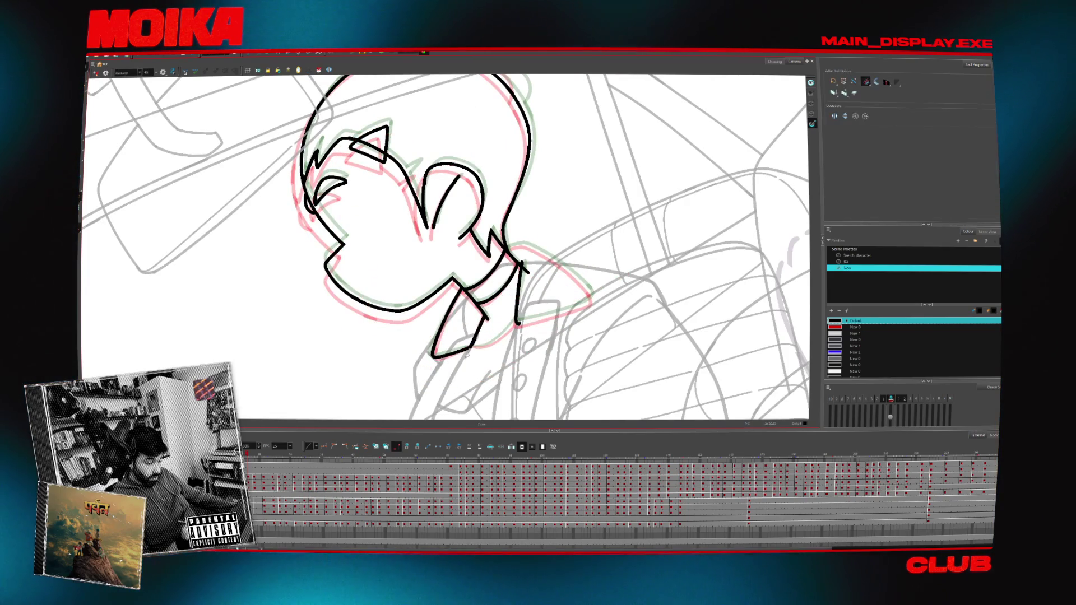
key("alt+b")
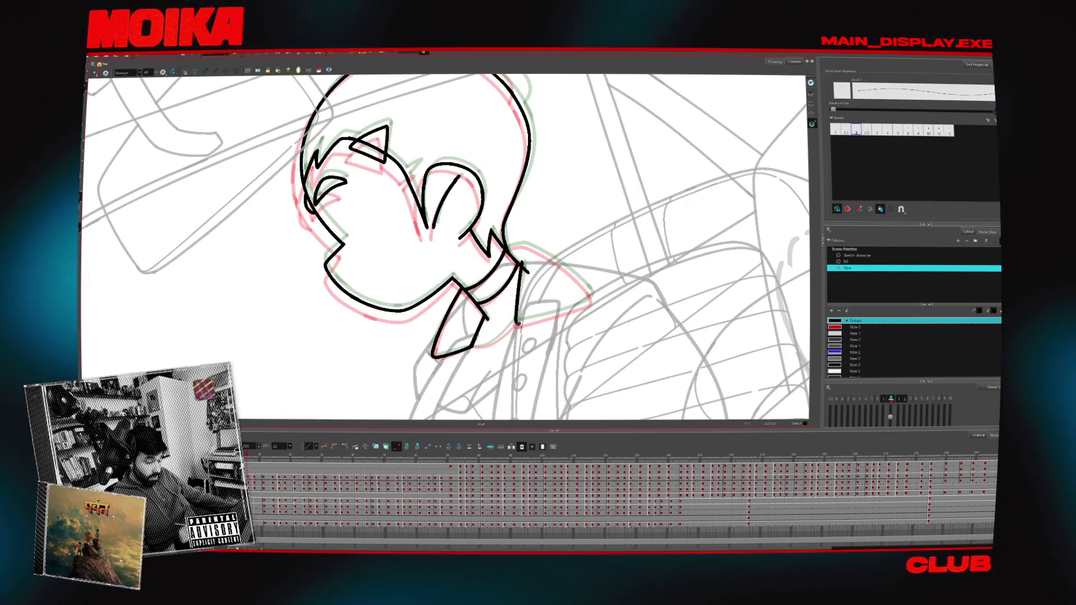
- Remove the stray upper-left edge strokes on the left shirt collar
left_click(95, 73)
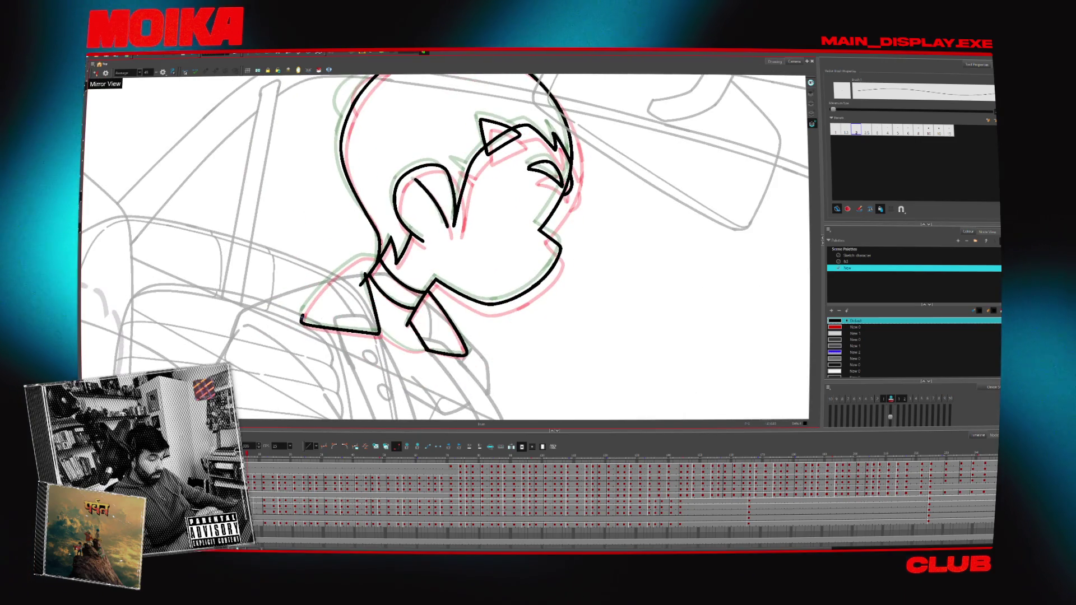
key("ctrl+z")
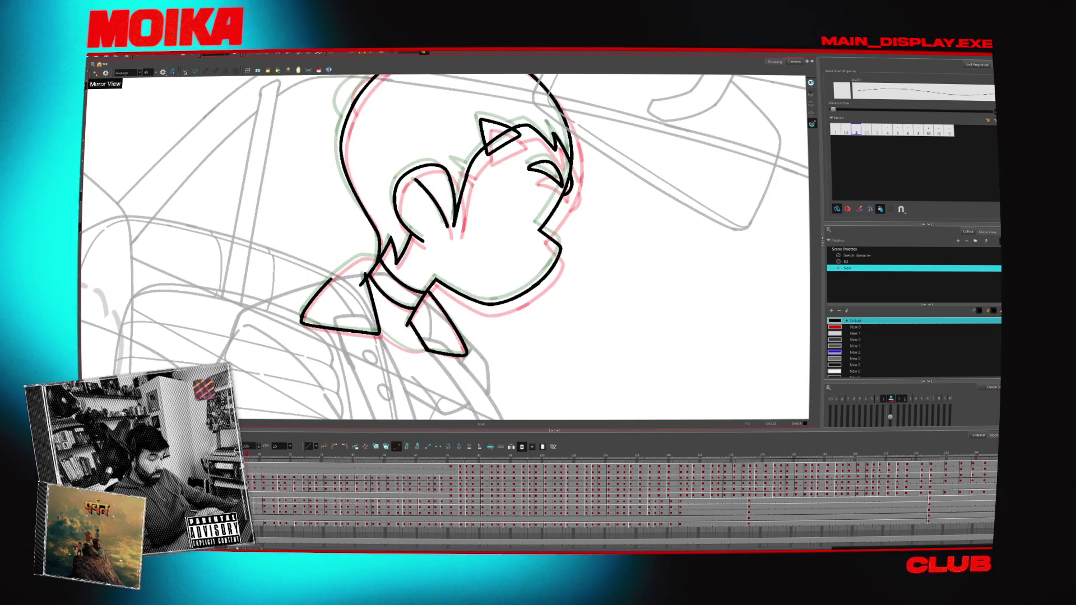
left_click(95, 74)
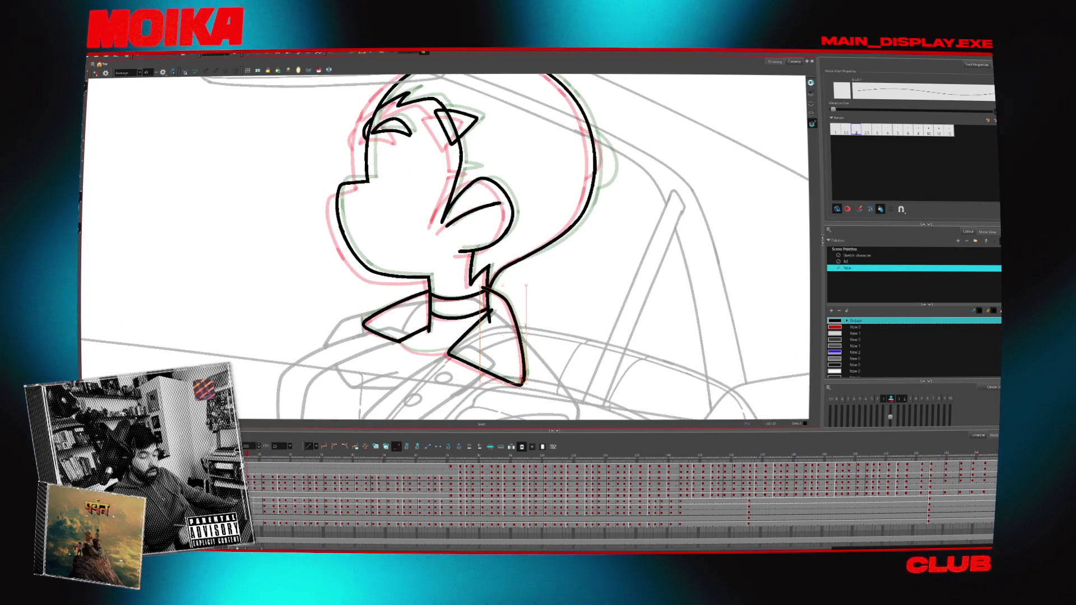
left_click_drag(505, 224, 583, 290)
left_click(94, 73)
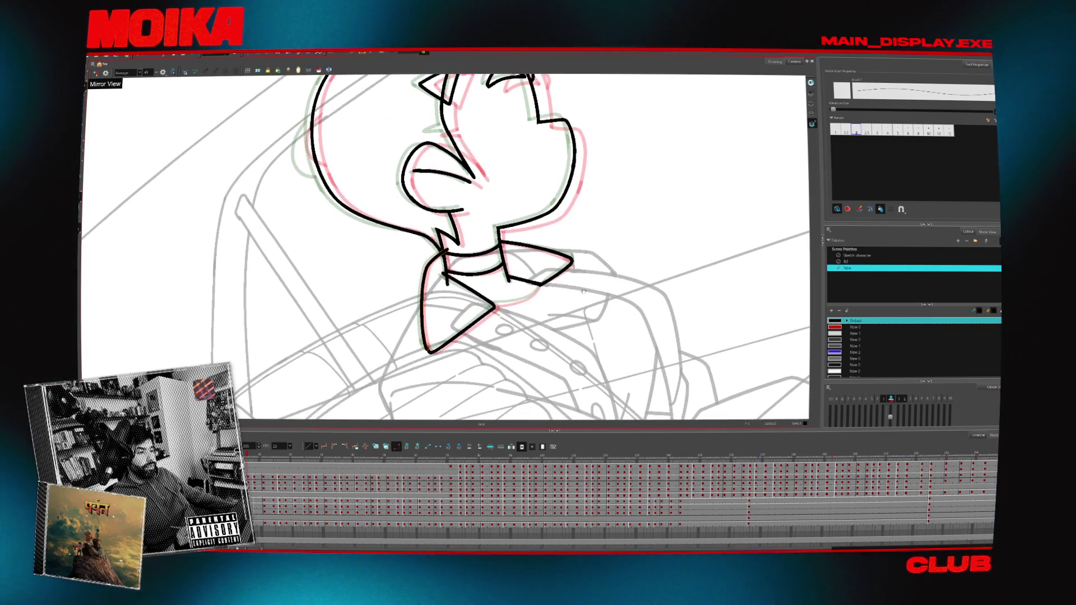
key("ctrl+z")
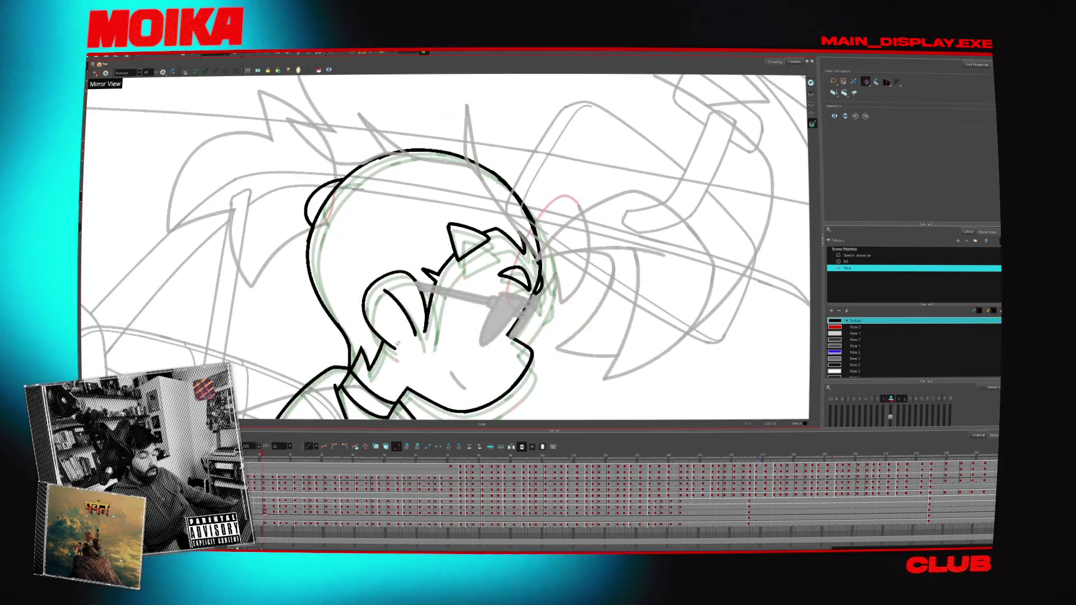
- Undo the stray strokes beside the head and the small hair-curl stroke
key("alt+b")
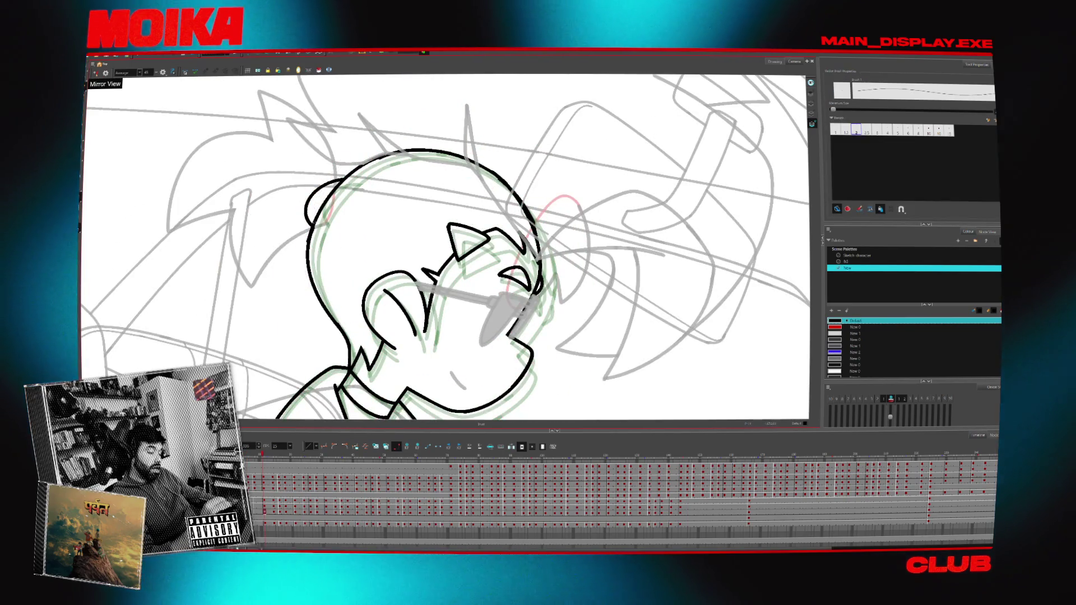
key("ctrl+z")
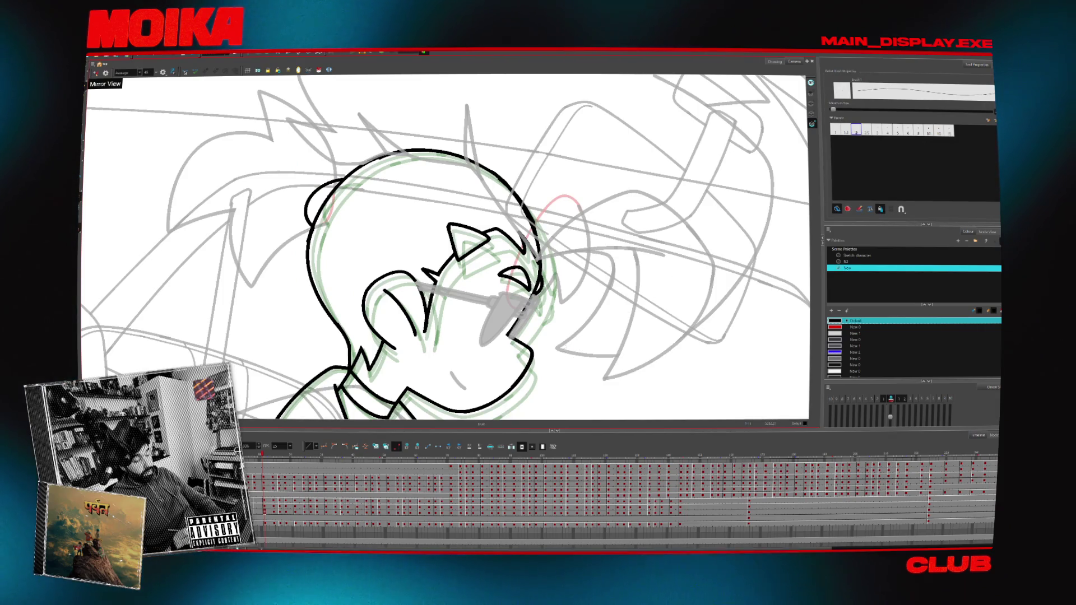
key("g")
key("f")
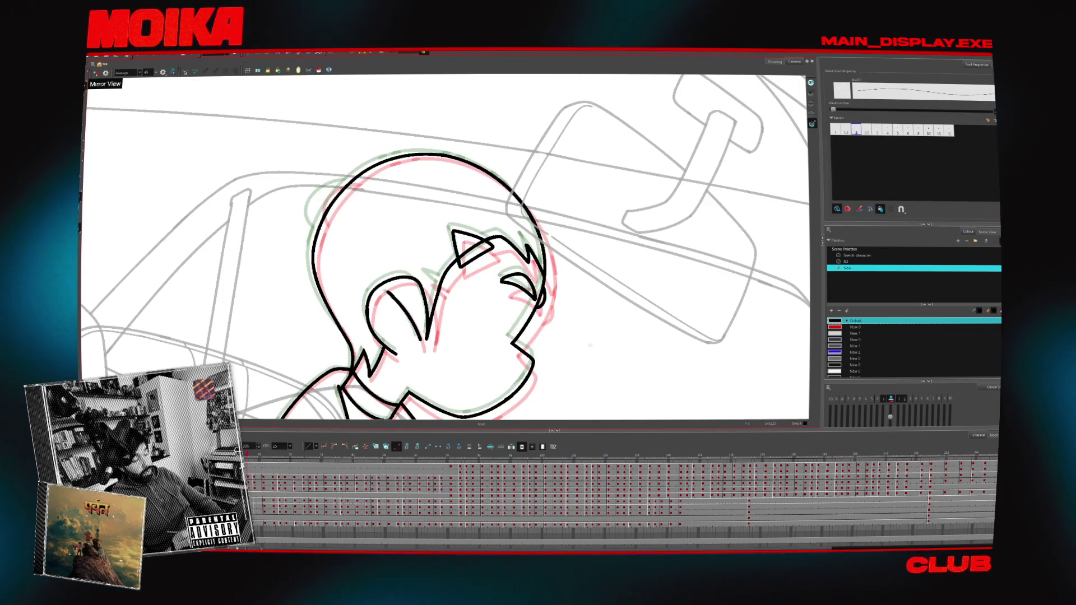
key("Delete")
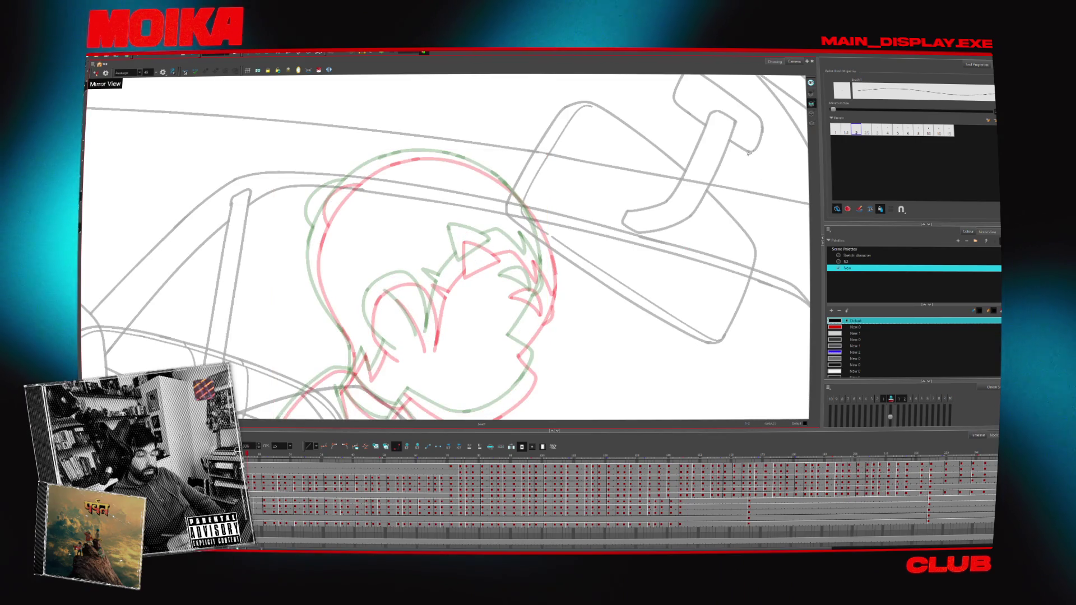
key("ctrl+z")
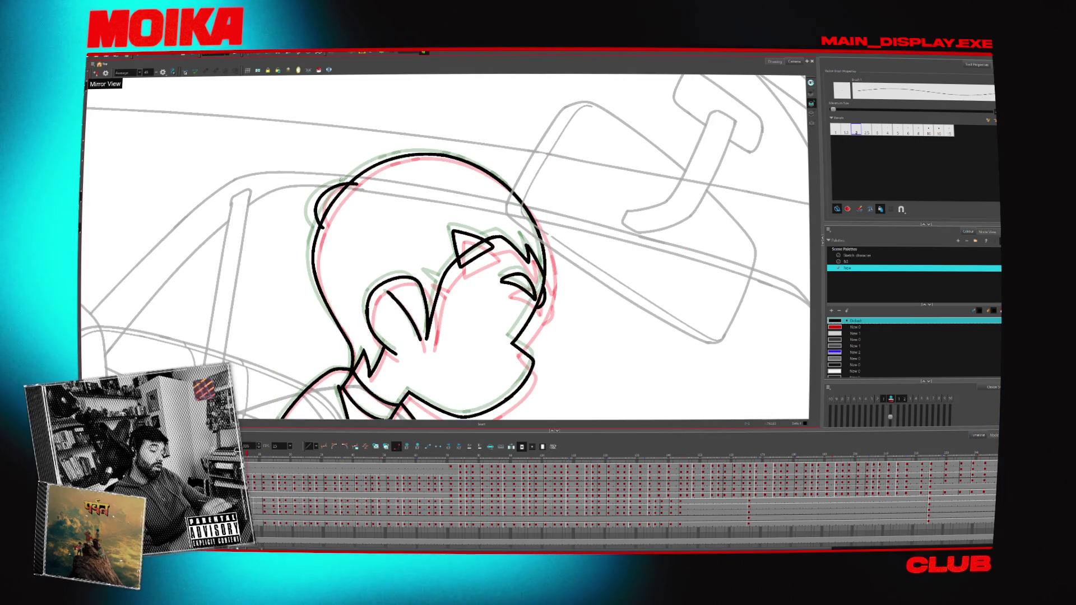
key("ctrl+z")
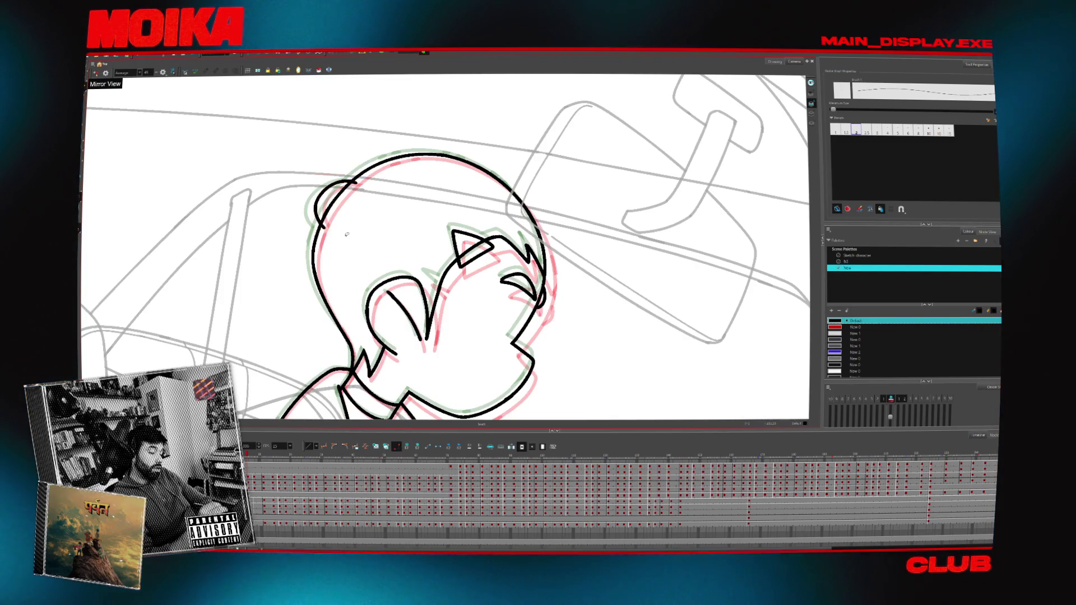
- Zoom out, restore the upright unmirrored view and delete the stray curve inside the cheek
key("alt+s")
key("alt+z")
scroll(368, 192, "down", 3)
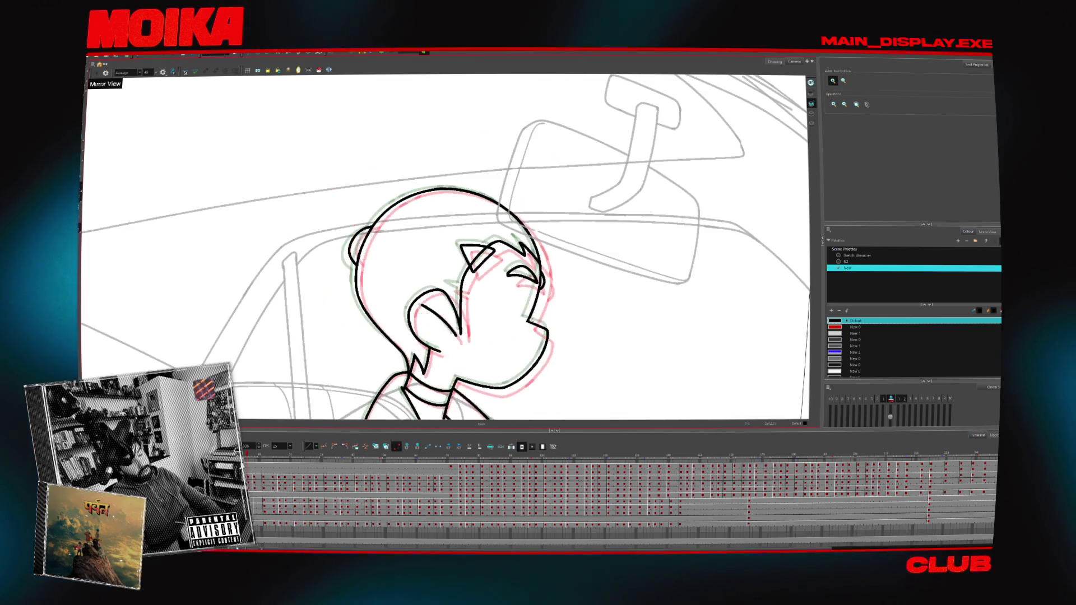
key("4")
left_click_drag(519, 336, 505, 306)
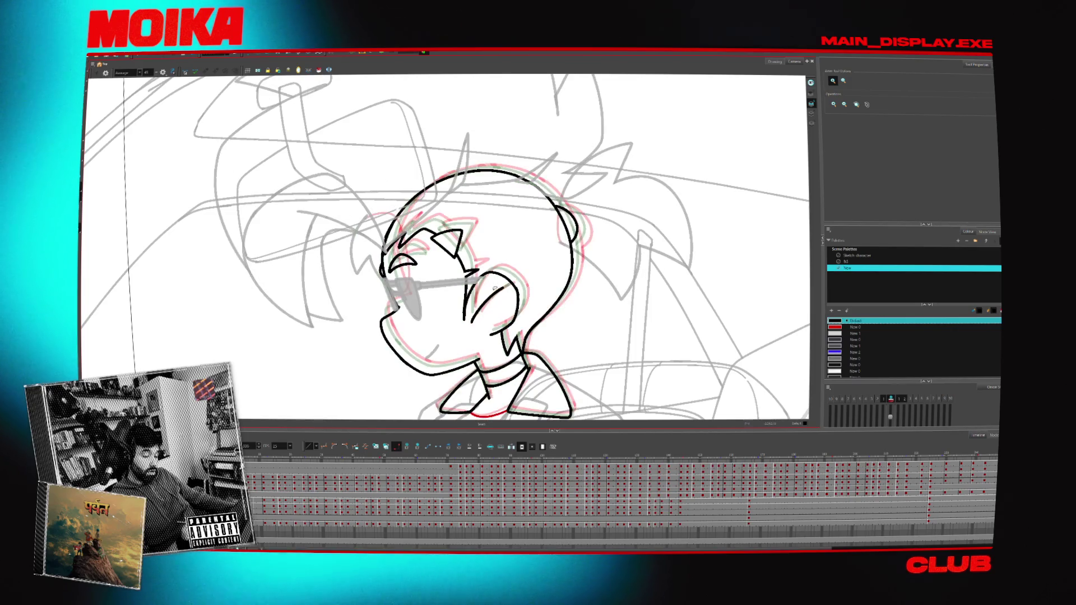
key("alt+b")
key("period")
key("ctrl+z")
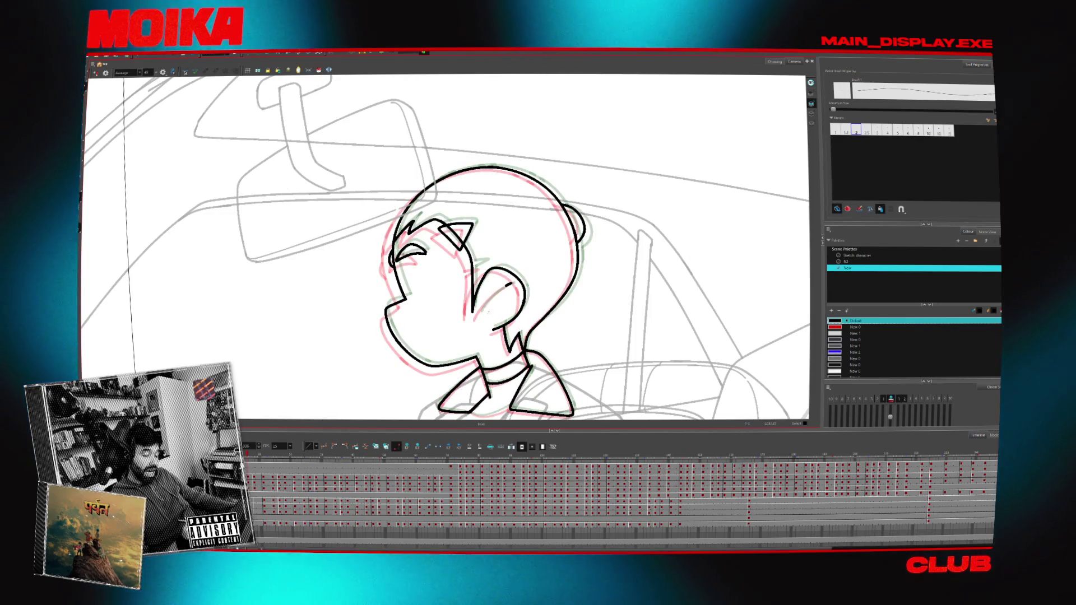
- Flip back and forth between the head, sunglasses and rough-hair drawings to compare them
key("period")
key("comma")
key("period")
key("comma")
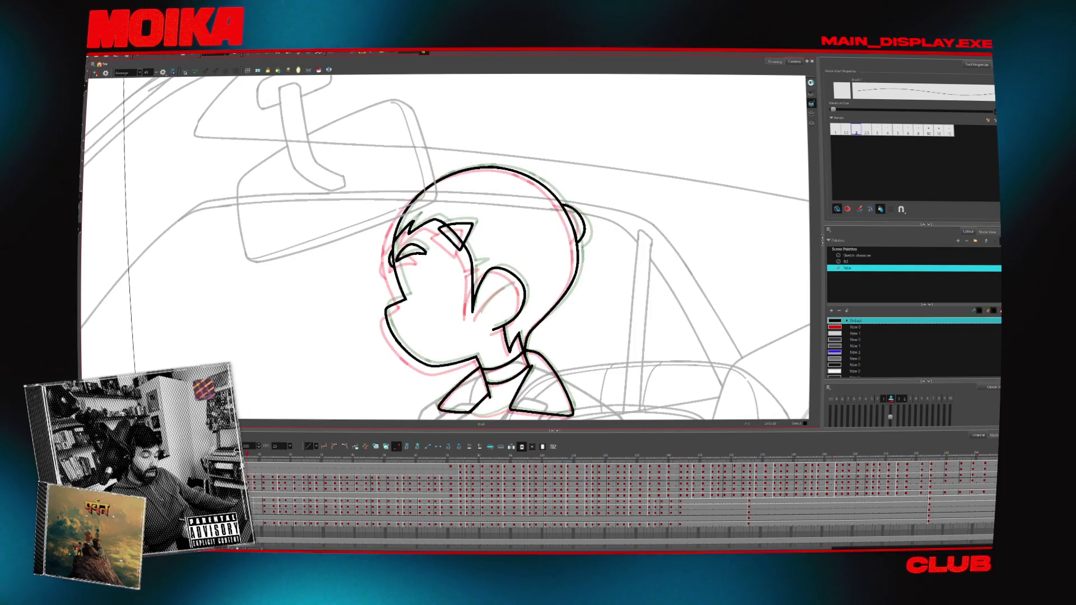
key("period")
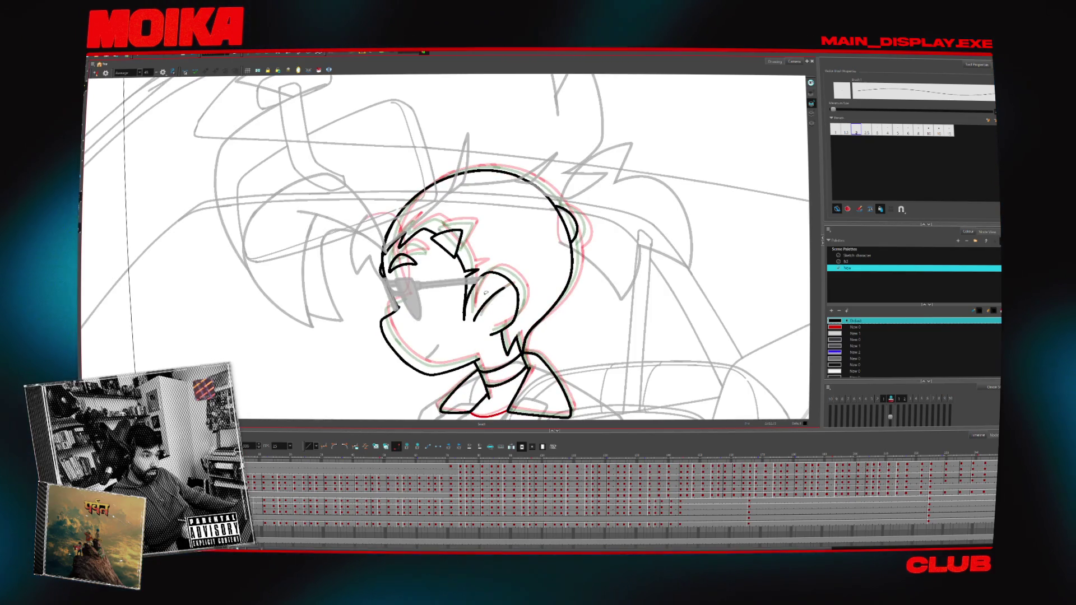
key("period")
key("comma")
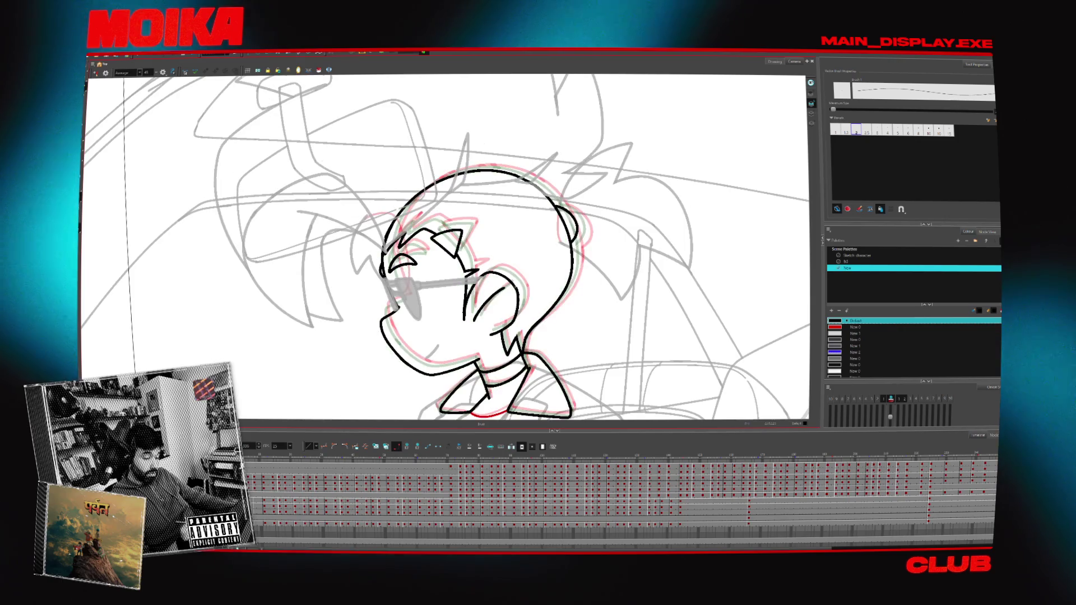
key("comma")
key("period")
key("period")
key("comma")
key("comma")
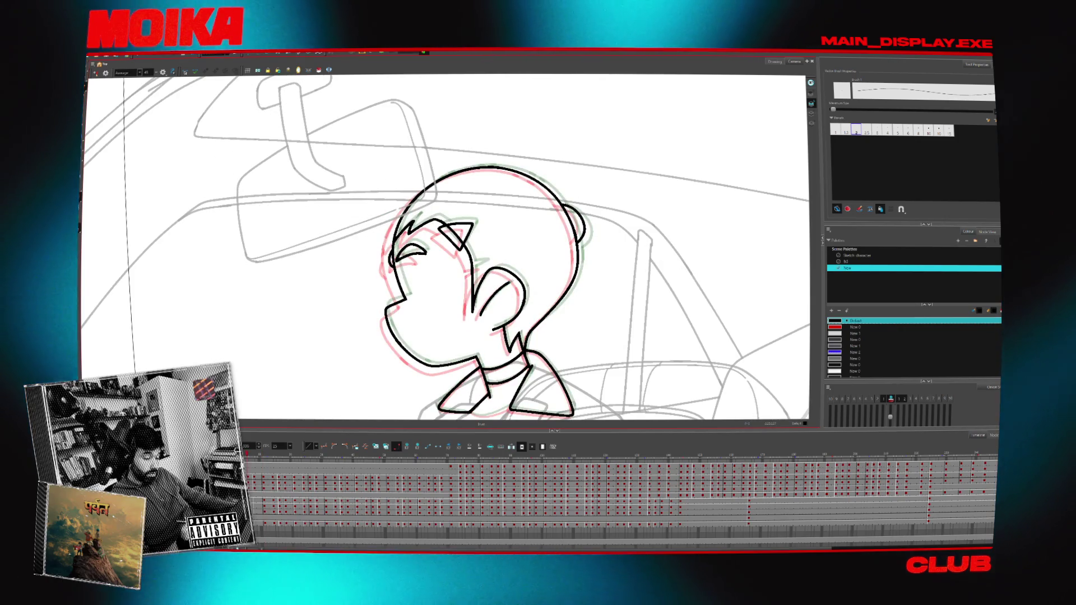
key("period")
key("period")
key("comma")
key("comma")
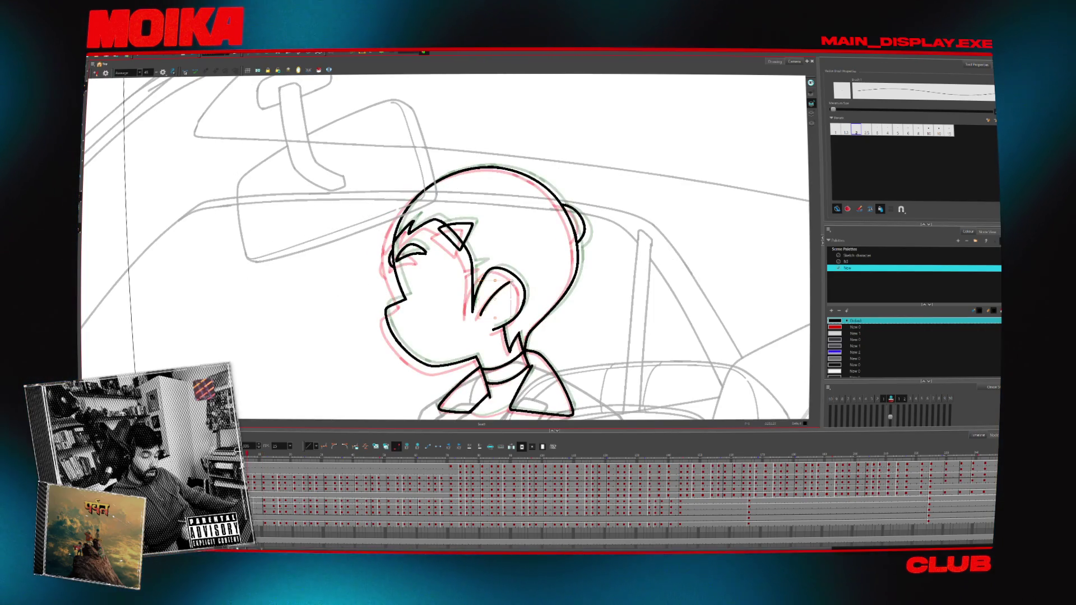
key("period")
key("comma")
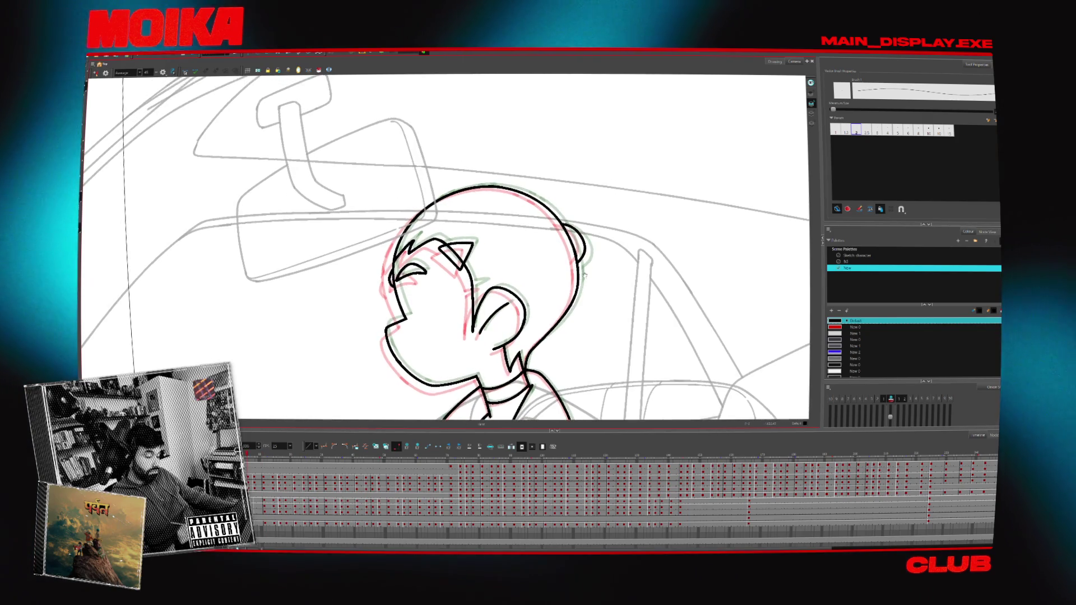
key("period")
key("comma")
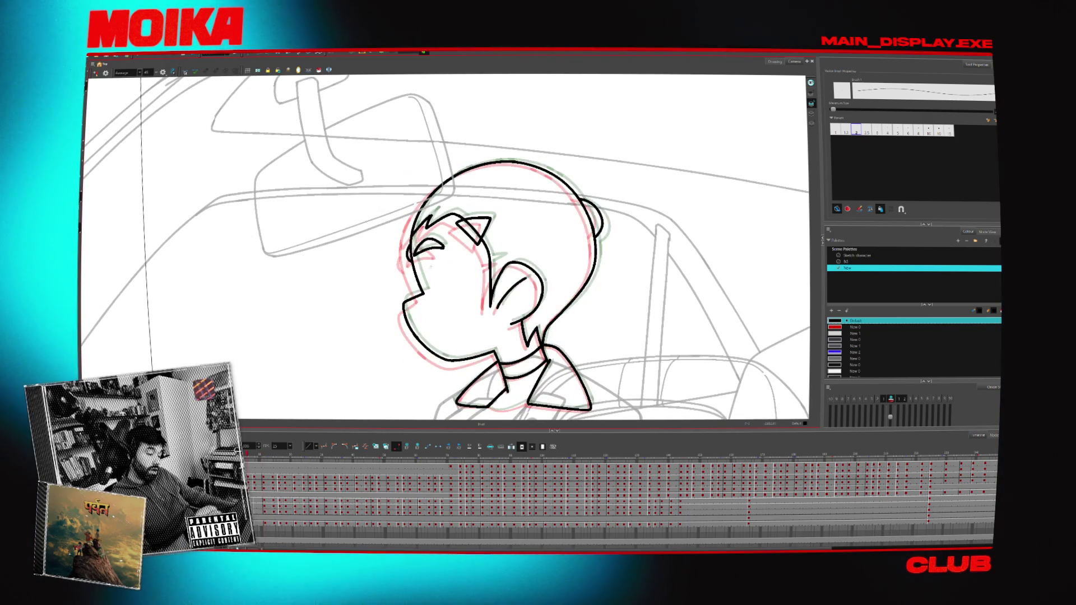
key("period")
key("period")
key("period")
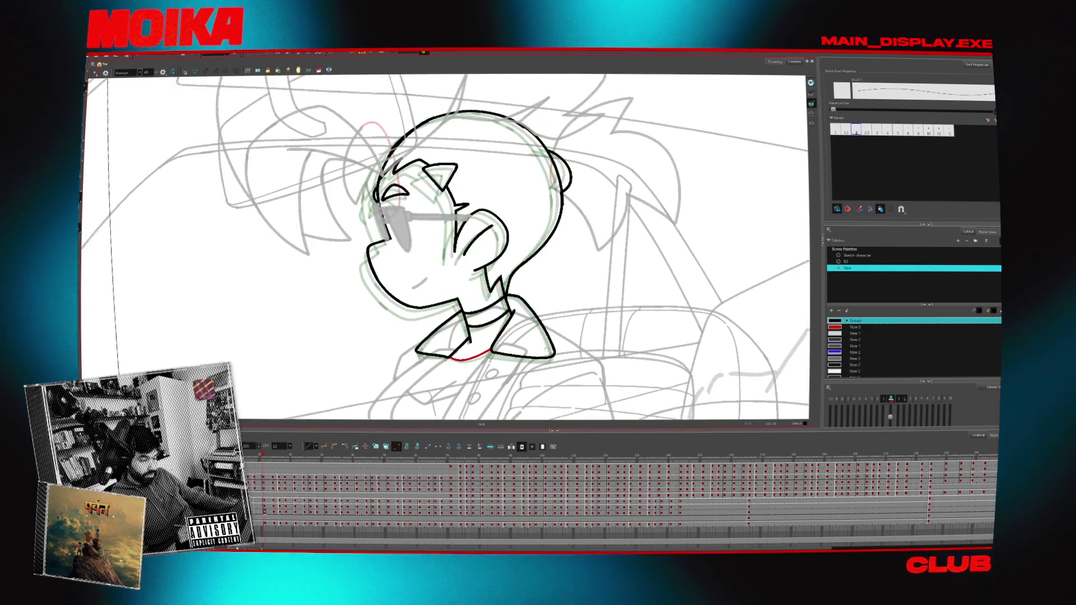
key("comma")
key("comma")
key("period")
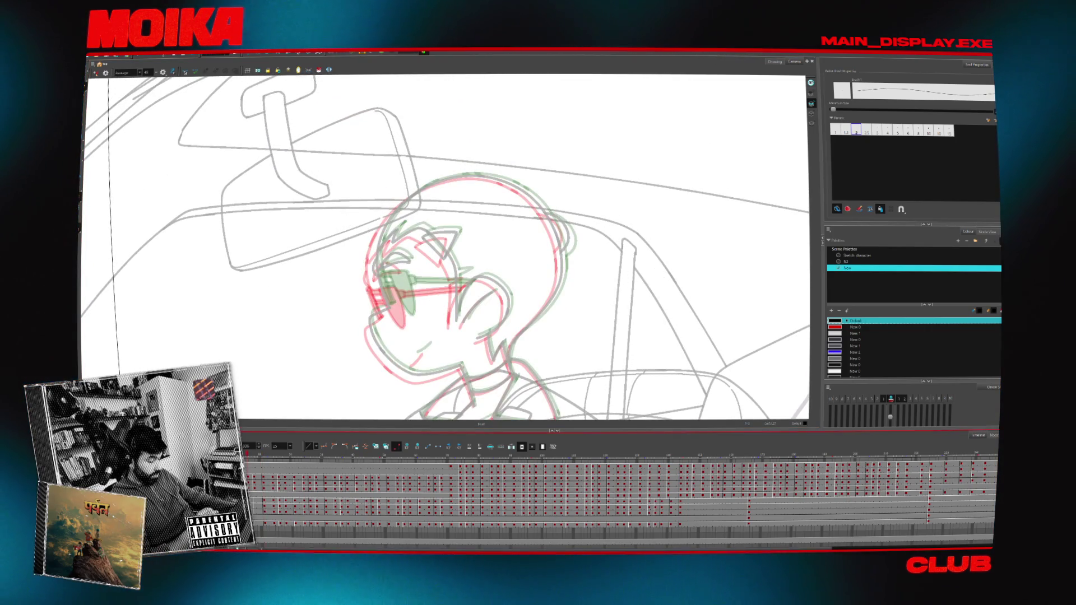
- Settle on the sunglasses head drawing and mirror the canvas so the face turns right
key("comma")
key("comma")
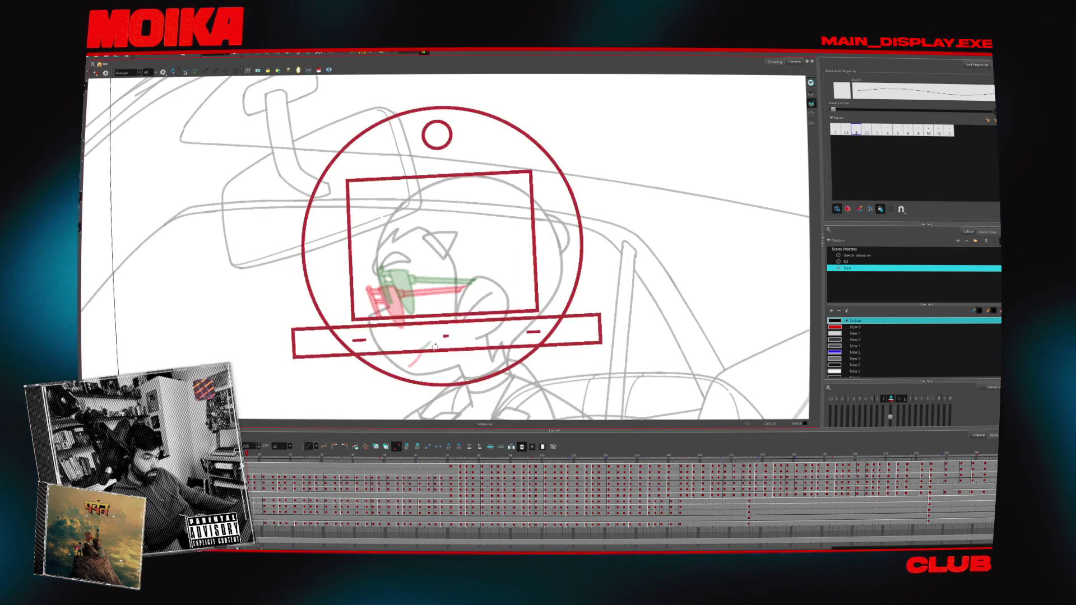
key("period")
key("comma")
key("comma")
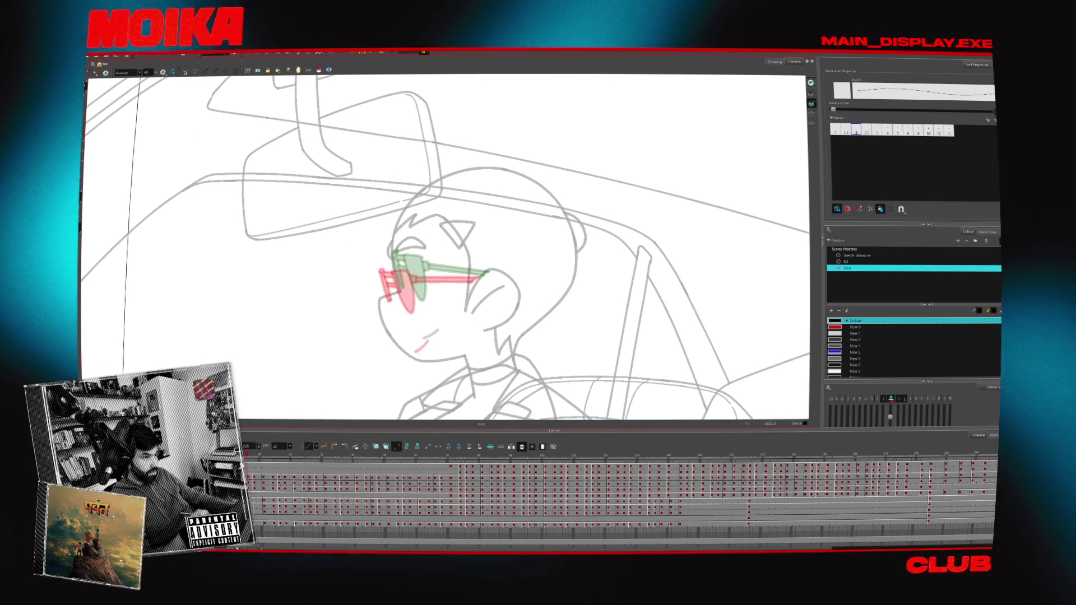
key("4")
key("comma")
key("comma")
key("4")
key("shift+x")
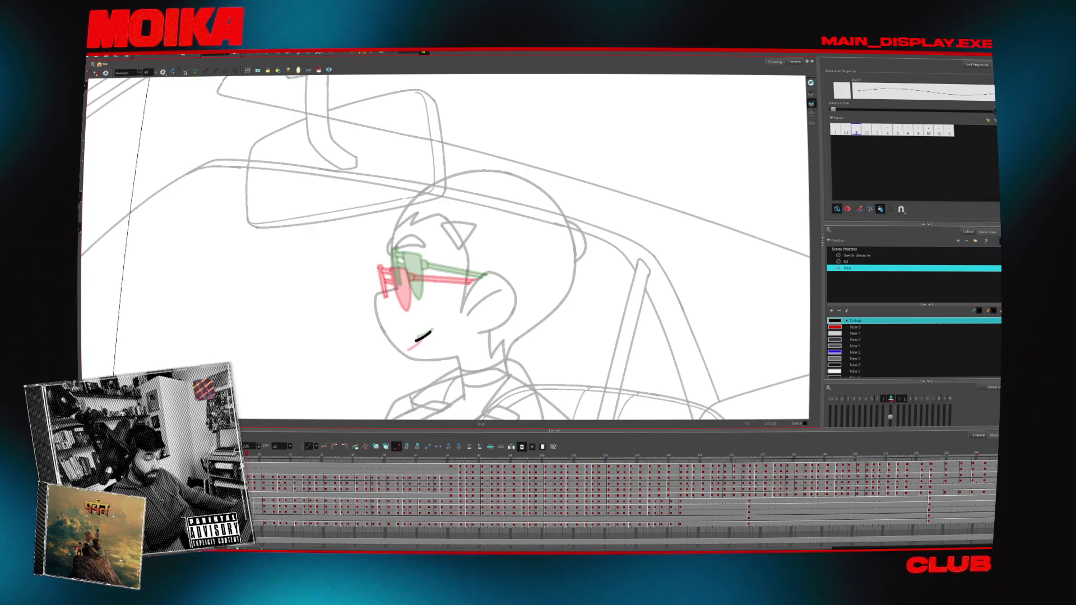
key("4")
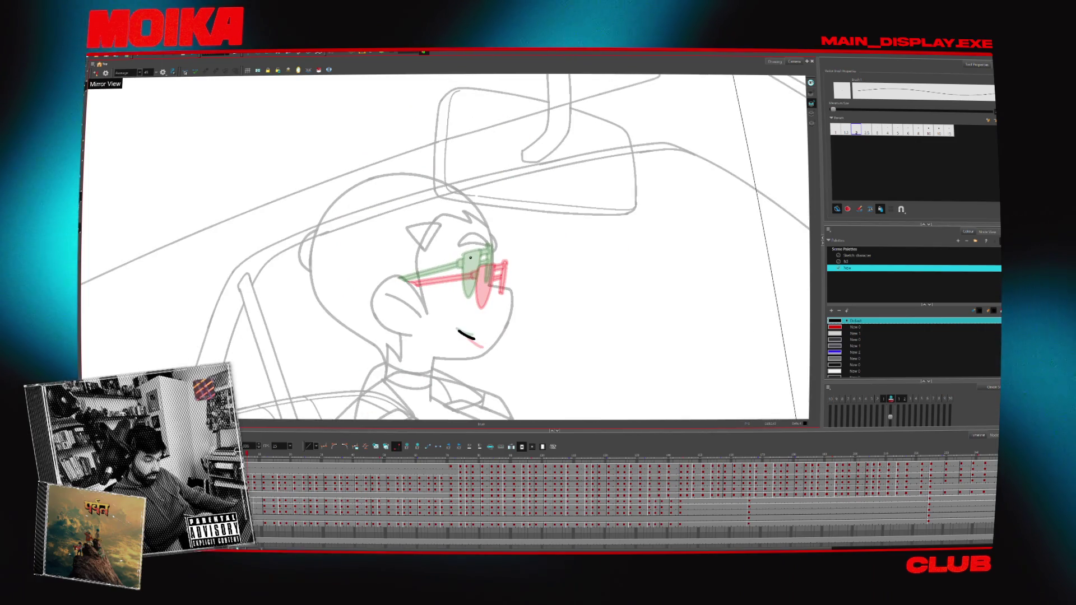
- Ink the oval lens outline and the end of the glasses arm
left_click_drag(469, 255, 481, 273)
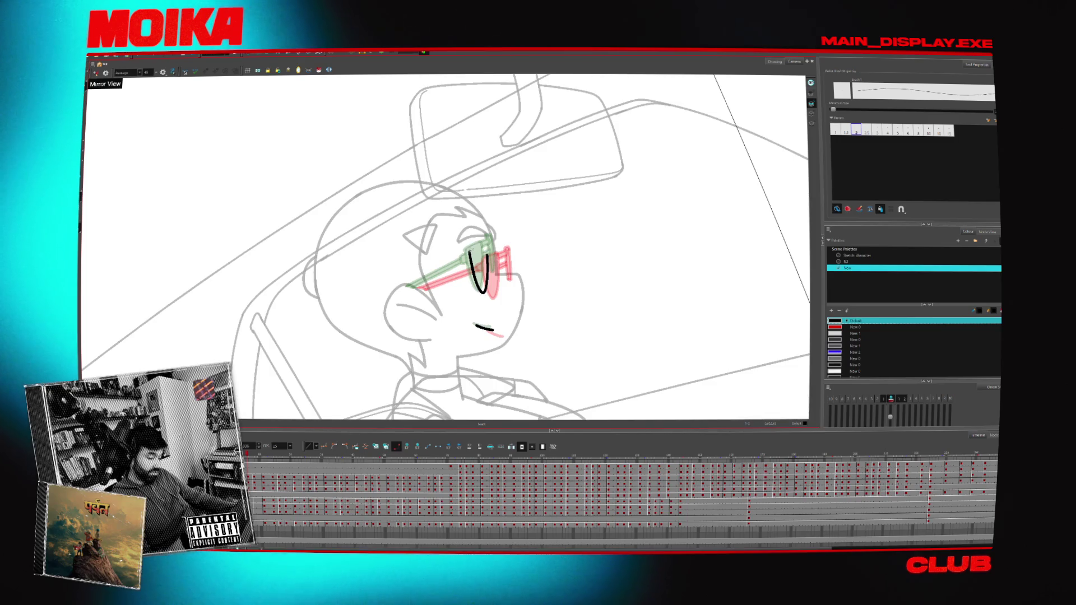
left_click_drag(470, 256, 488, 259)
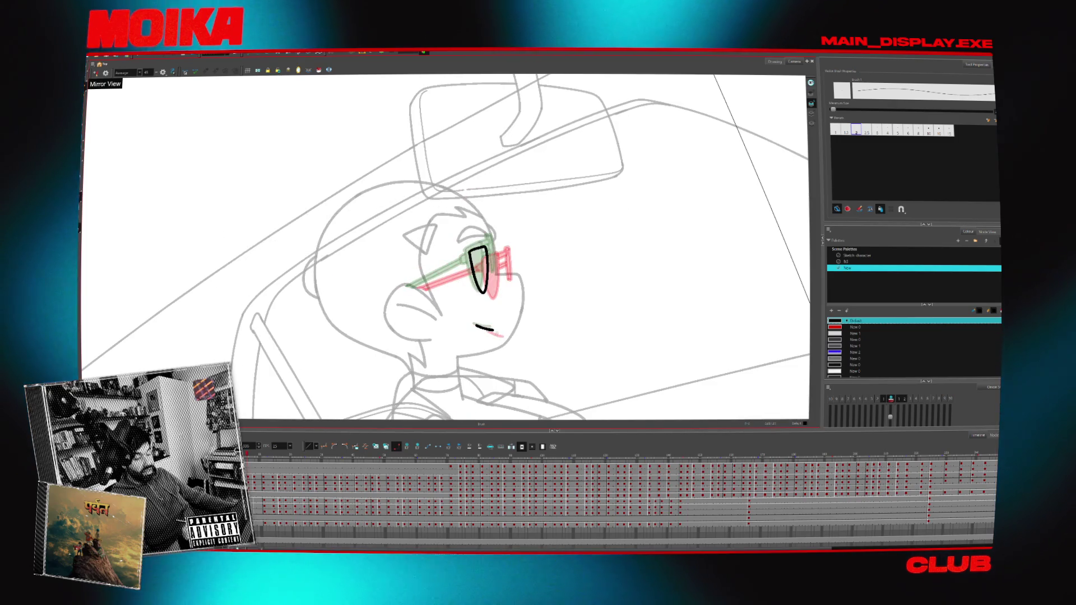
key("comma")
key("comma")
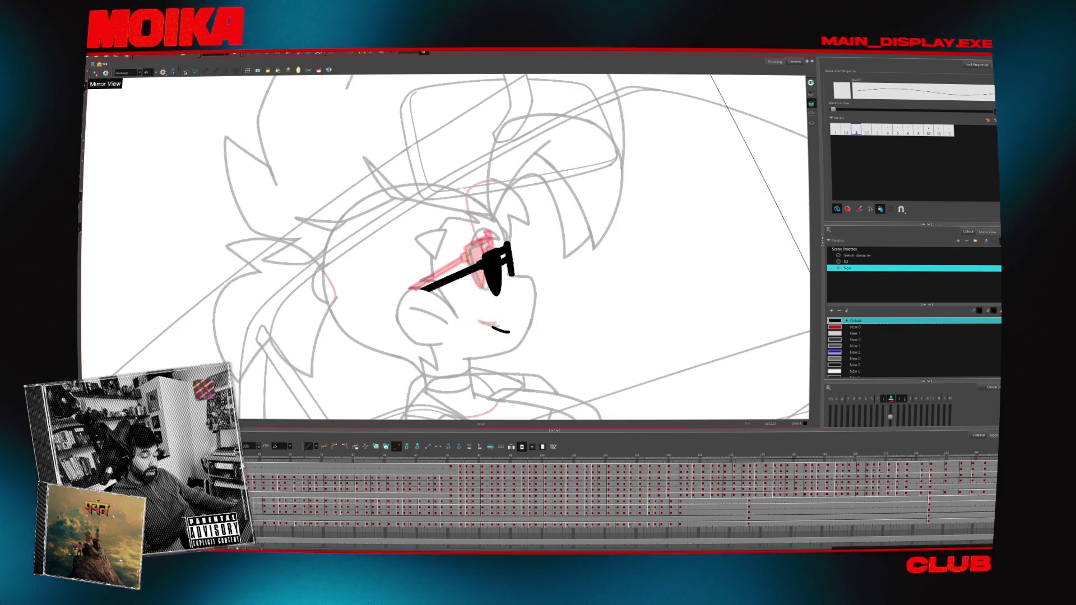
key("period")
key("period")
left_click_drag(471, 254, 466, 261)
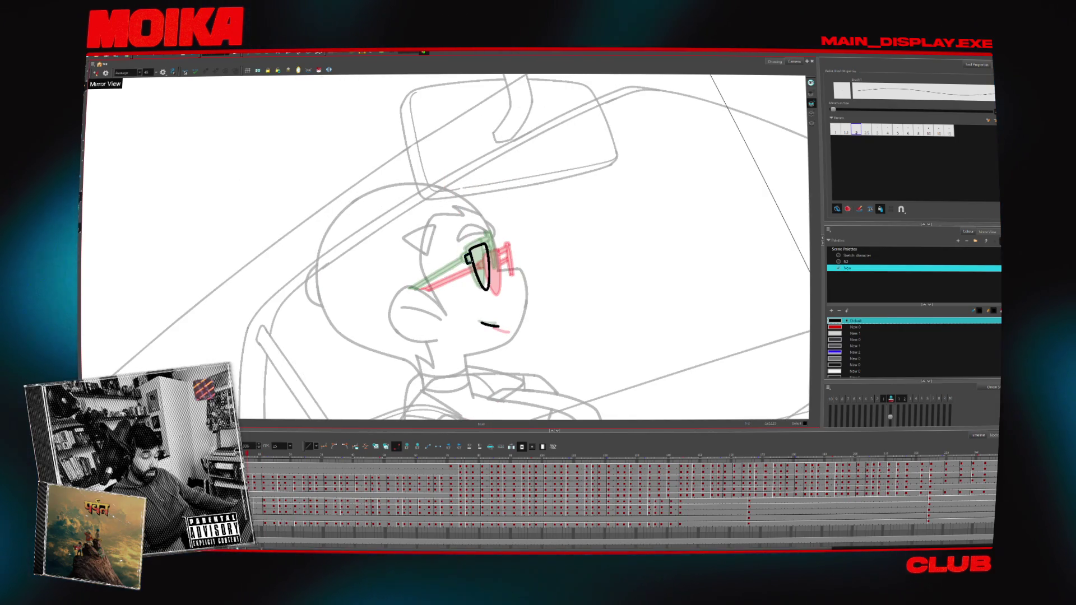
left_click_drag(412, 288, 417, 290)
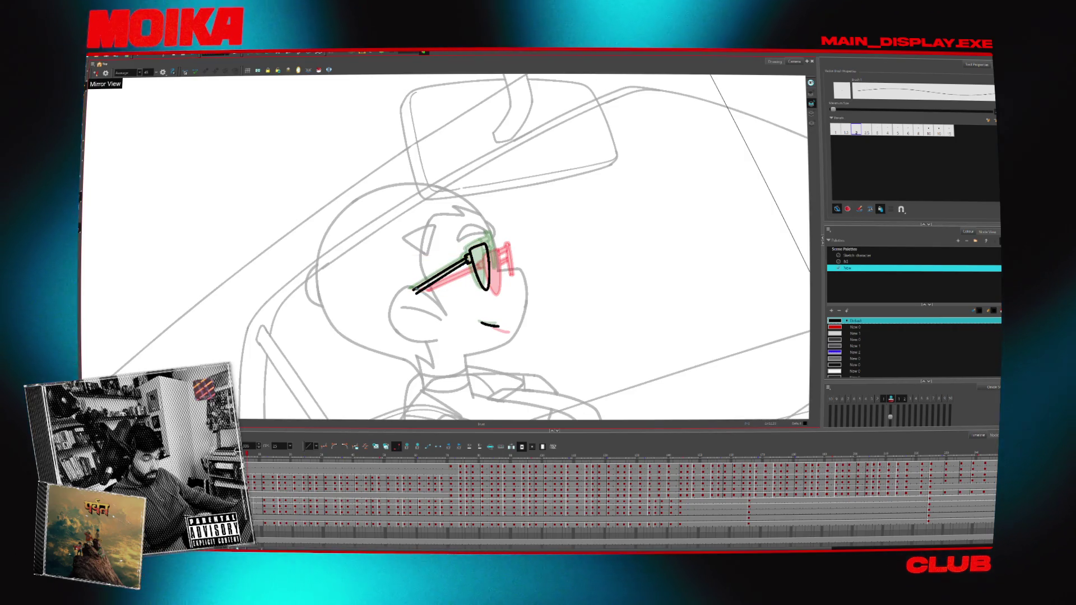
- Zoom in on the sunglasses and extend the top of the lens rightward
key("alt+s")
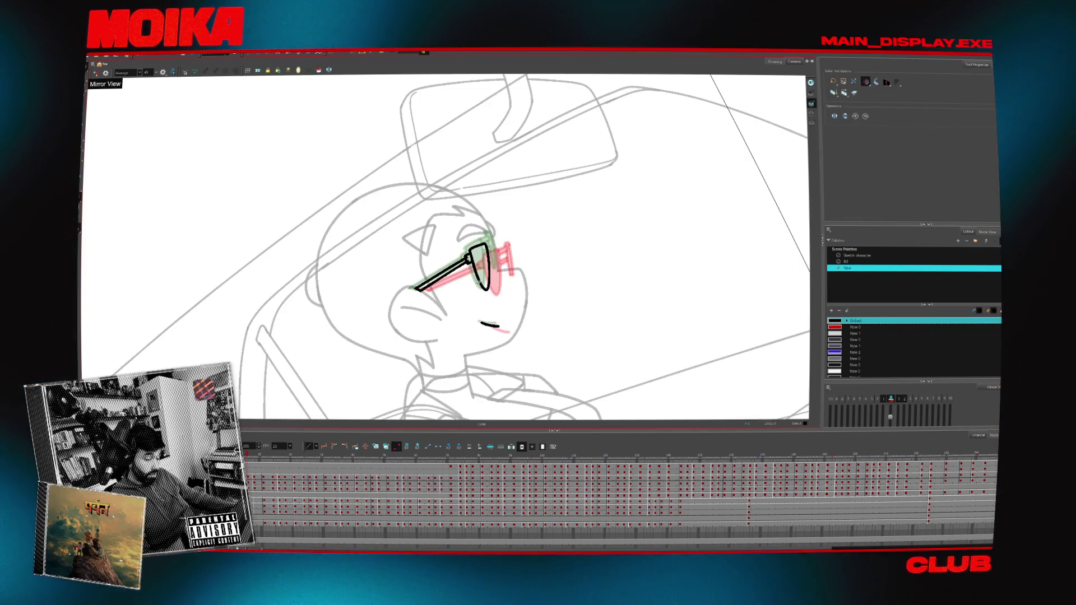
key("4")
scroll(432, 271, "up", 5)
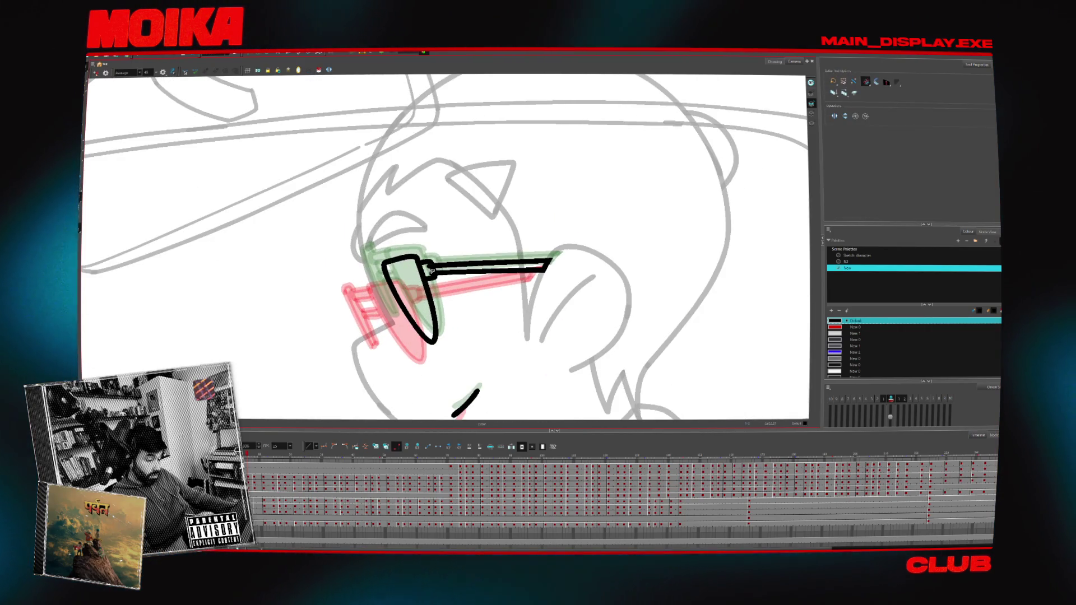
key("4")
key("alt+b")
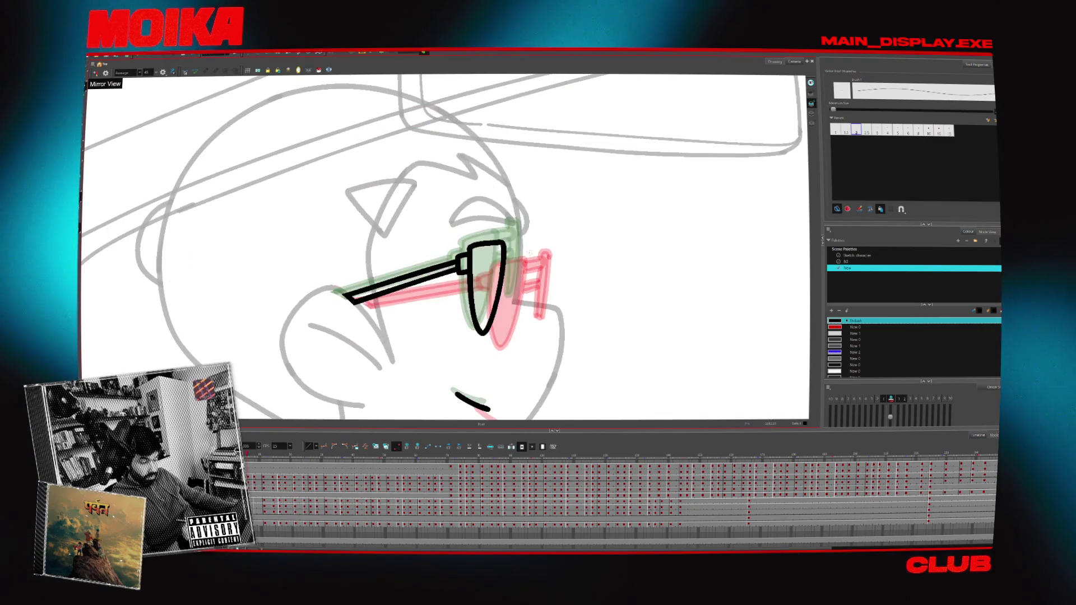
left_click_drag(503, 245, 519, 242)
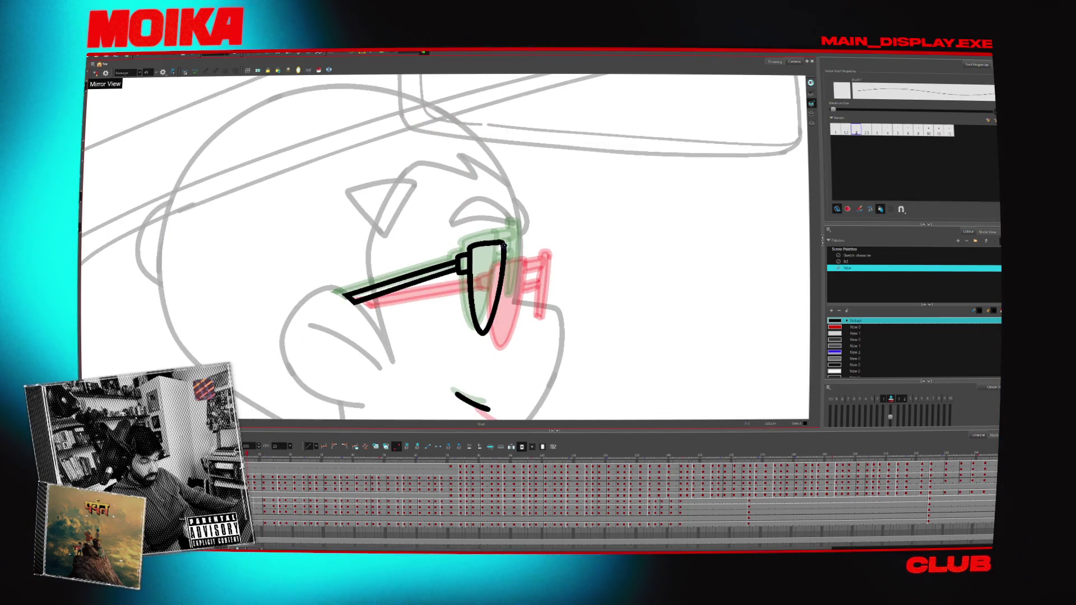
key("period")
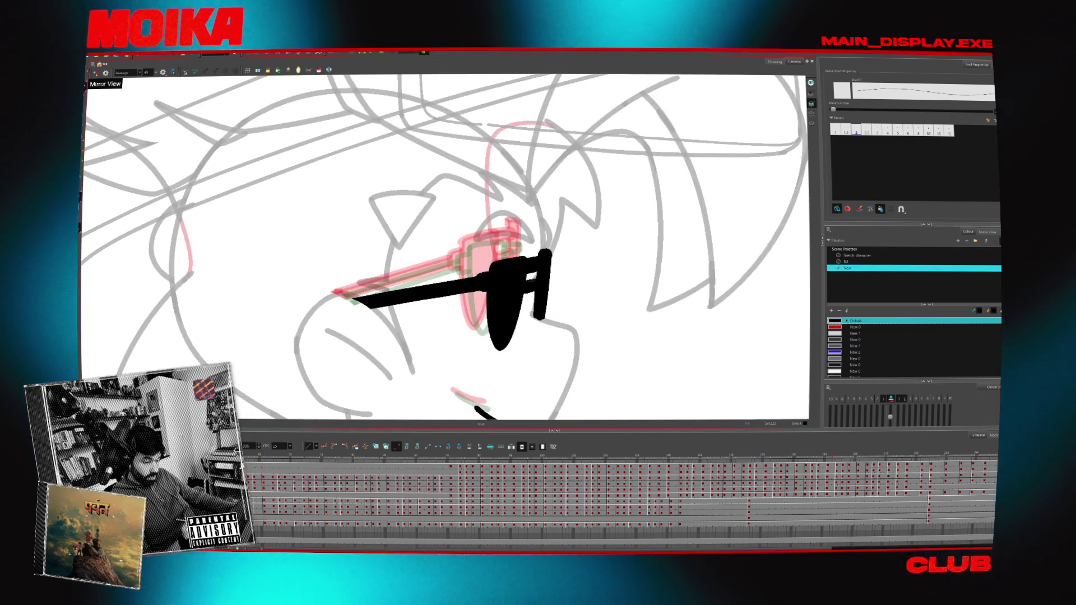
key("comma")
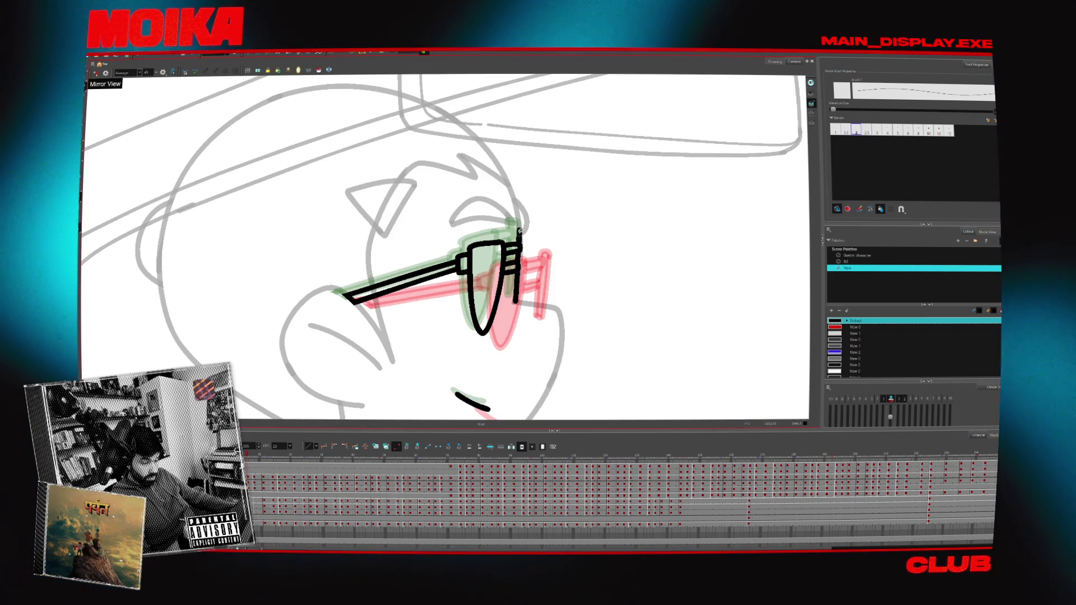
- Add a hook stroke on the glasses frame and zoom out to see the whole character
key("alt+s")
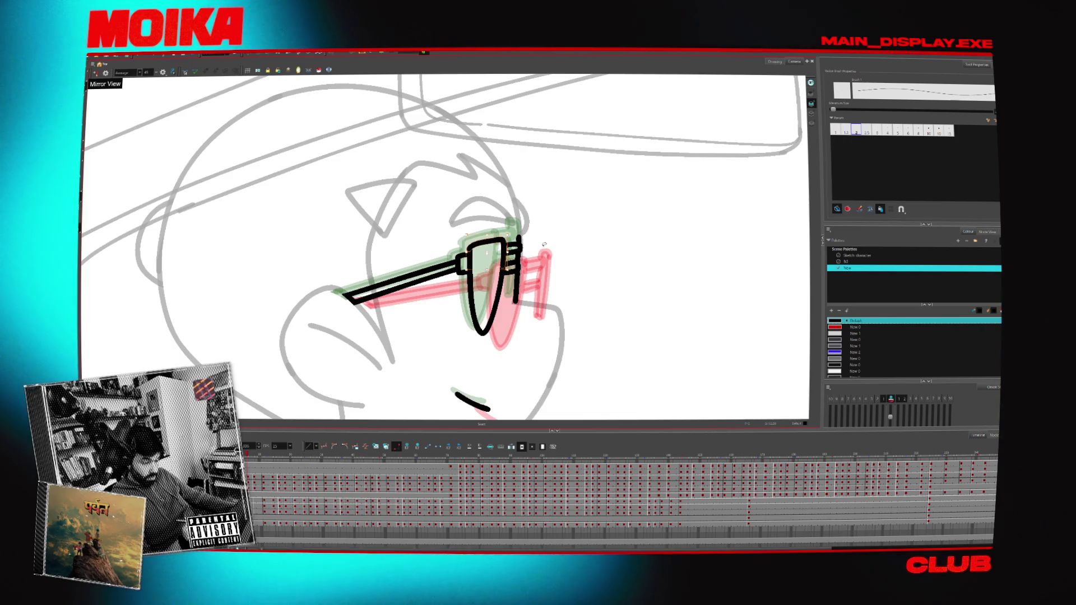
key("Return")
key("alt+b")
mouse_move(515, 246)
left_mouse_down()
mouse_move(529, 239)
mouse_move(526, 289)
left_mouse_up()
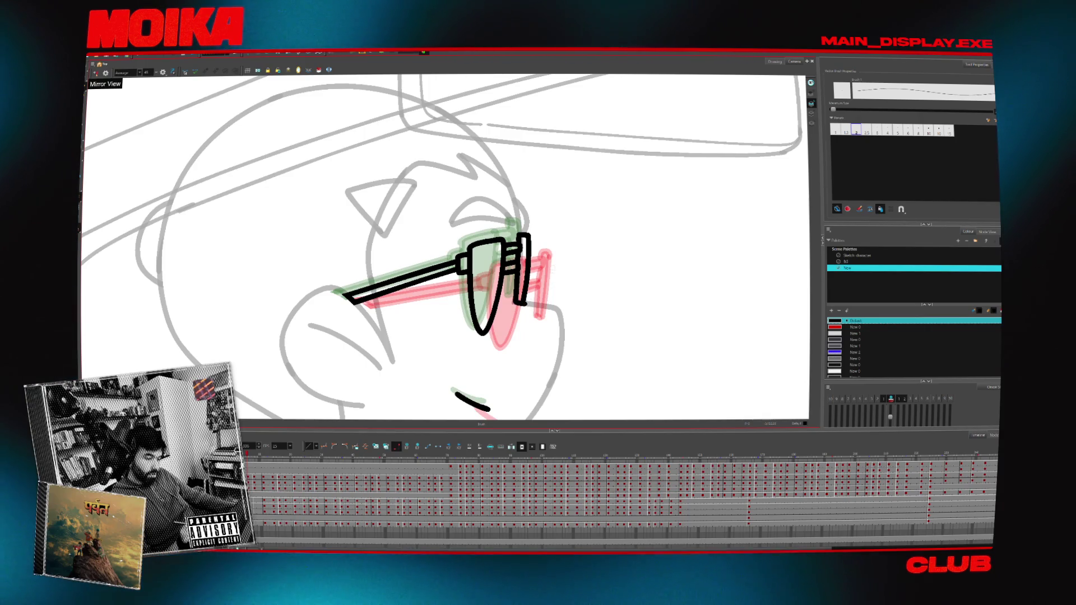
key("alt+z")
scroll(547, 281, "down", 3)
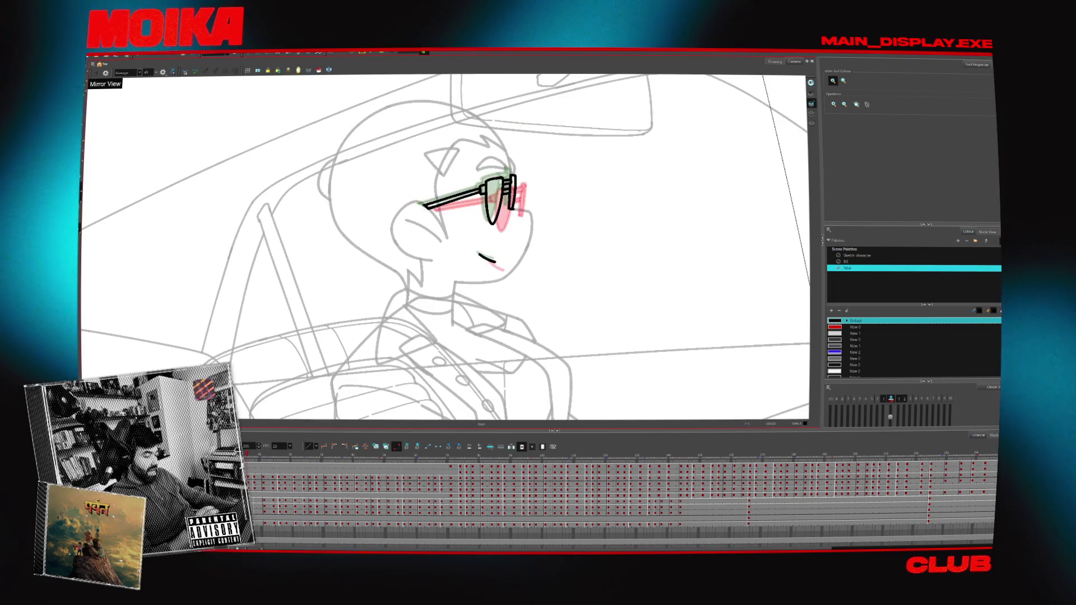
- Check the glasses up close, reframe on the driver, and advance two drawings to the rough head-and-hair frame
scroll(492, 222, "down", 5)
scroll(492, 214, "up", 5)
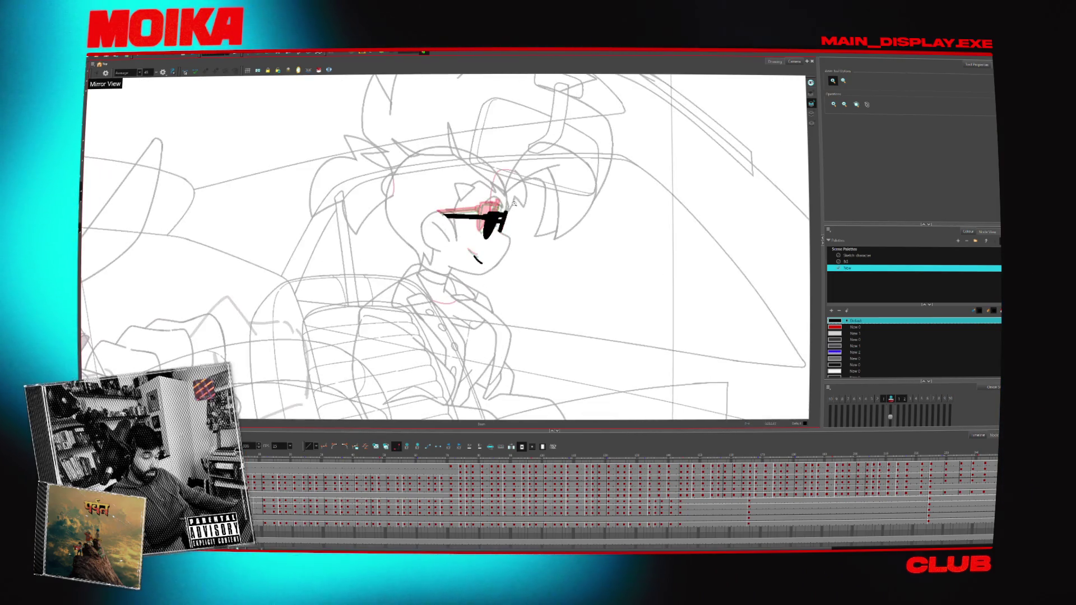
scroll(492, 214, "up", 3)
key("alt+b")
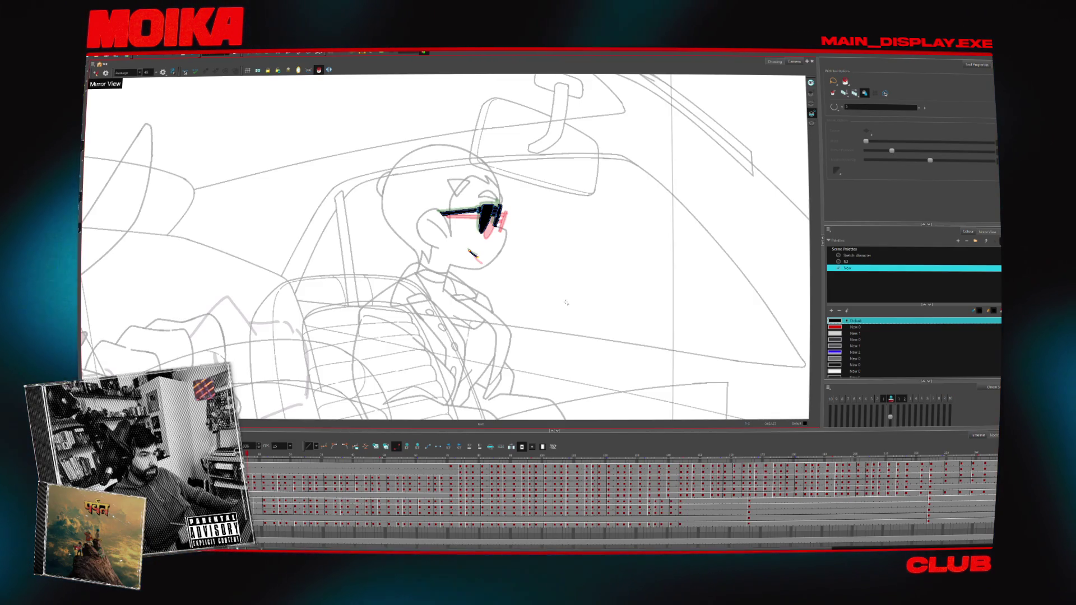
key("alt+z")
left_click_drag(570, 309, 560, 296)
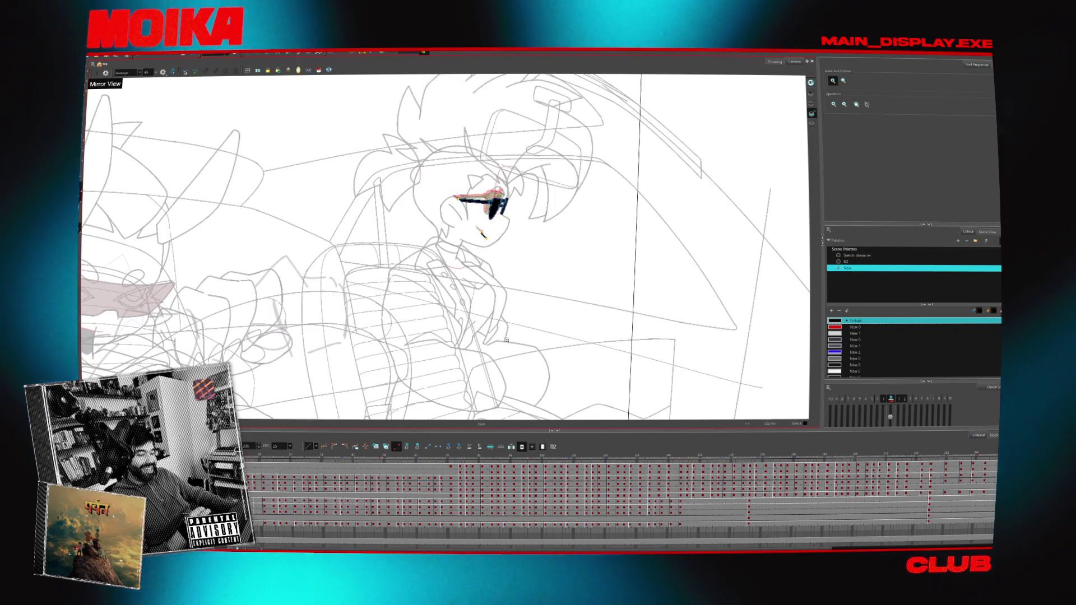
key(".")
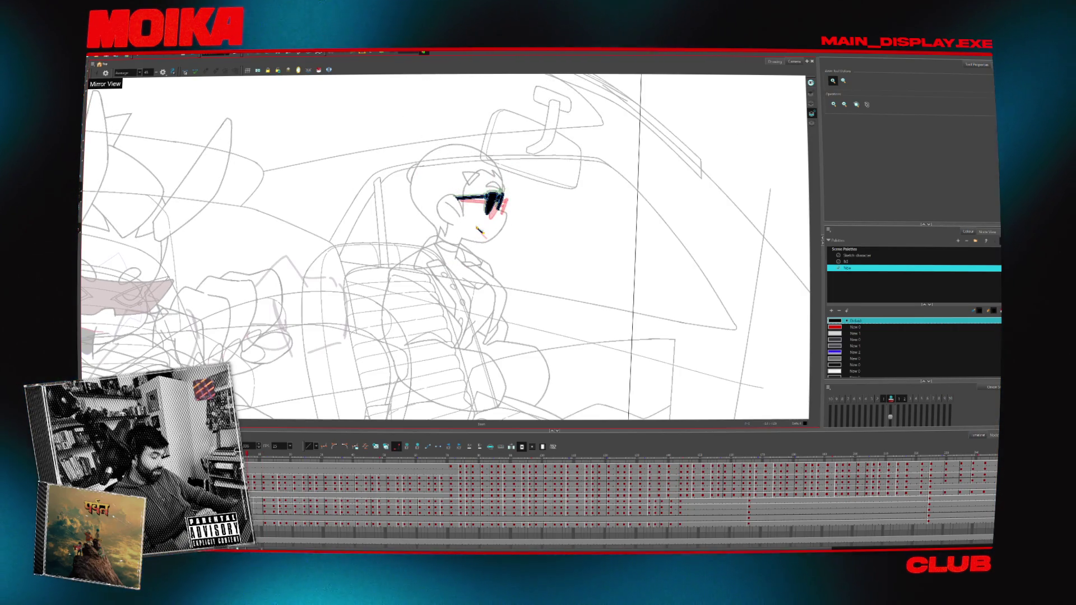
key(".")
left_click_drag(512, 174, 501, 253)
- Ink the first black hair strand over the sketch, undoing a too-thick stroke and comparing frames
scroll(501, 251, "up", 3)
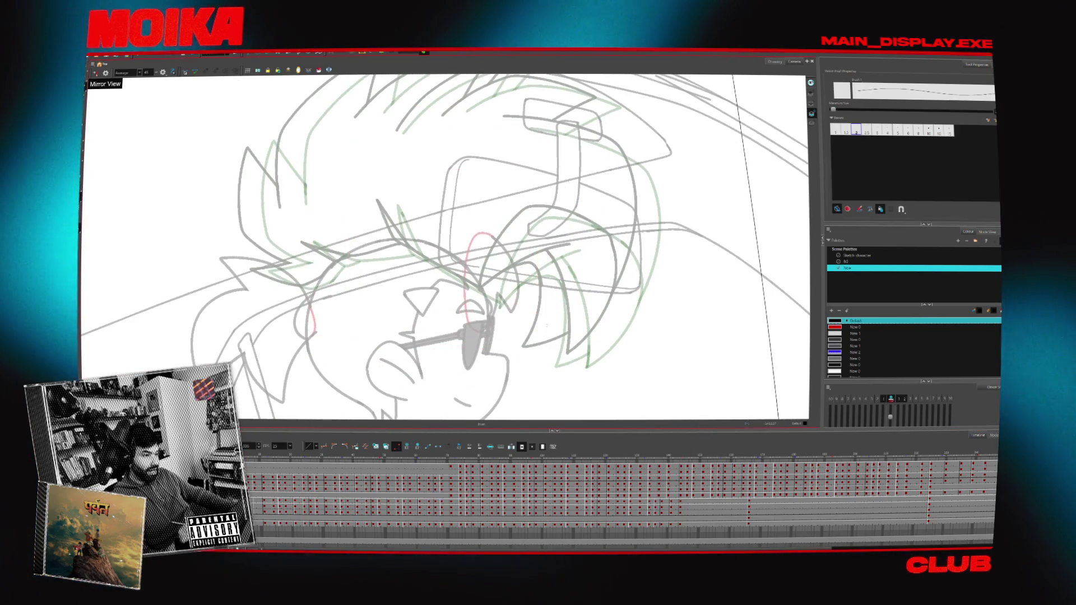
left_click_drag(518, 265, 534, 313)
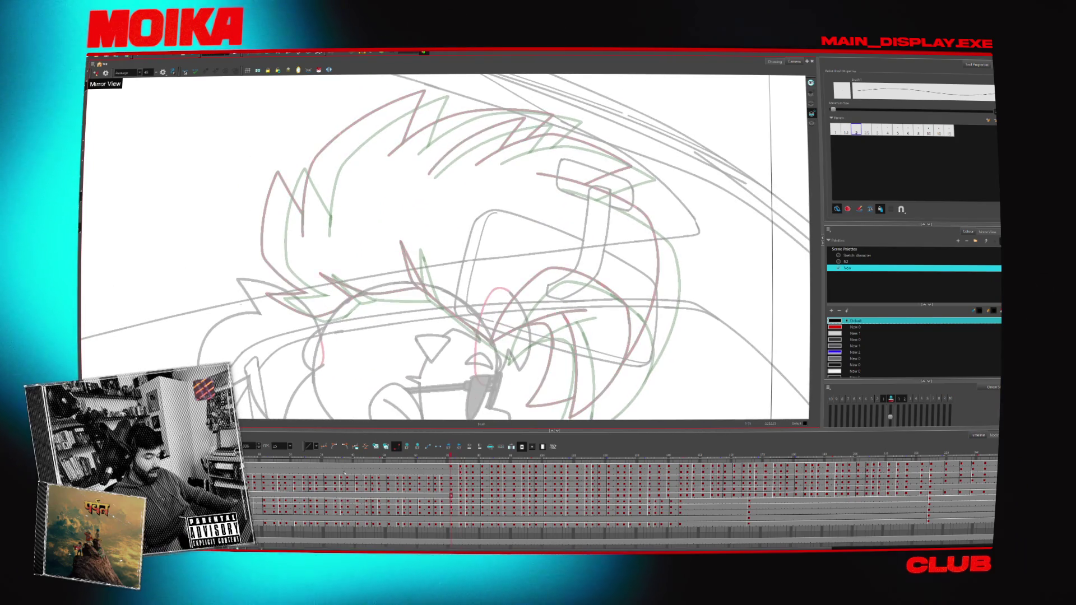
key(".")
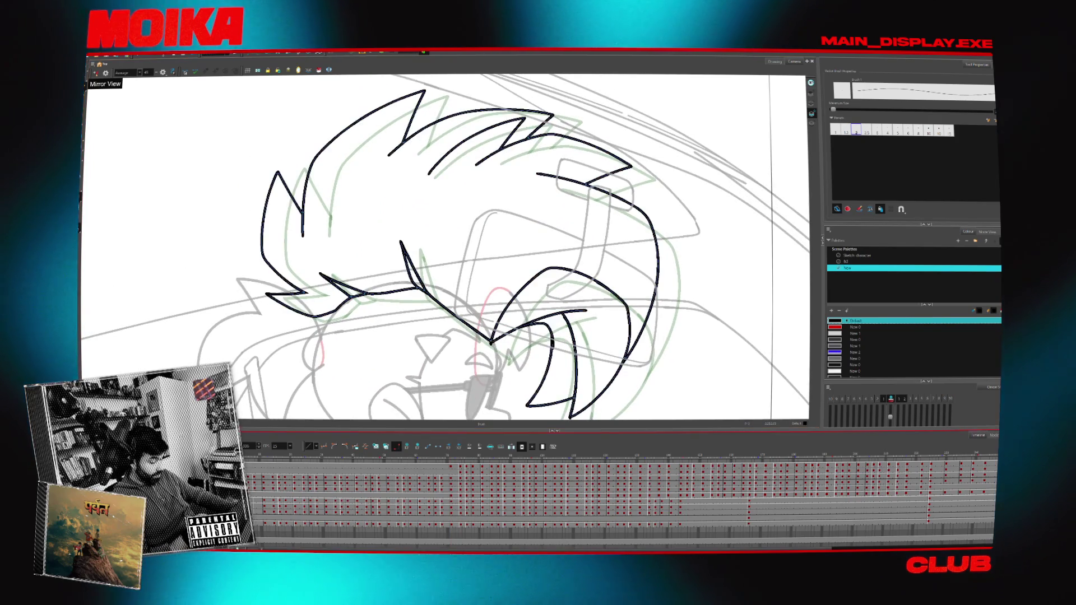
key(".")
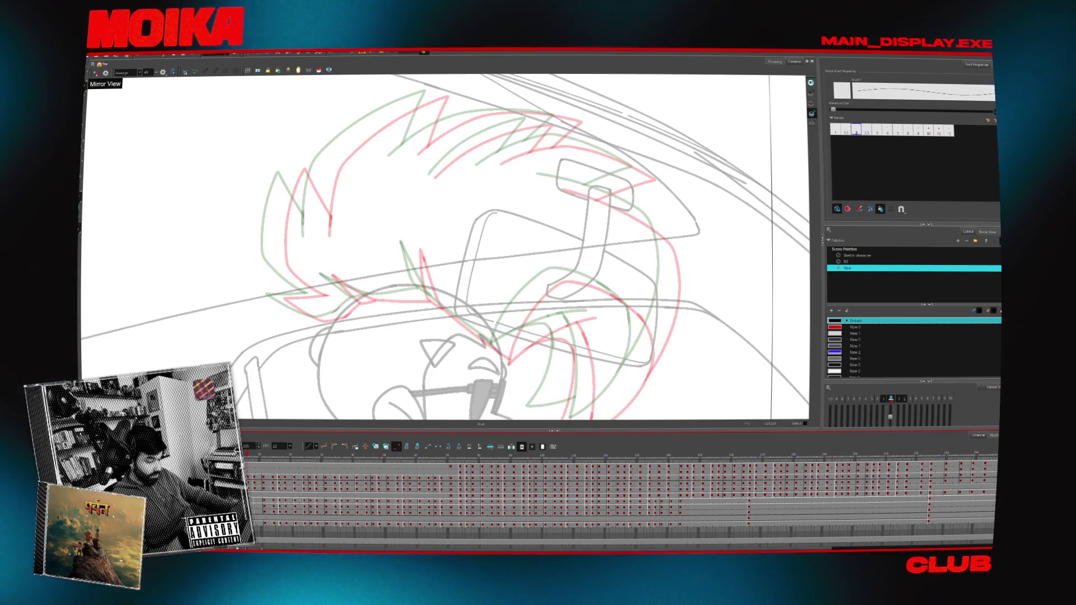
key(".")
key(".")
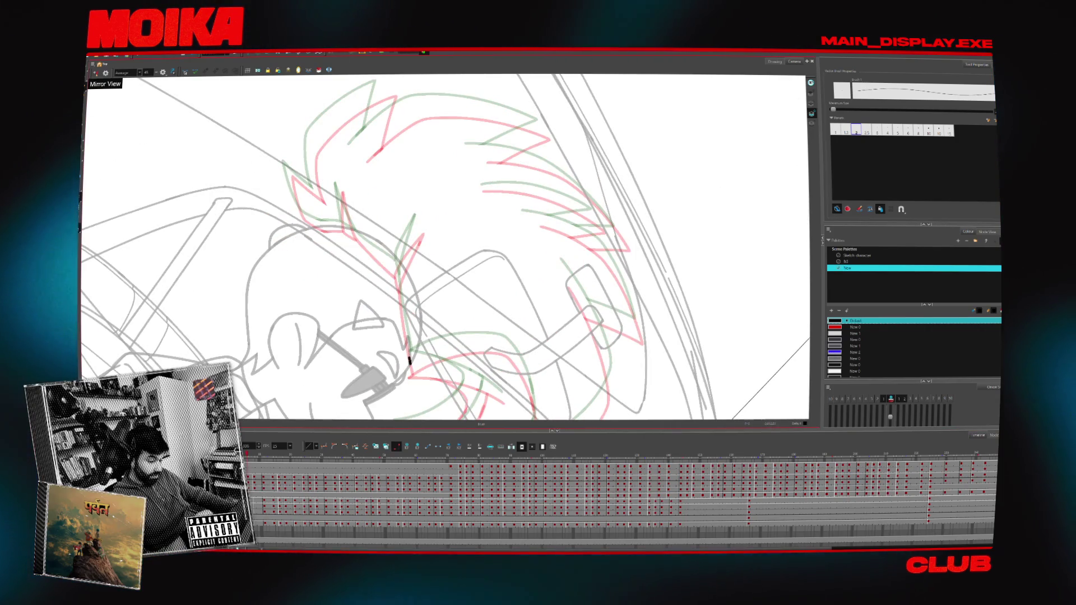
key("ctrl+z")
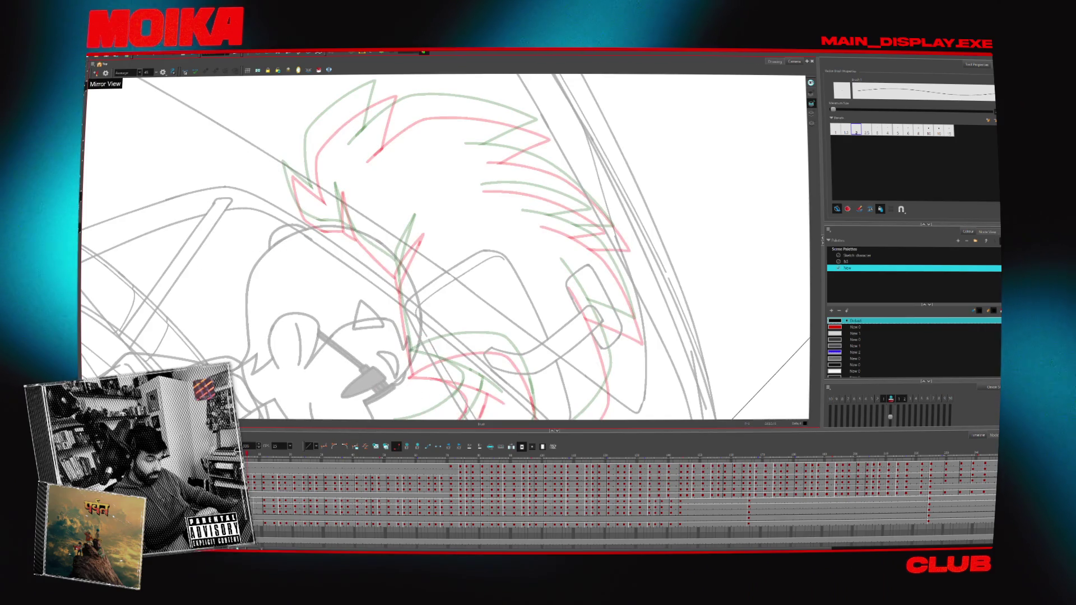
left_click_drag(400, 302, 417, 229)
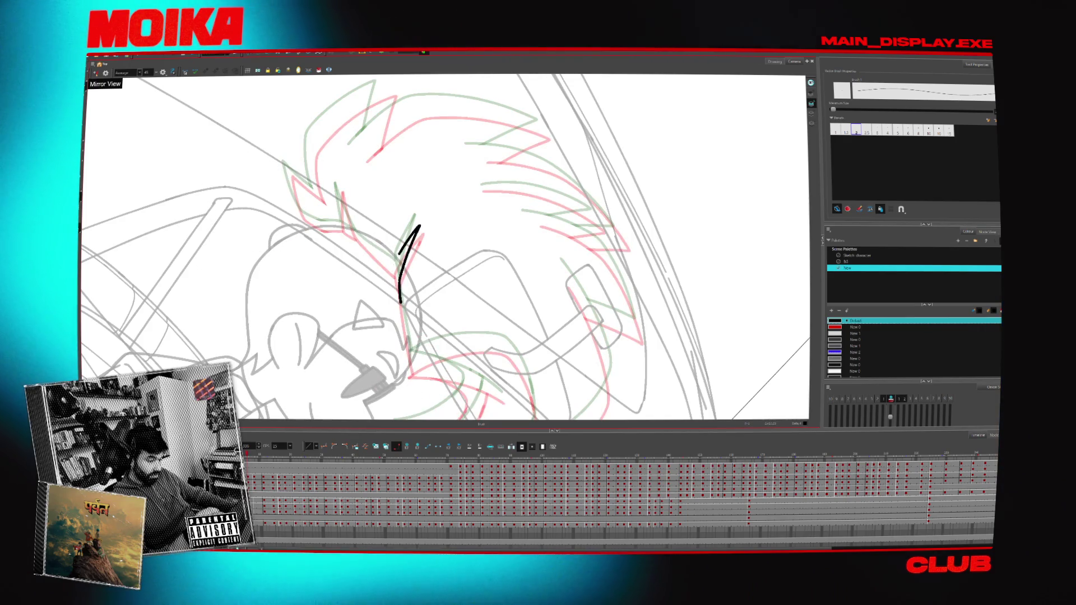
key(".")
key(".")
key(".")
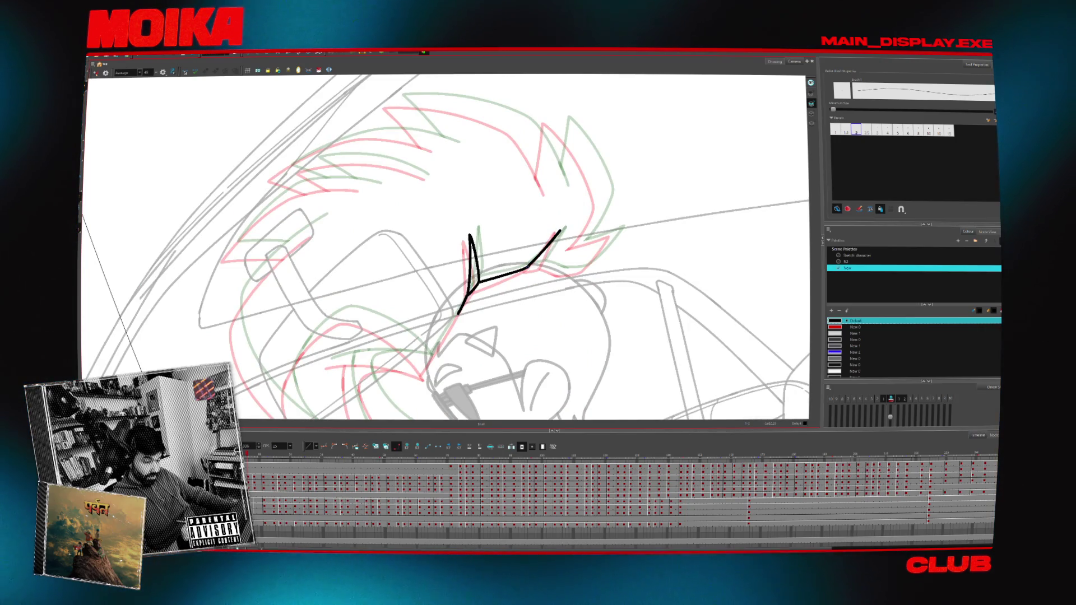
- Extend a hair spike with a short stroke, then try a long curve along the hair's top and undo it
left_click_drag(540, 267, 566, 275)
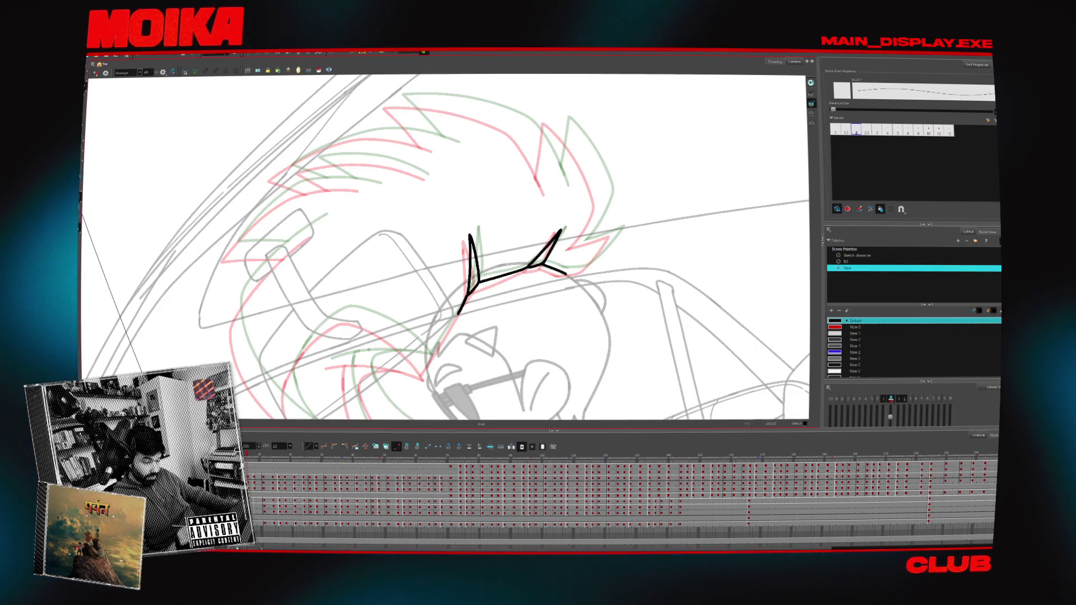
key(".")
key(".")
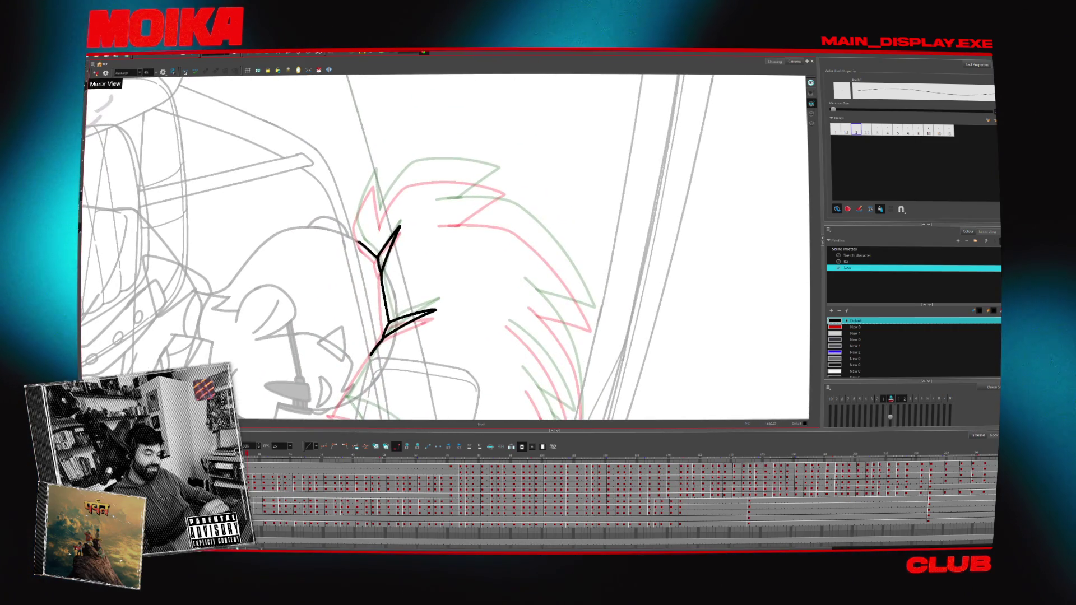
key("alt+/")
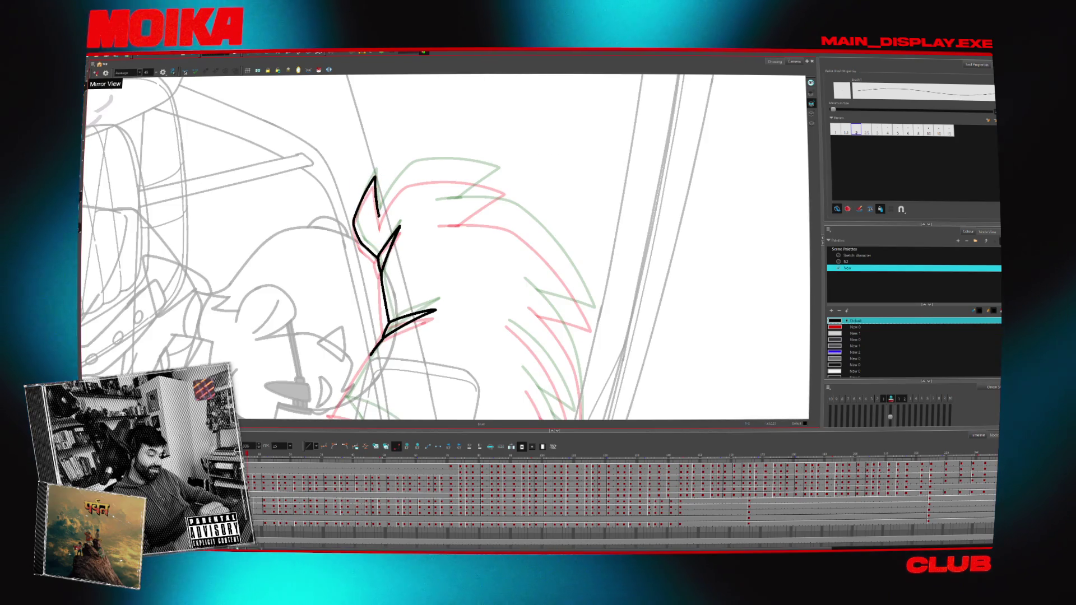
left_click_drag(469, 167, 382, 240)
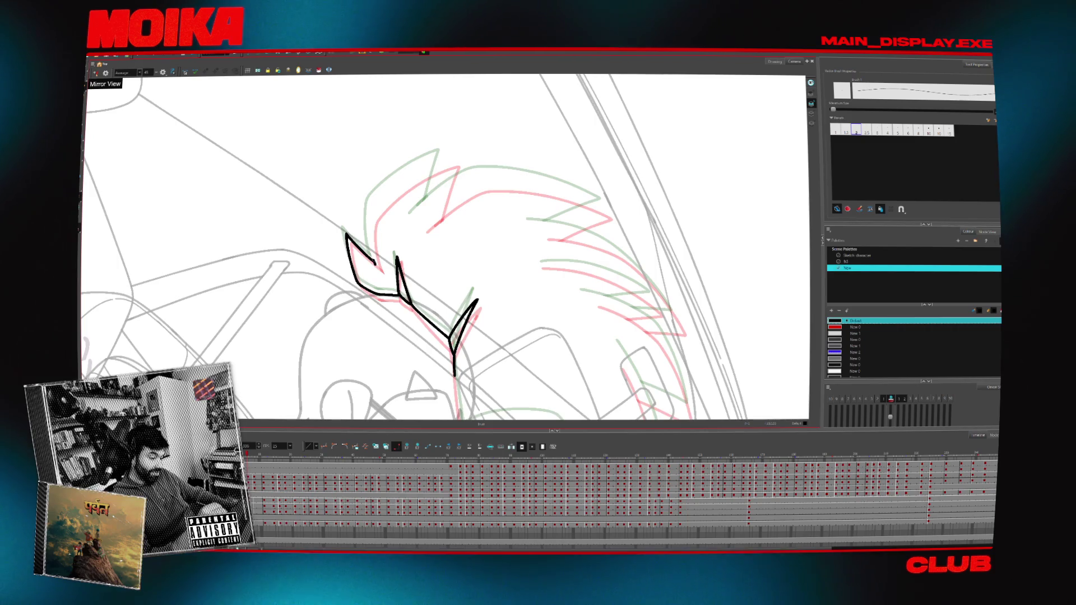
key("alt+s")
left_click_drag(367, 147, 455, 267)
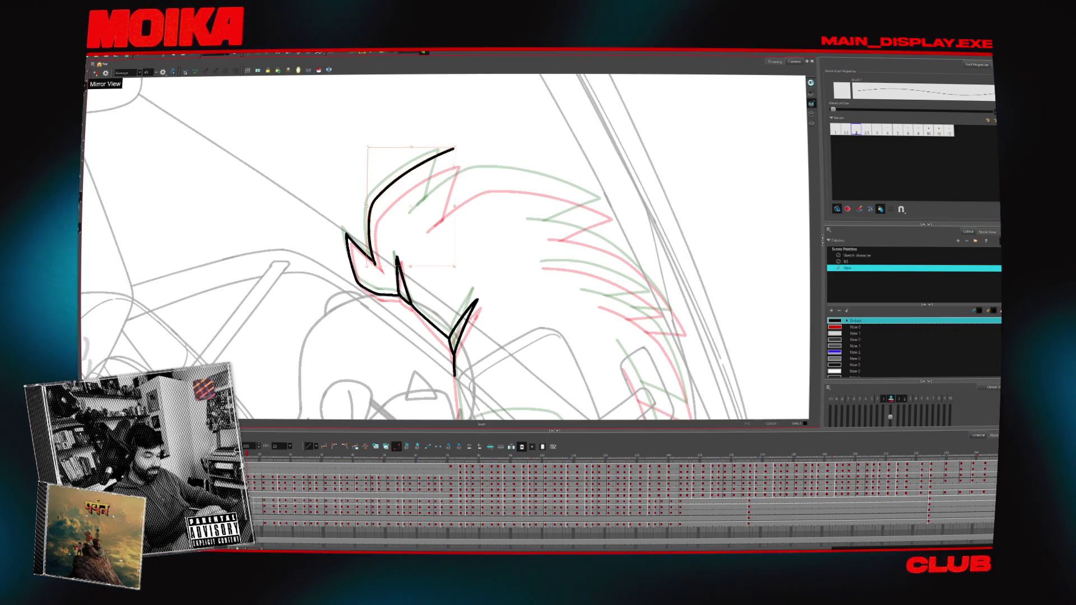
left_click_drag(516, 168, 468, 143)
mouse_move(406, 232)
left_mouse_down()
mouse_move(444, 162)
mouse_move(533, 103)
left_mouse_up()
key("ctrl+z")
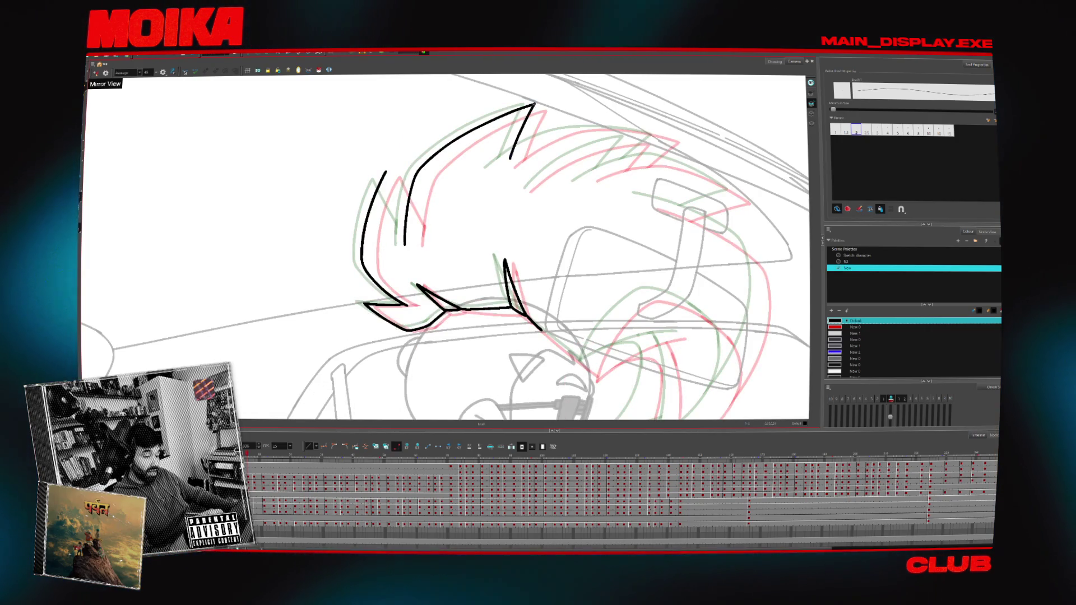
- Add a stroke down from the left spike and a long curve across the hair's top
left_click_drag(514, 145, 507, 164)
left_click_drag(383, 177, 411, 224)
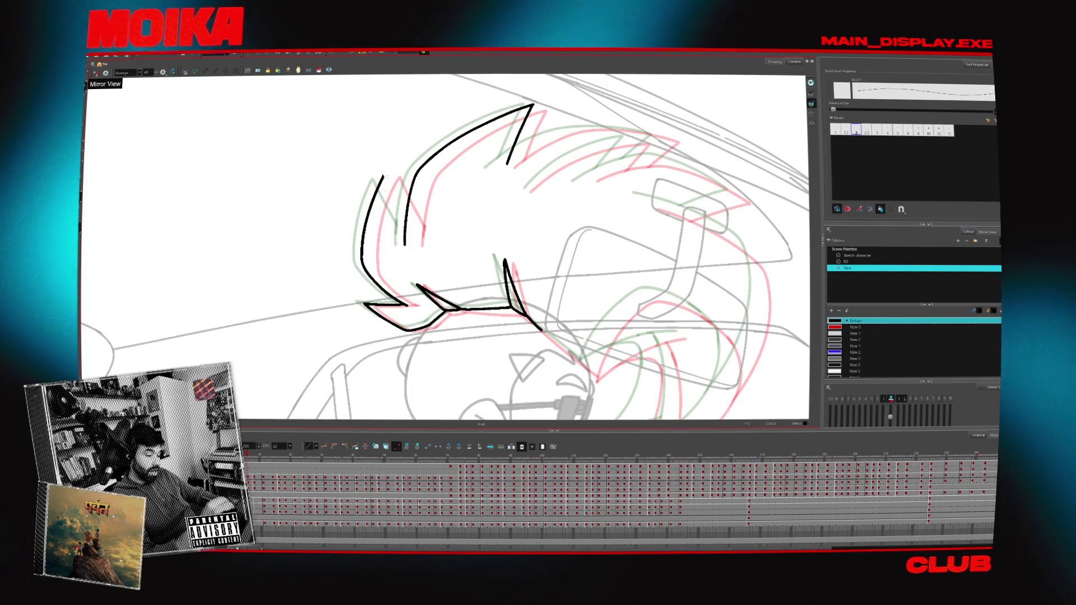
key("alt+e")
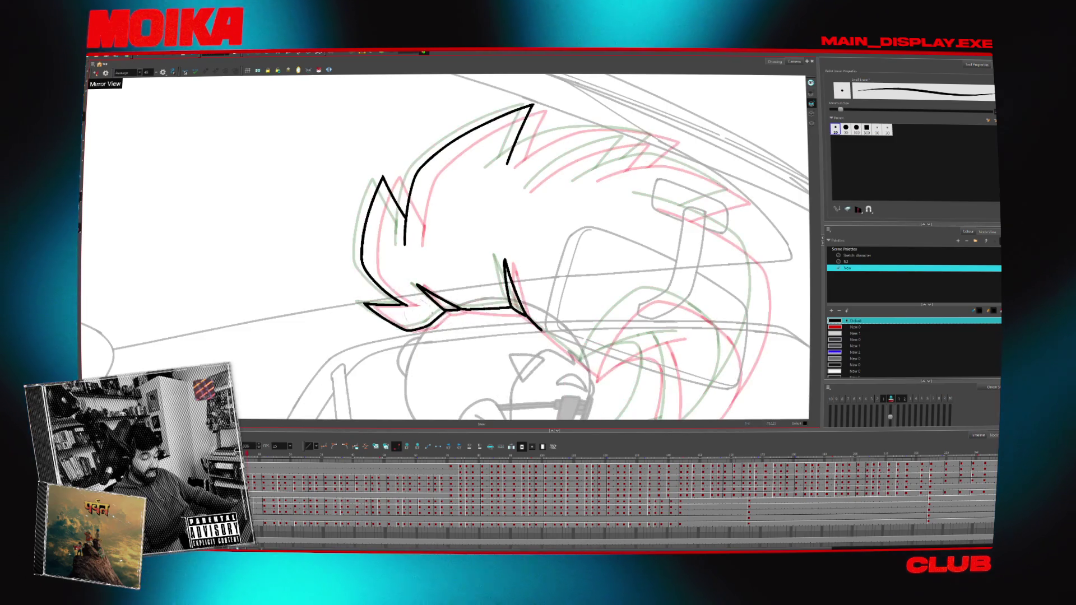
key("alt+s")
mouse_move(412, 302)
left_mouse_down()
mouse_move(416, 250)
mouse_move(533, 172)
left_mouse_up()
key("alt+b")
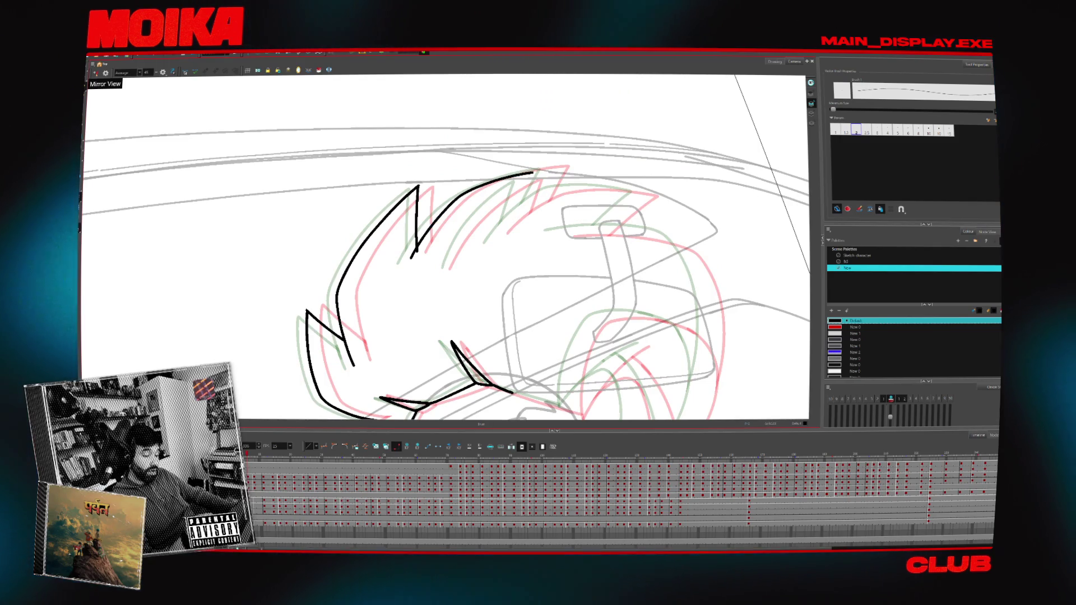
mouse_move(410, 259)
left_mouse_down()
mouse_move(443, 213)
mouse_move(562, 164)
left_mouse_up()
- Add a hair strand reaching up and right, comparing it against the neighbouring drawings
key("period")
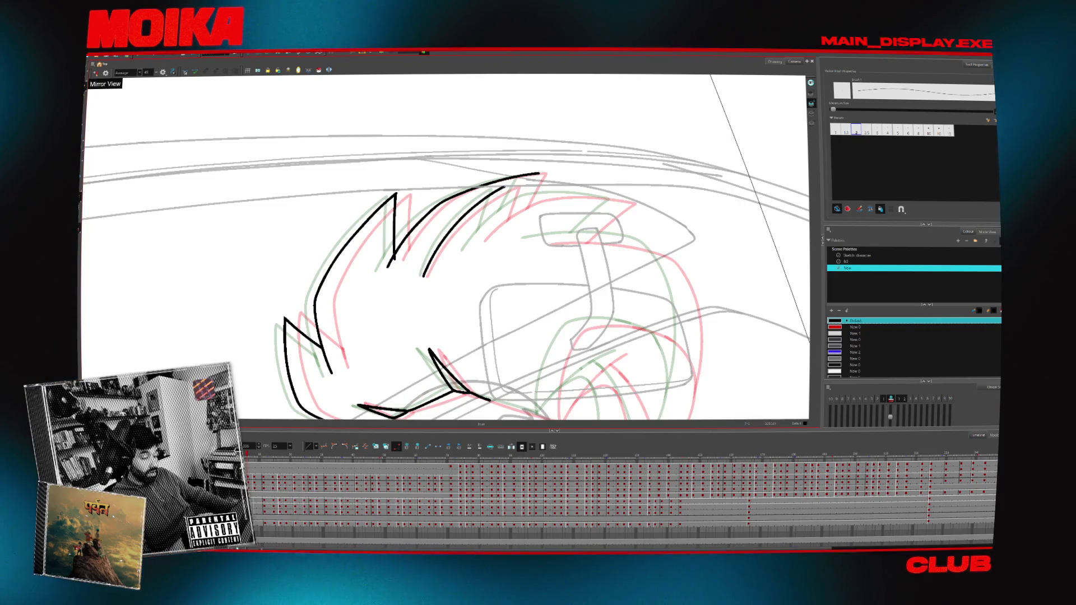
key("period")
key("period")
key("period")
left_click_drag(502, 216, 603, 178)
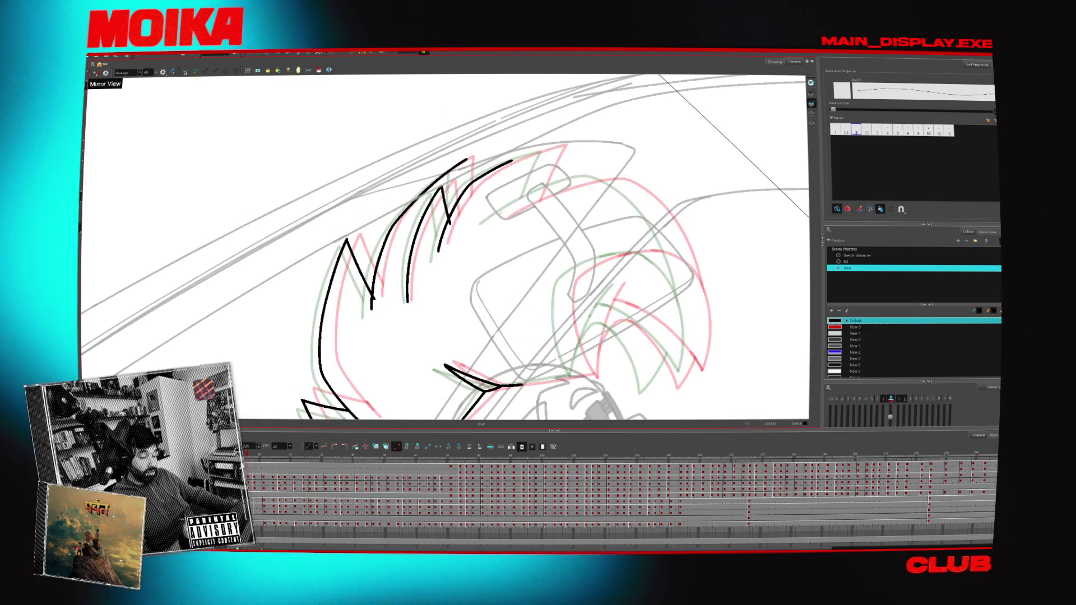
key("ctrl+shift+z")
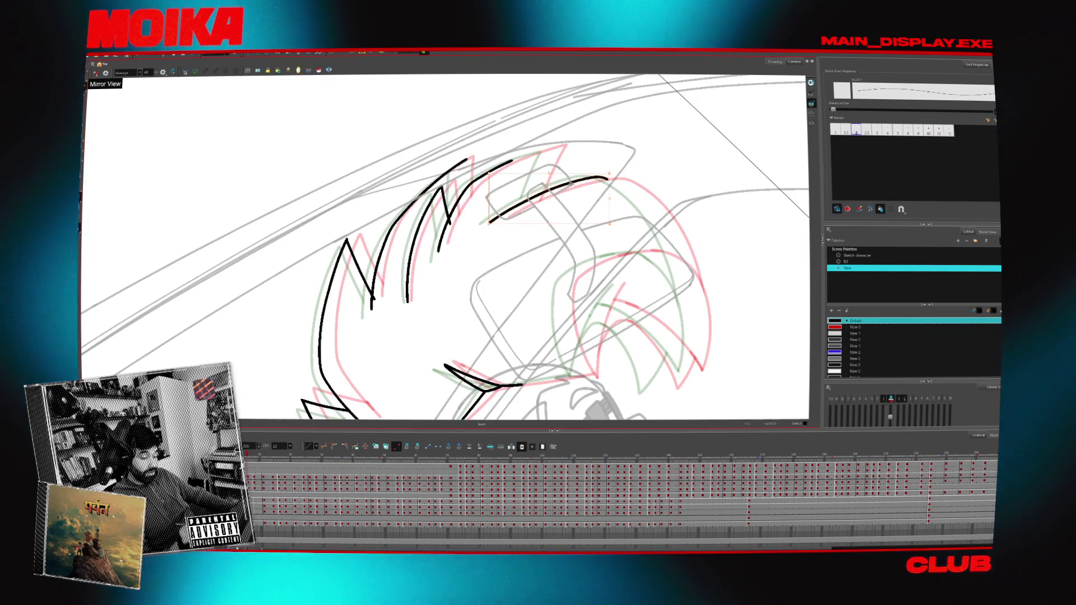
key("period")
key("comma")
key("period")
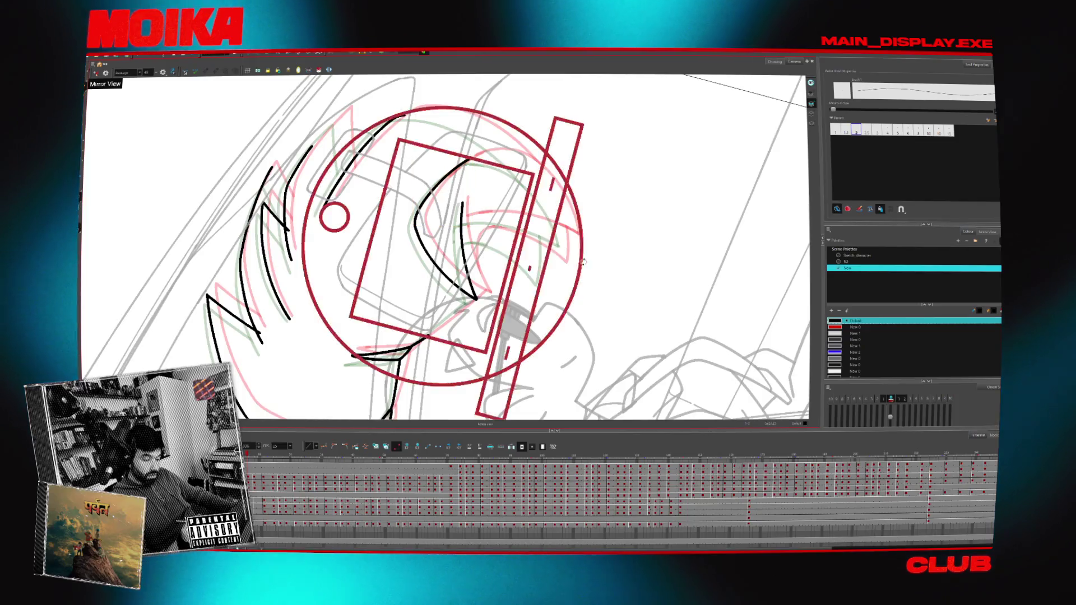
- Join the left hair stroke into one curve, checking the drawing in mirrored view
key("comma")
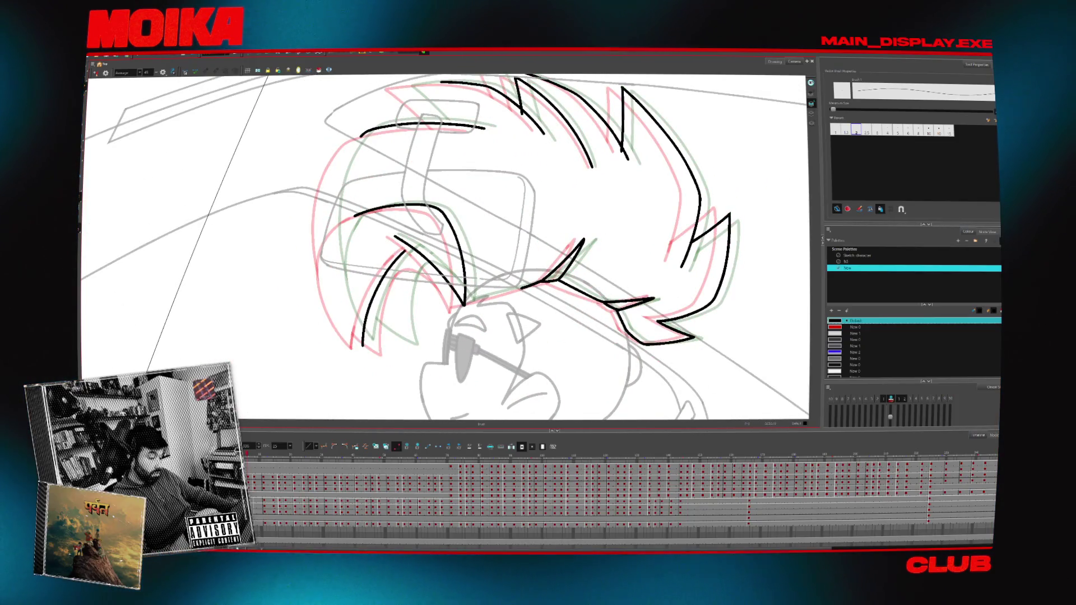
key("4")
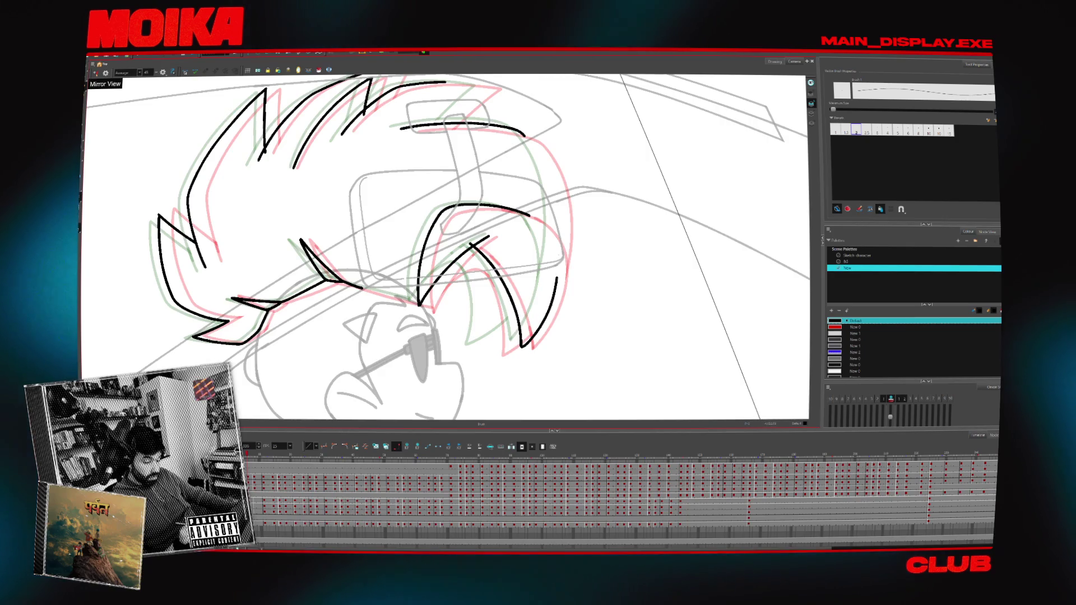
key("4")
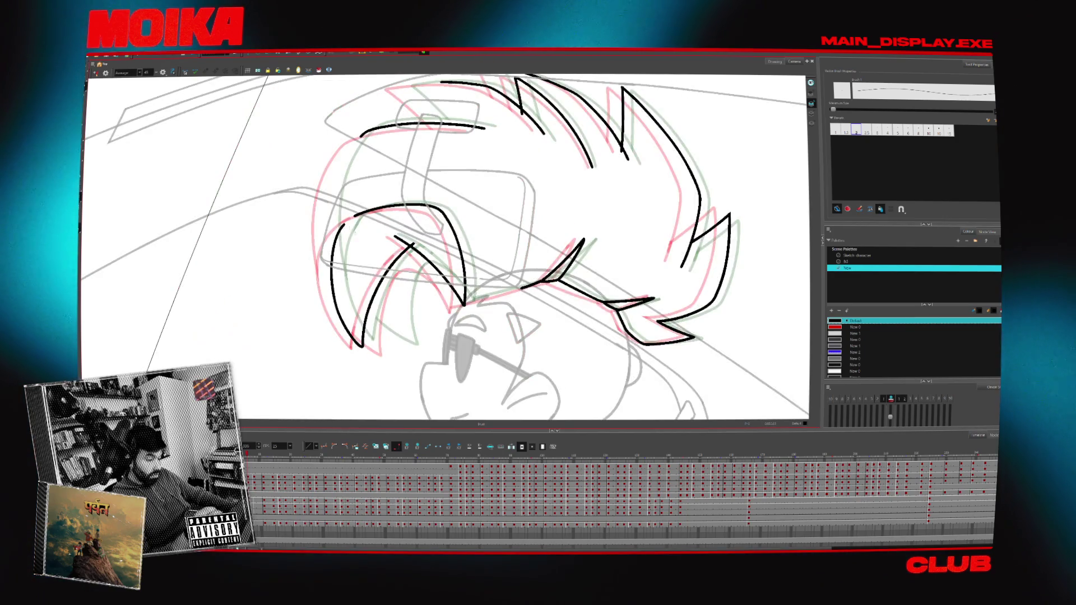
left_click_drag(367, 130, 331, 263)
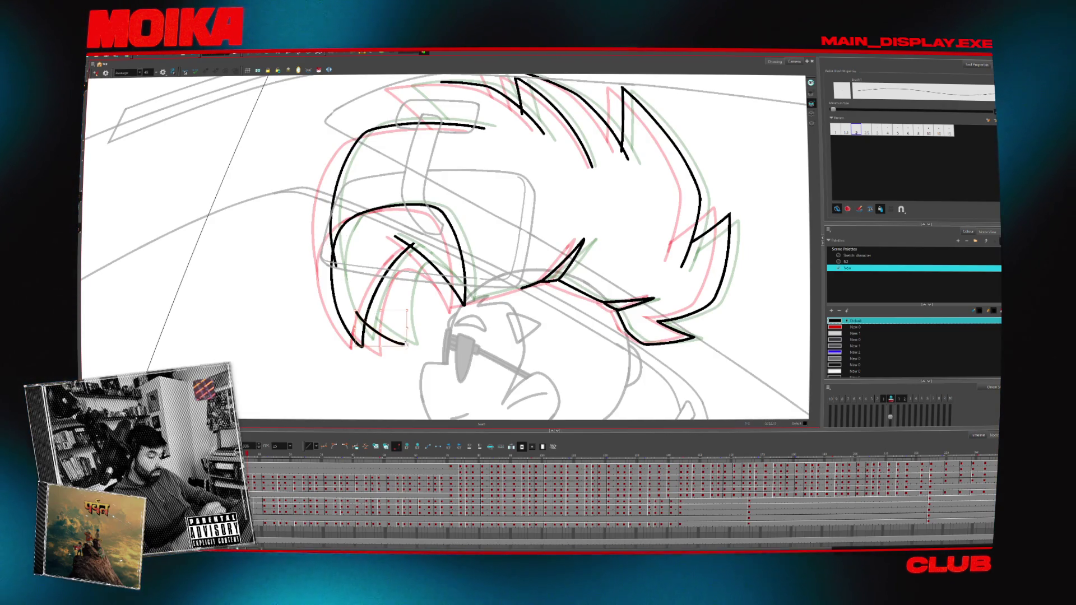
key("4")
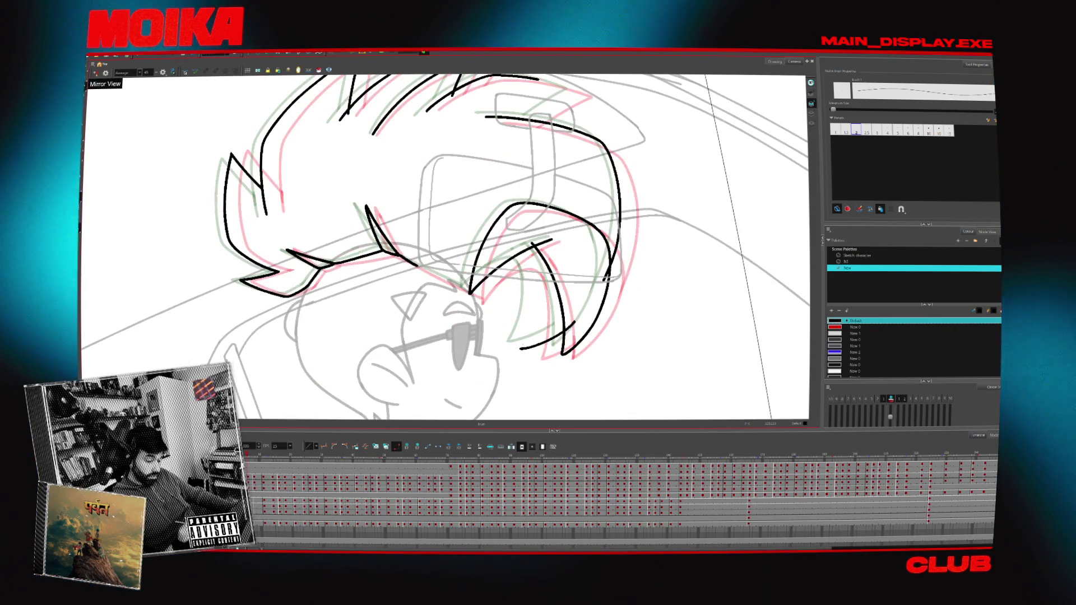
key("4")
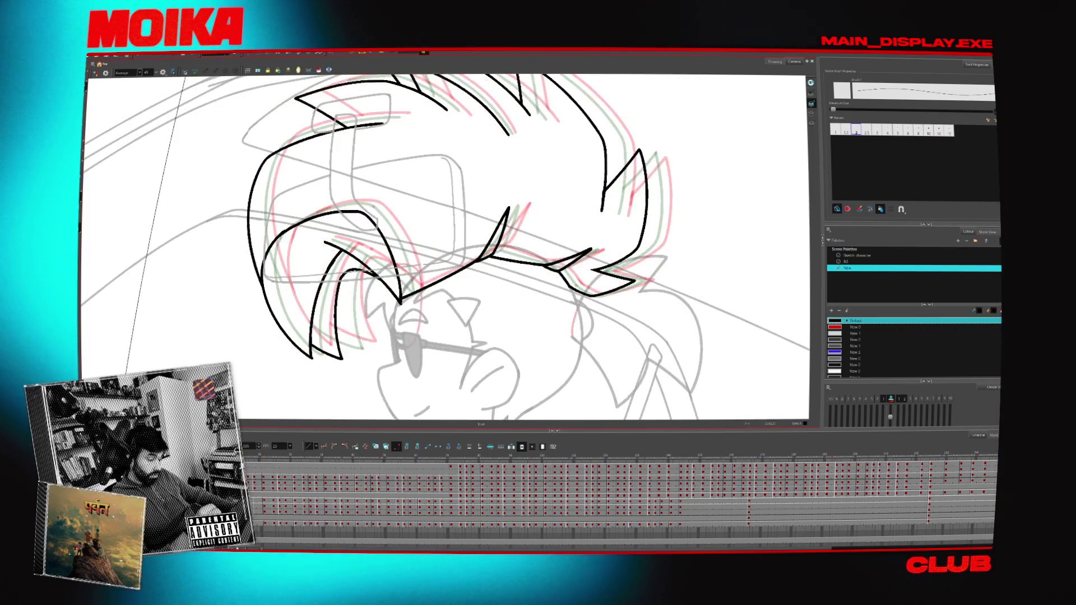
key("period")
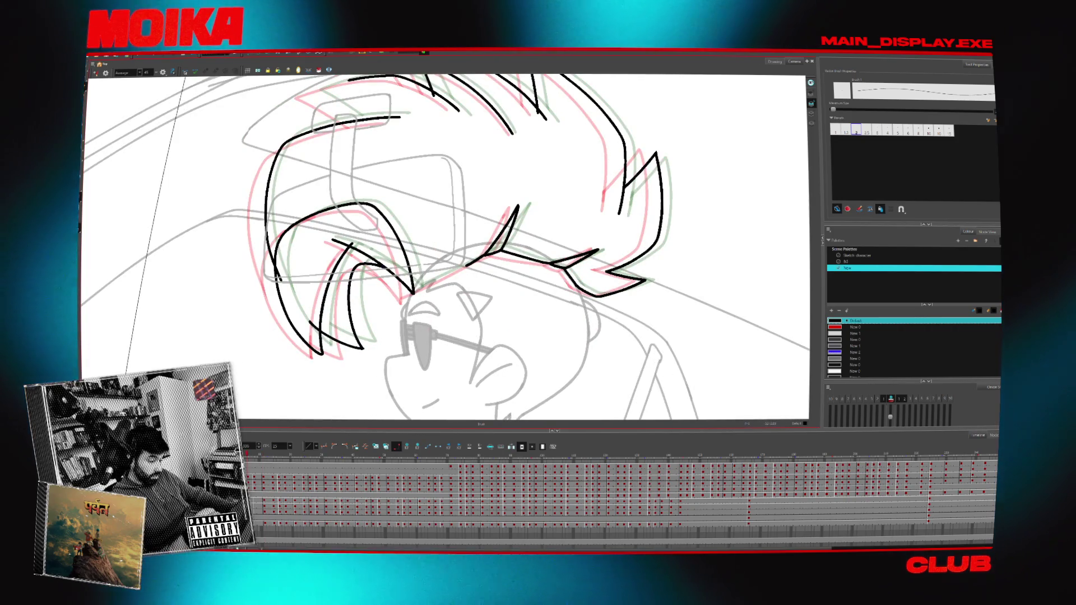
- On the next drawing, redraw the lower hair stroke longer and check its proportions mirrored
key("alt+s")
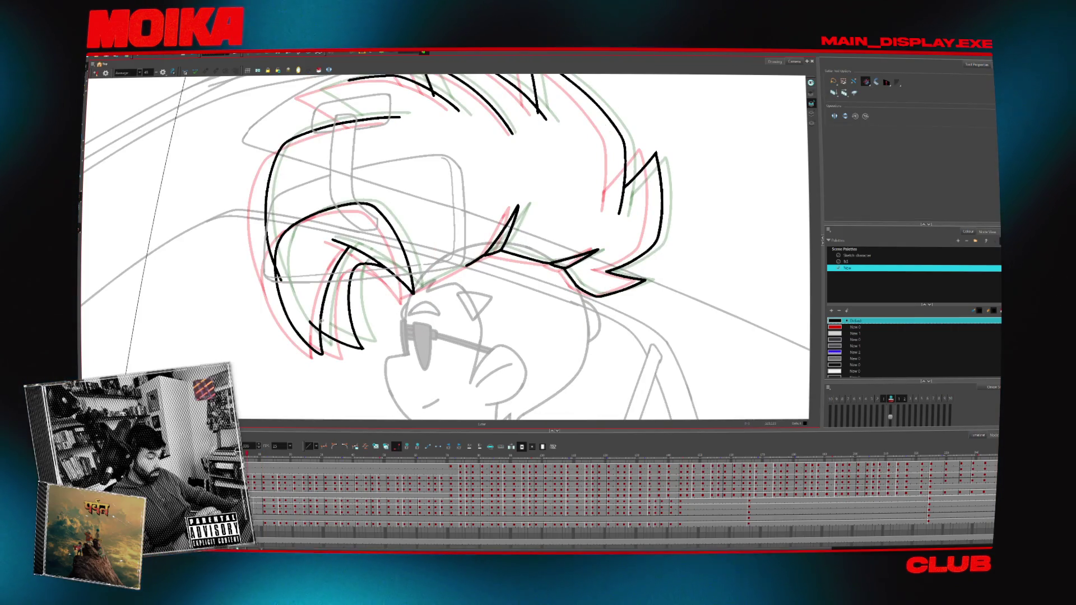
key("period")
key("alt+b")
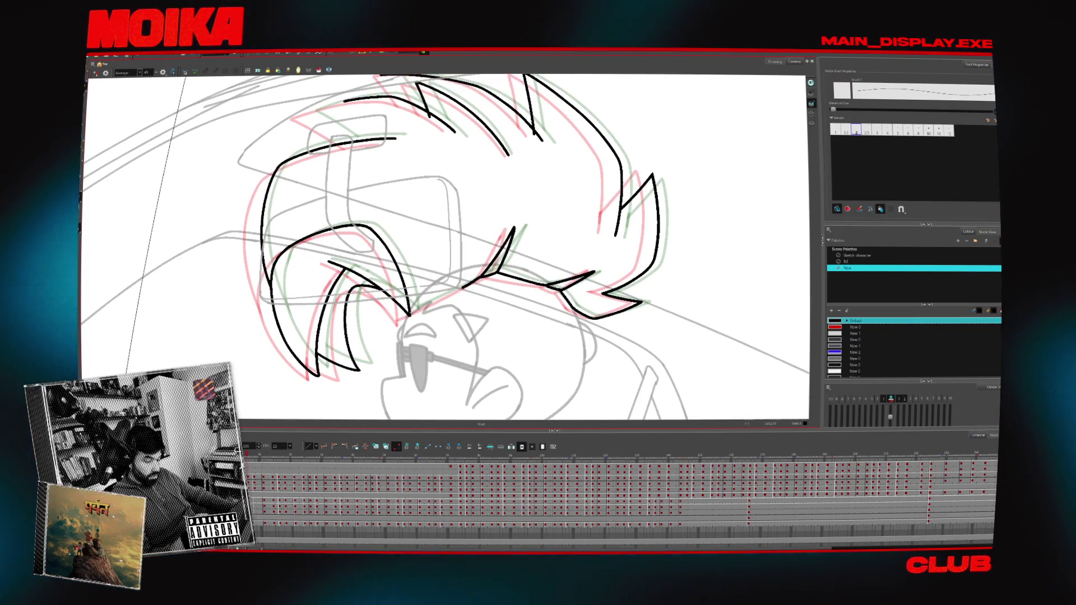
key("ctrl+z")
left_click_drag(432, 304, 469, 283)
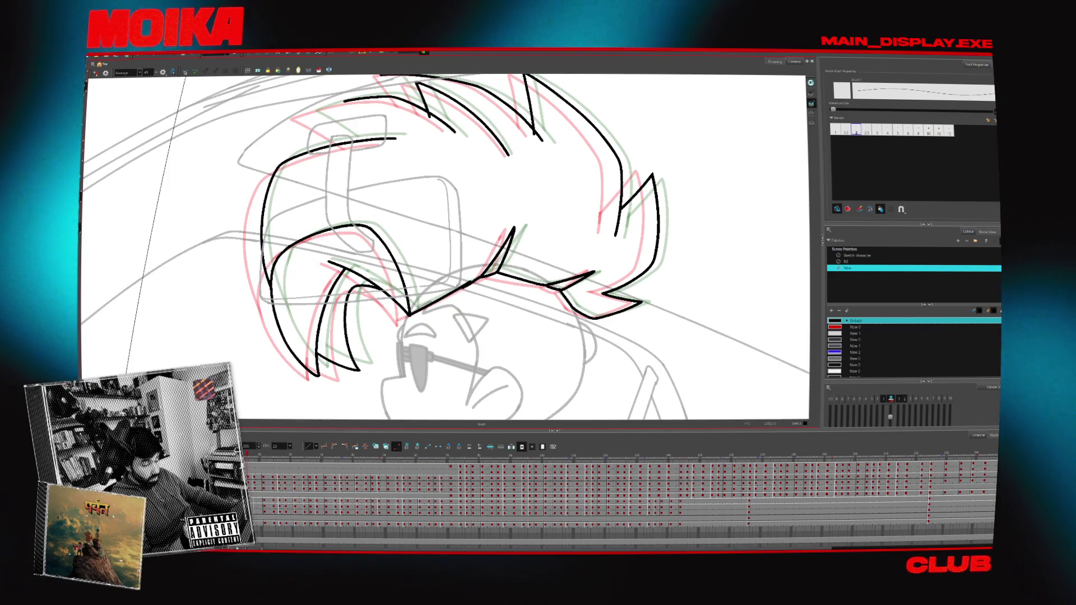
key("v")
key("v")
key("4")
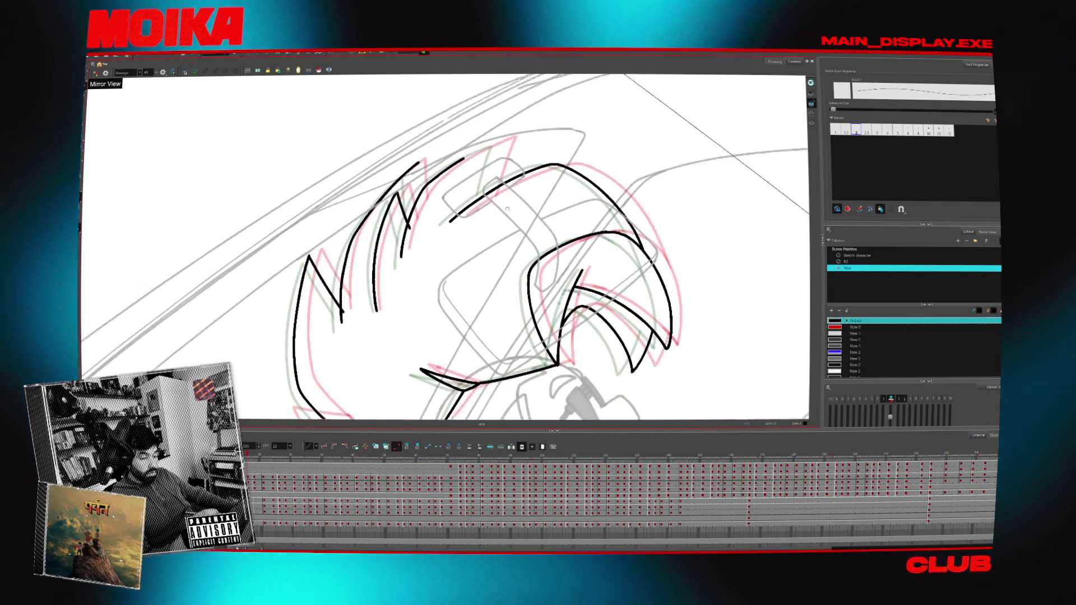
scroll(507, 209, "up", 2)
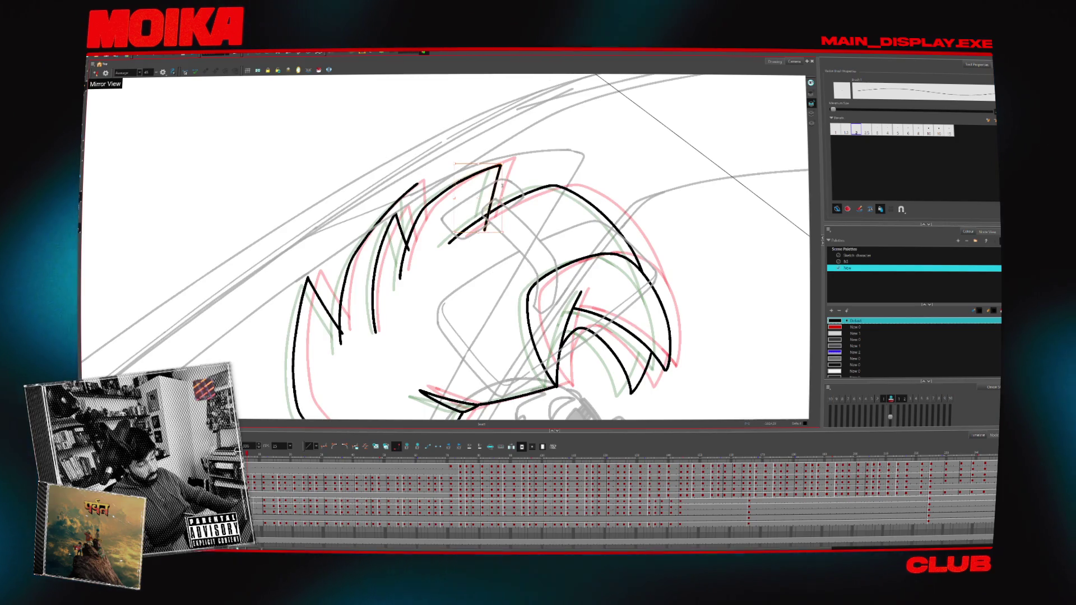
- Redraw the upper hair stroke with a shorter end
left_click_drag(501, 167, 490, 211)
key("alt+s")
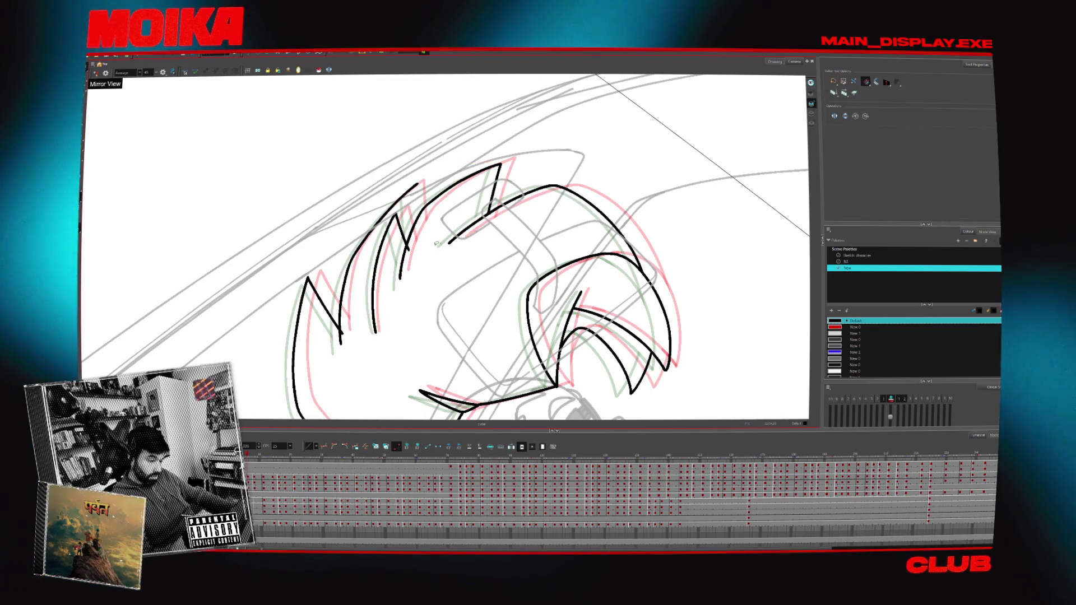
key("alt+b")
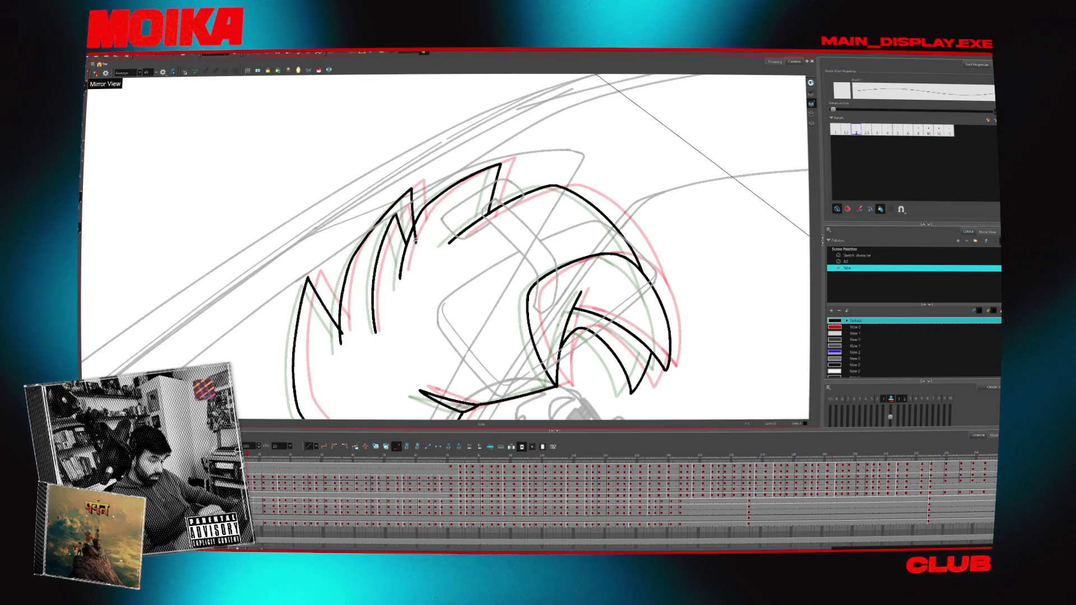
key("alt+t")
mouse_move(344, 326)
left_mouse_down()
mouse_move(347, 242)
mouse_move(362, 224)
mouse_move(362, 244)
left_mouse_up()
- Zoom back in on the face and go to the uninked side-tuft drawing
key("slash")
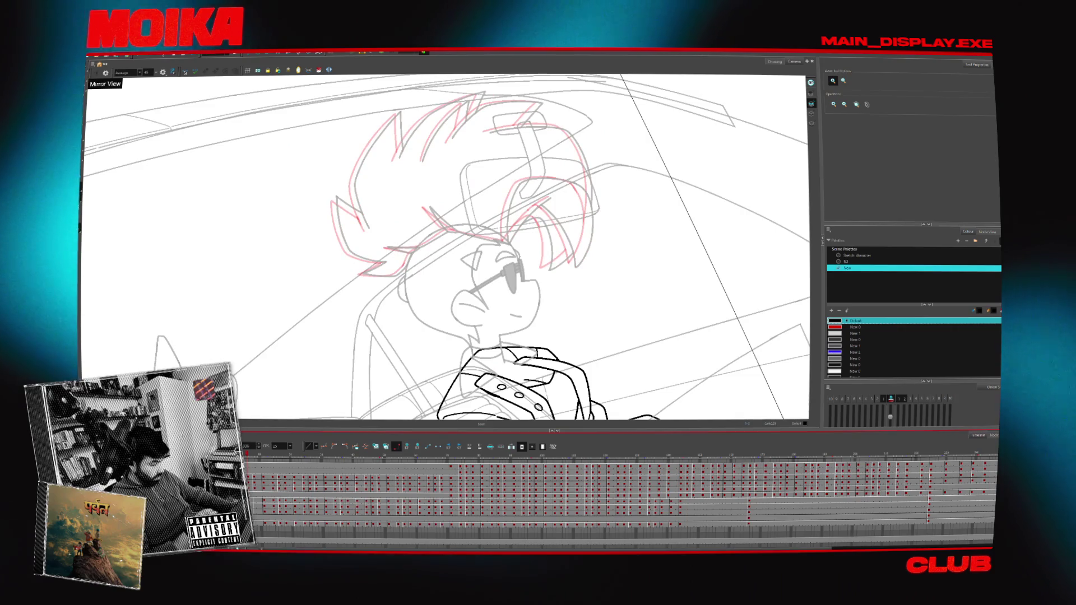
key("question")
key("2")
key("2")
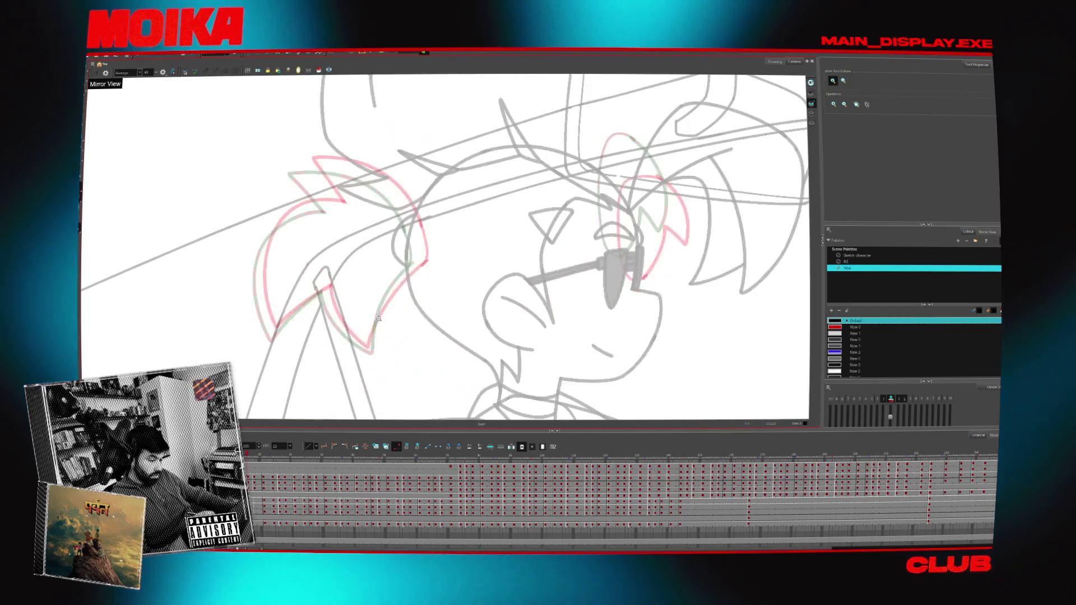
key("alt+b")
key("period")
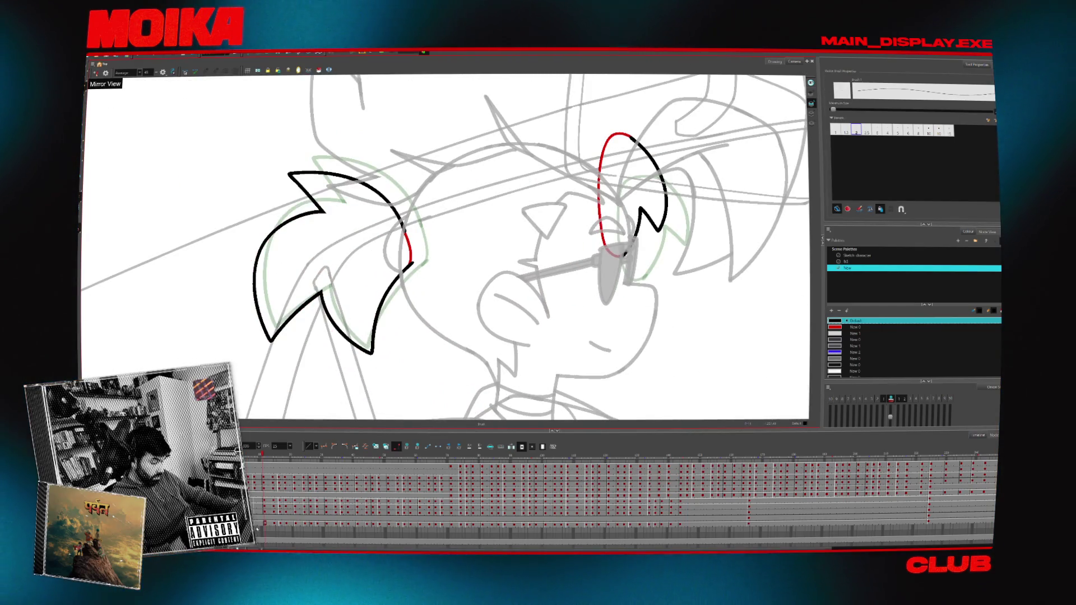
key("comma")
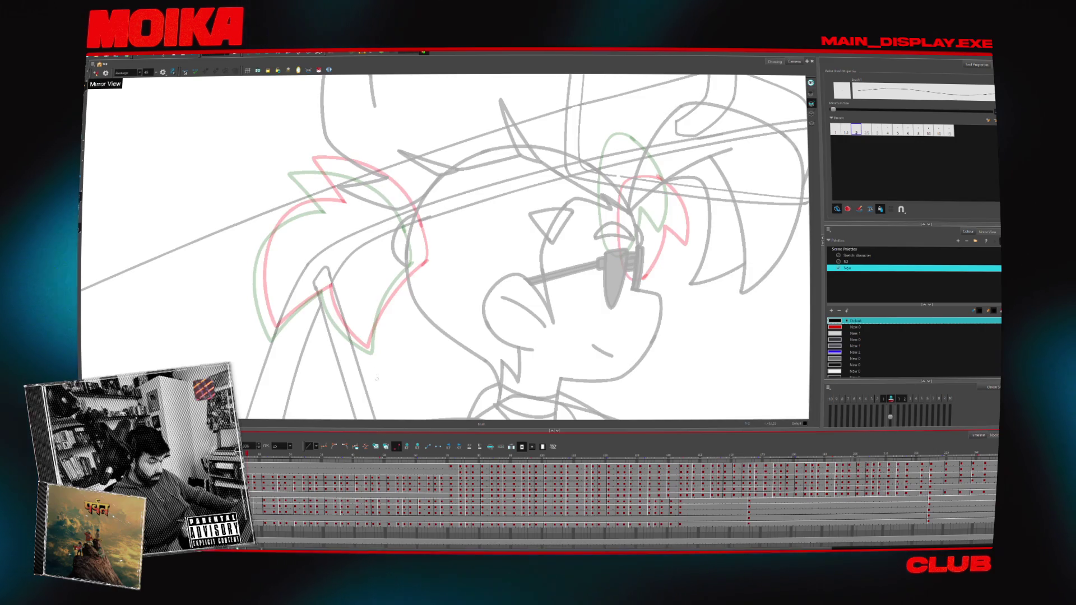
- Ink the first side hair tuft as a V of two strokes, erasing the hook at its end
left_click_drag(381, 306, 370, 348)
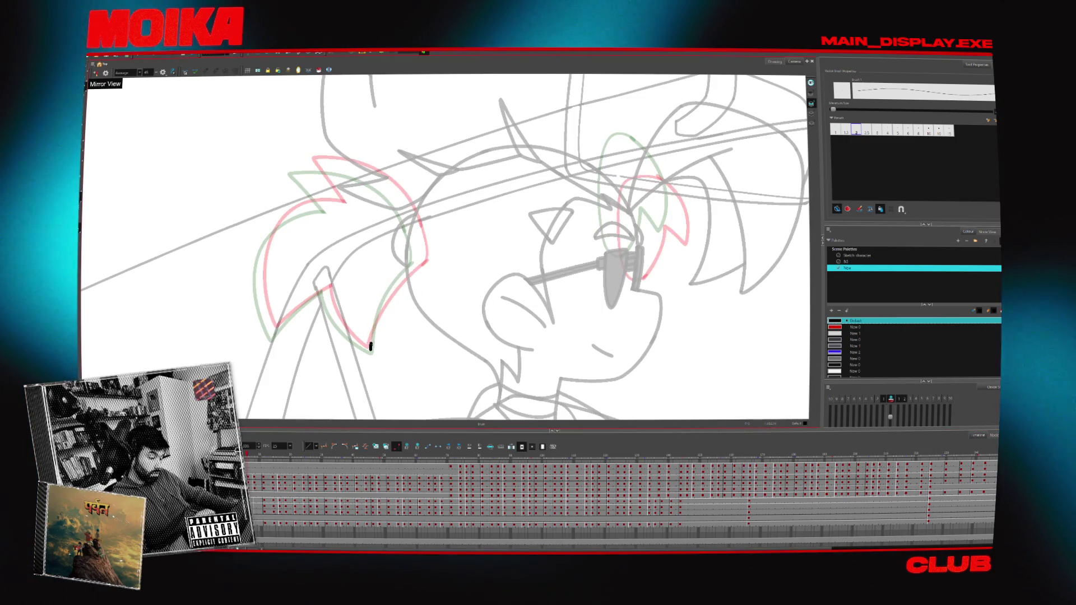
left_click_drag(413, 268, 375, 348)
key("4")
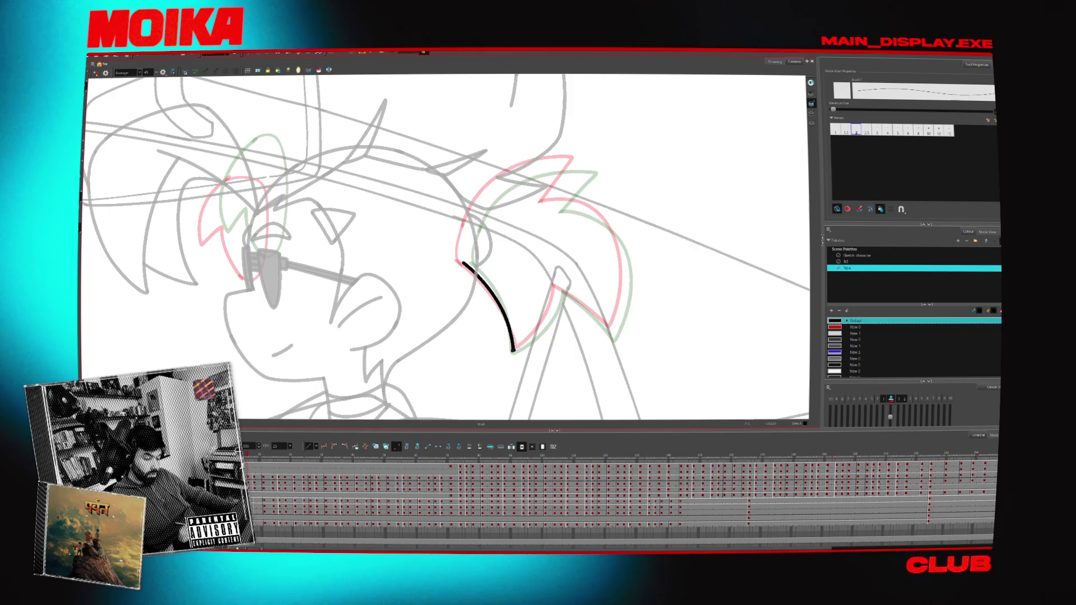
left_click_drag(560, 271, 513, 352)
key("4")
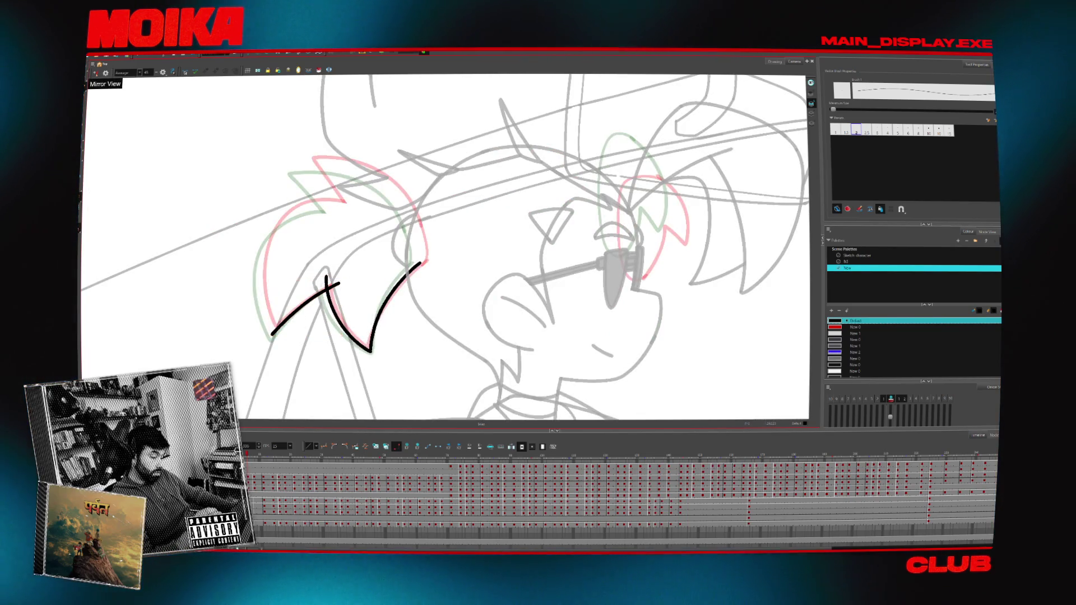
mouse_move(264, 310)
left_mouse_down()
mouse_move(269, 321)
mouse_move(261, 259)
left_mouse_up()
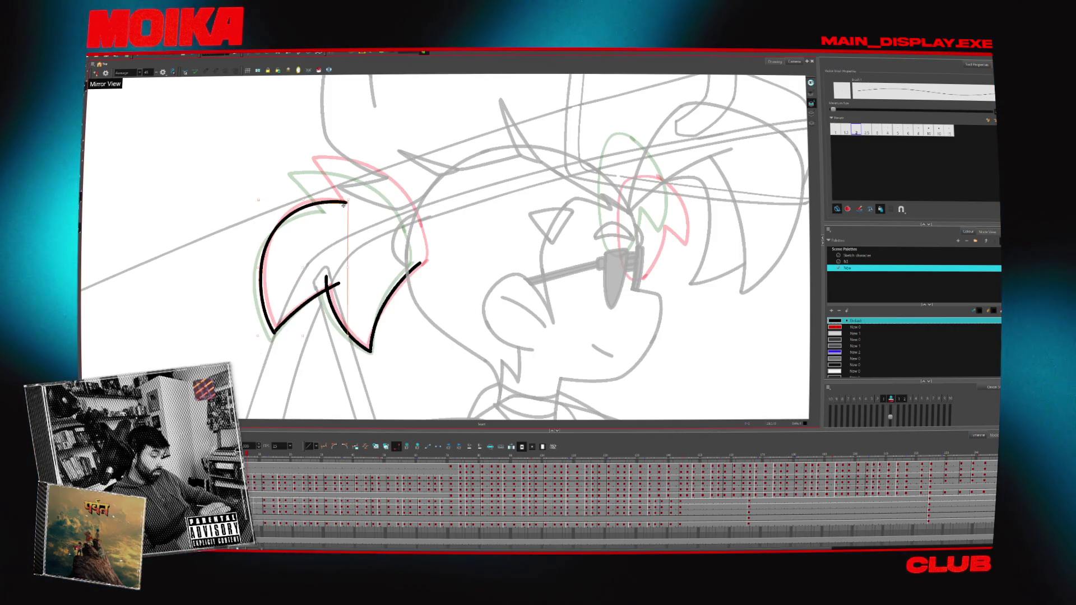
key("4")
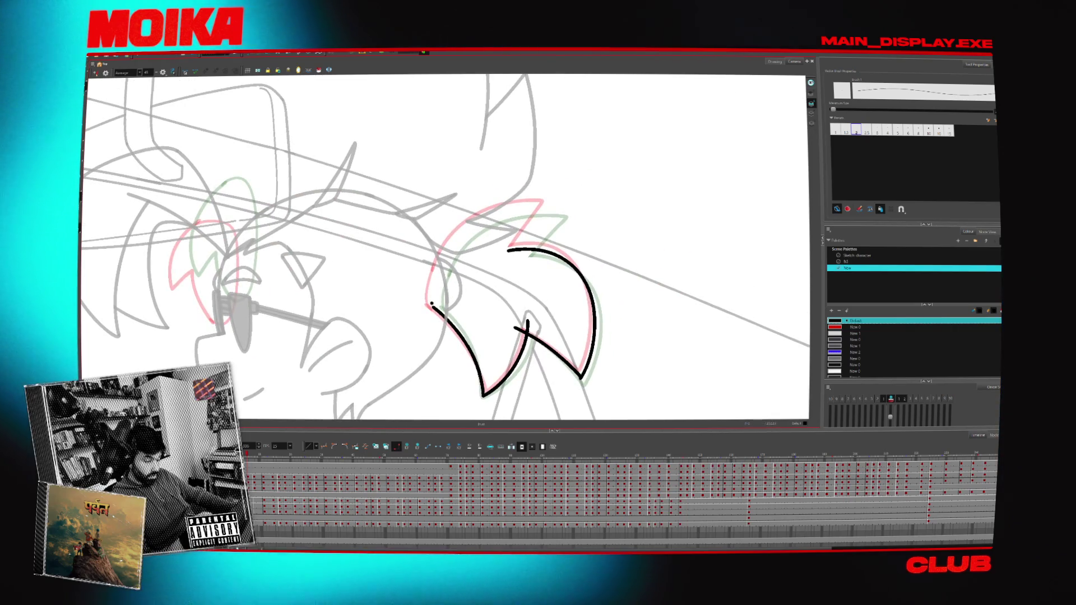
- Extend the tuft with a zigzag tip and turn the view toward the other tuft
left_click_drag(581, 202, 574, 157)
key("alt+s")
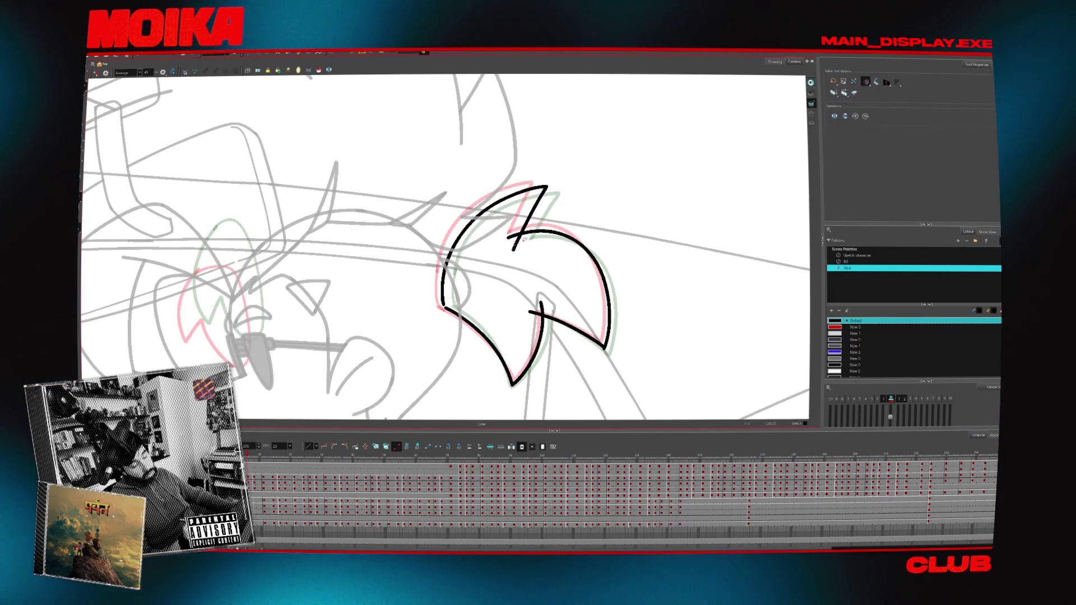
key("alt+b")
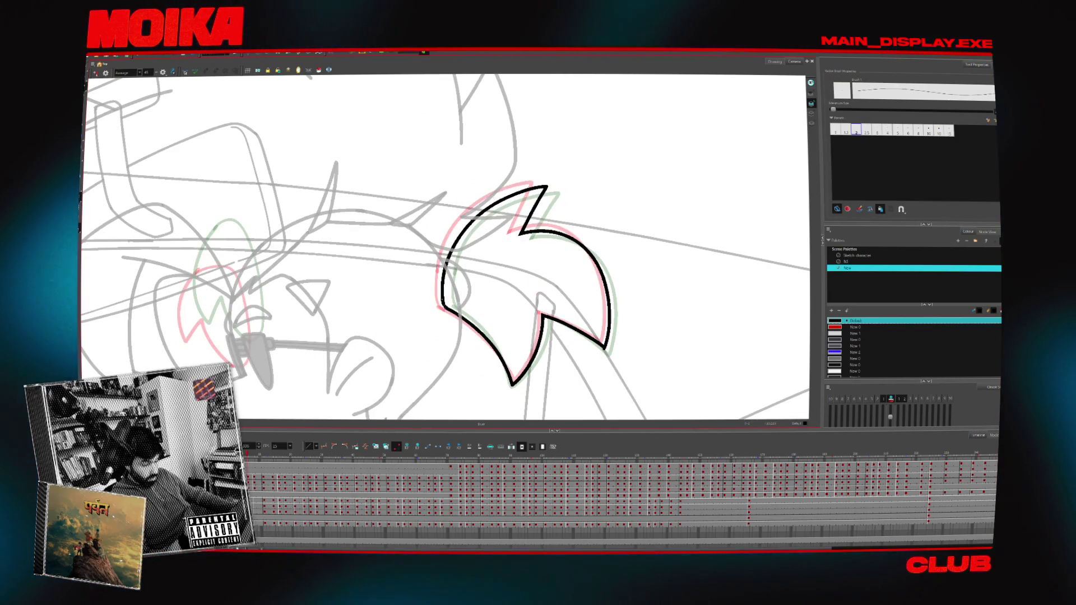
left_click_drag(445, 247, 476, 207)
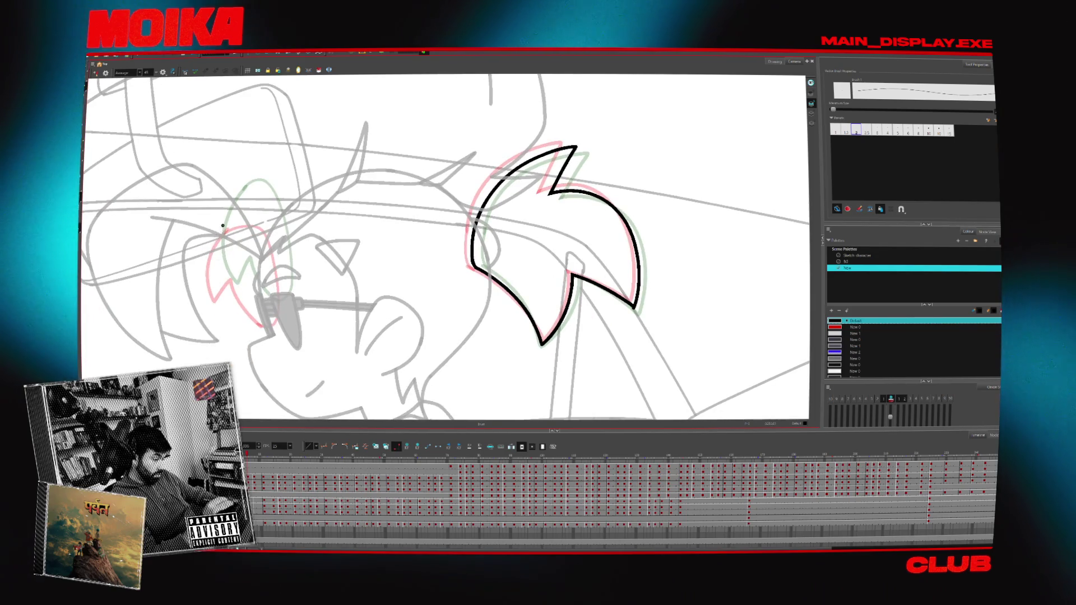
left_click_drag(214, 272, 241, 270)
key("m")
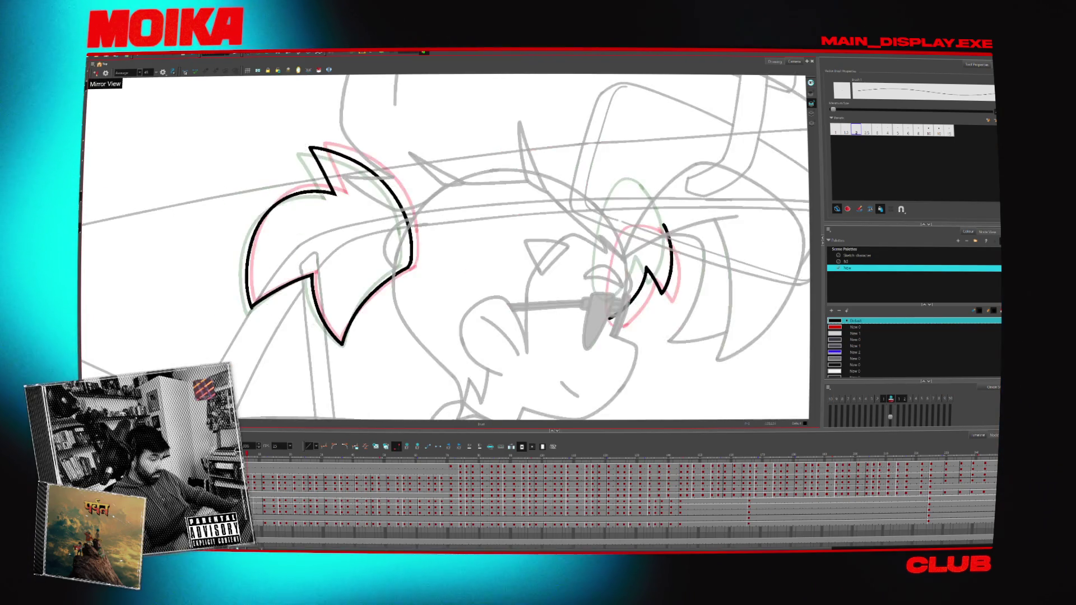
left_click_drag(656, 213, 562, 269)
- Zoom out to show more of the car scene
key("period")
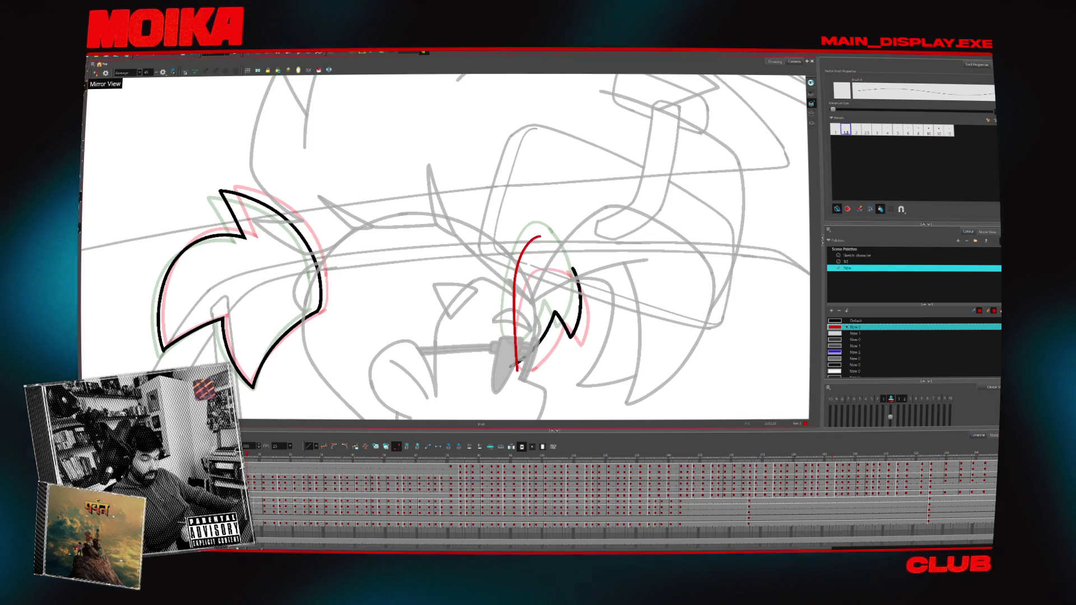
key("alt+z")
key("2")
key("2")
key("2")
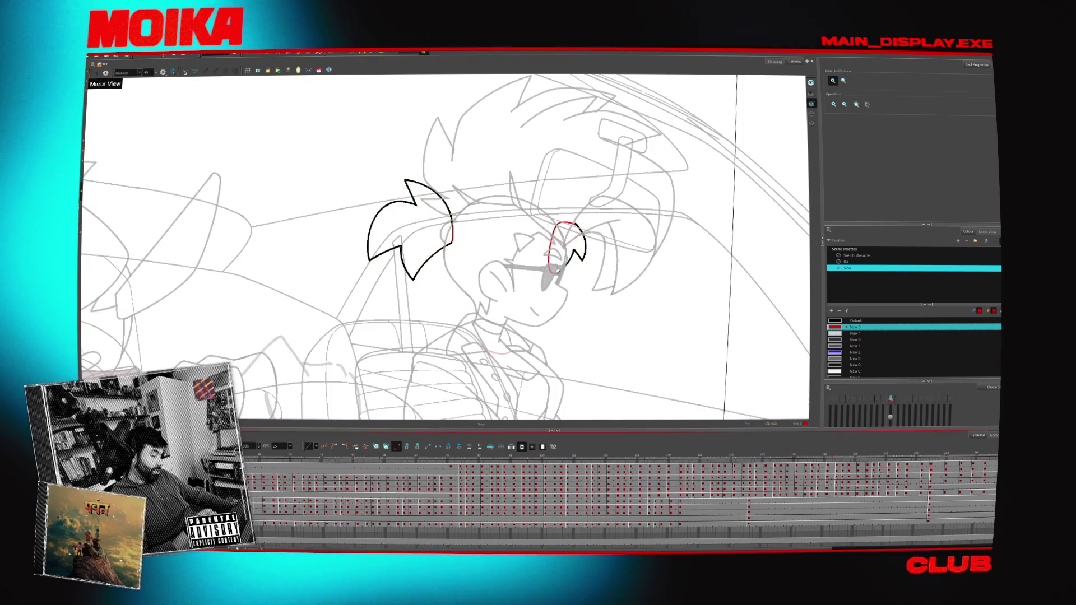
scroll(459, 245, "down", 5)
- Step along the timeline to the driver's frame and zoom in on his rough head sketch
scroll(460, 245, "up", 3)
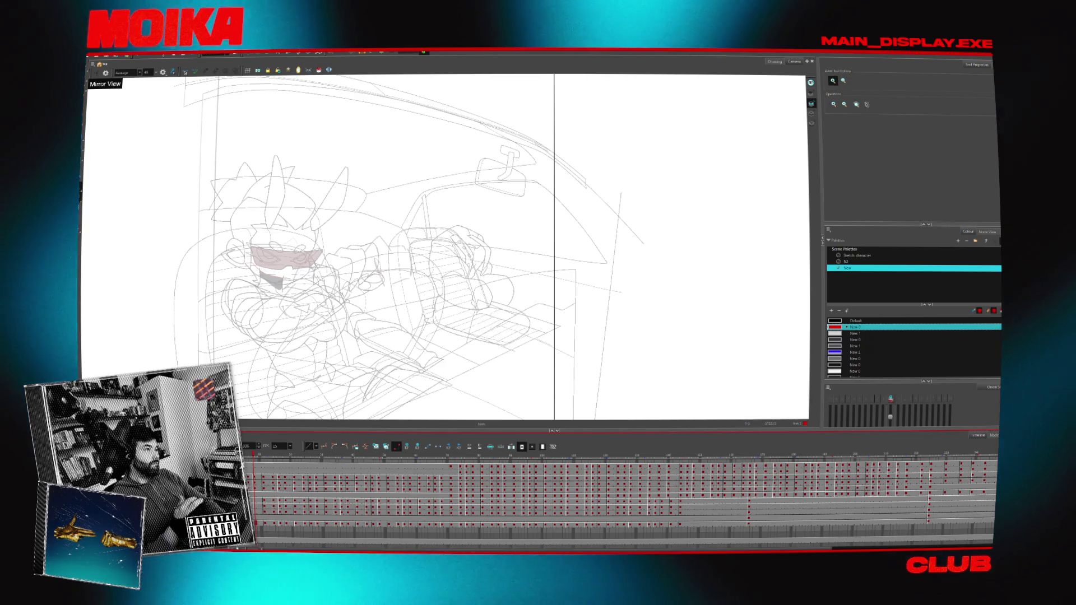
left_click(488, 361)
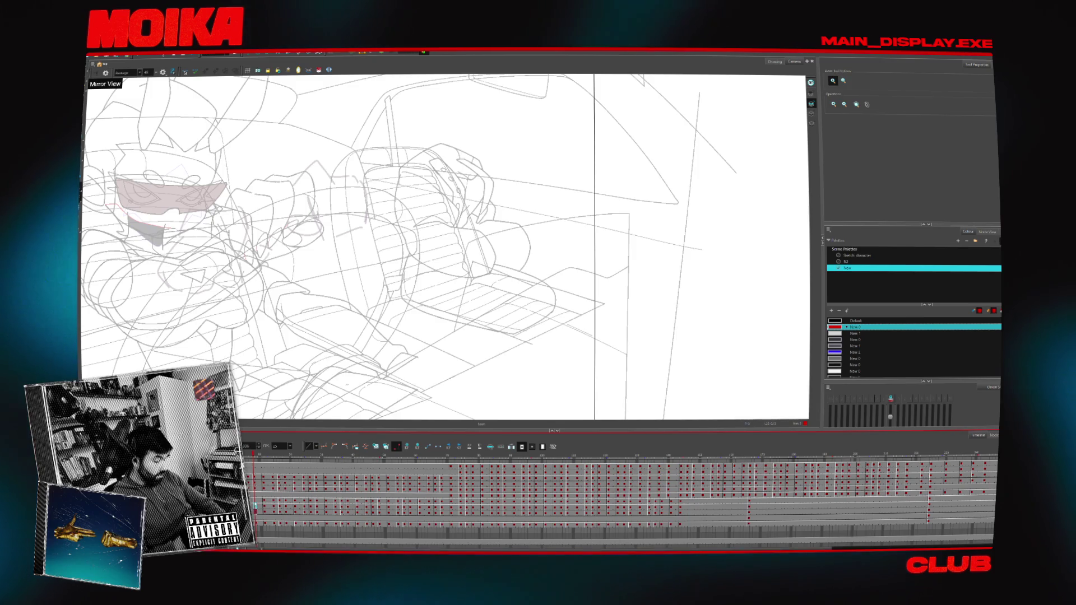
left_click(269, 506)
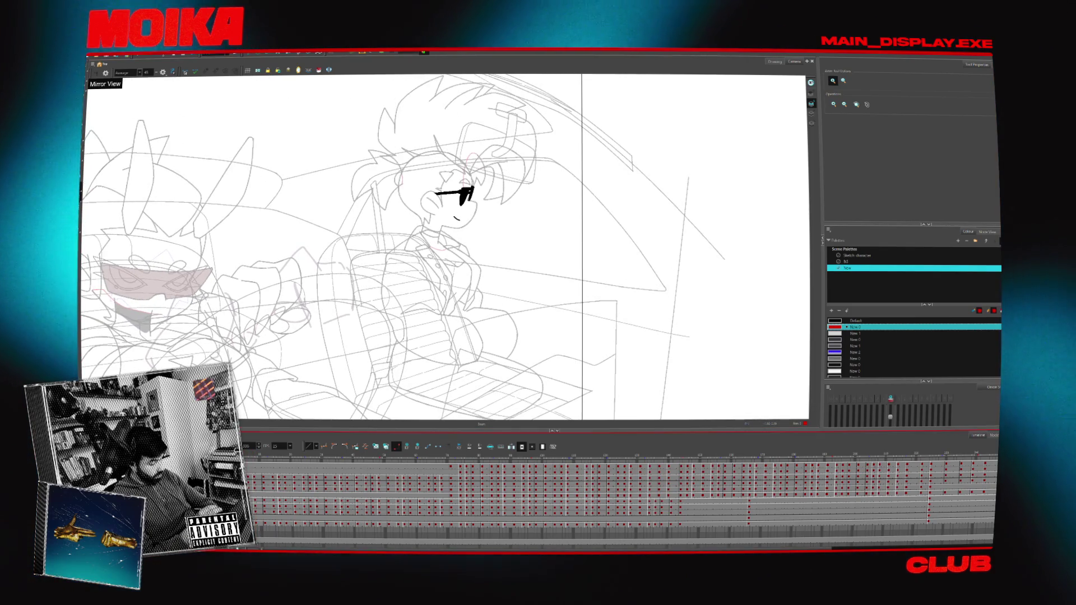
left_click(344, 507)
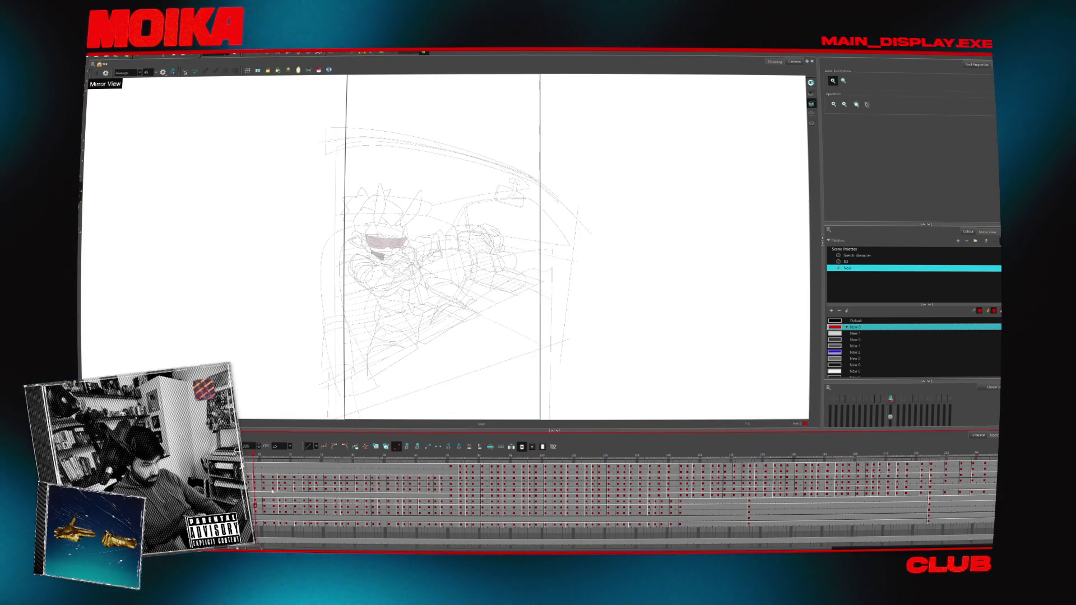
scroll(499, 204, "up", 5)
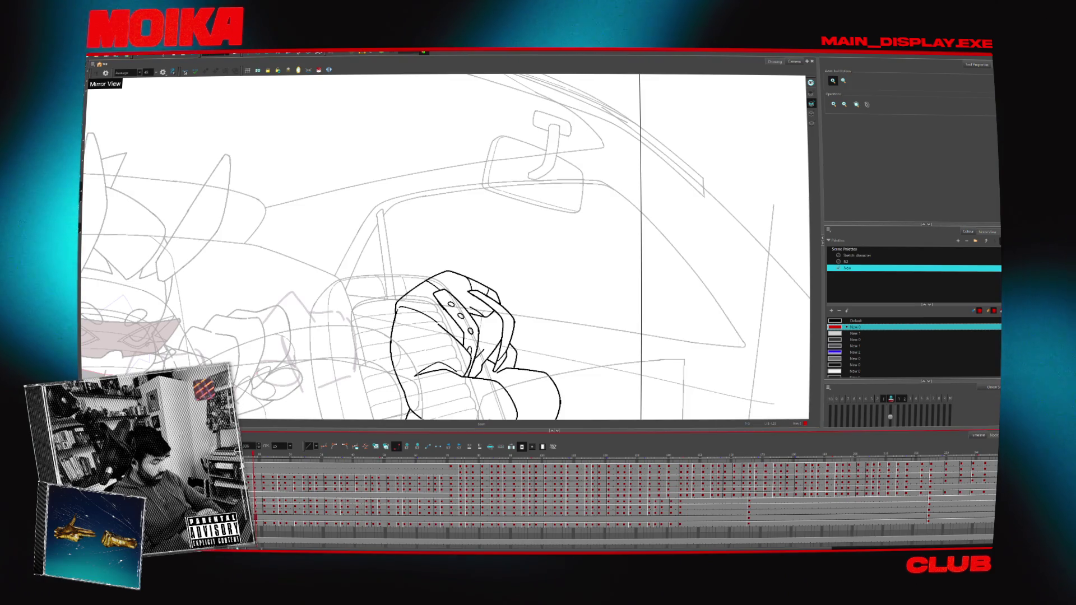
left_click(486, 242)
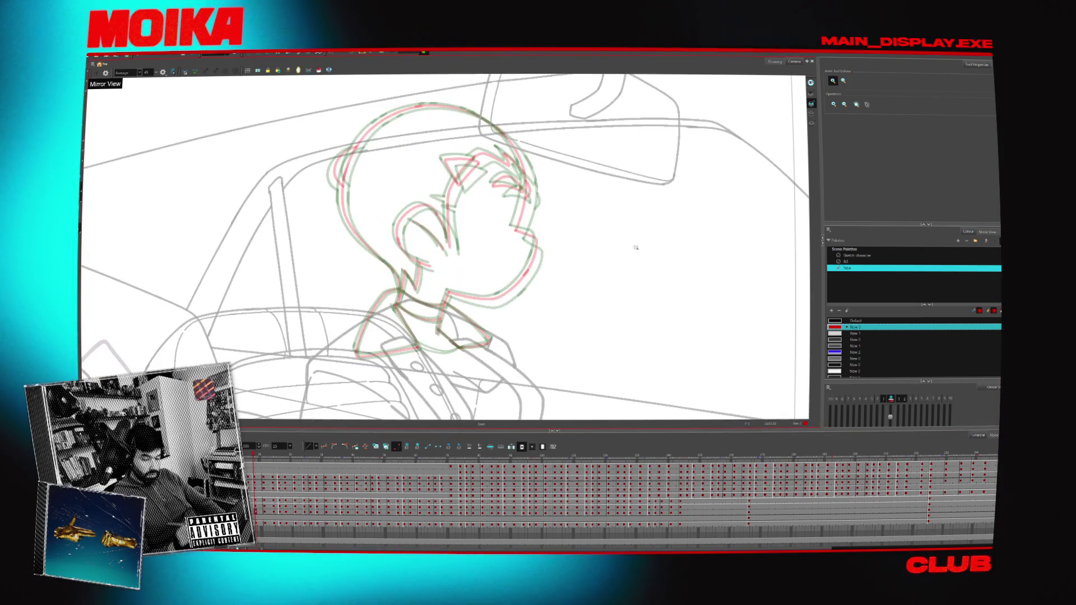
- Choose the Default black colour and the Brush tool with the 2 size preset
left_click(990, 232)
left_click(968, 231)
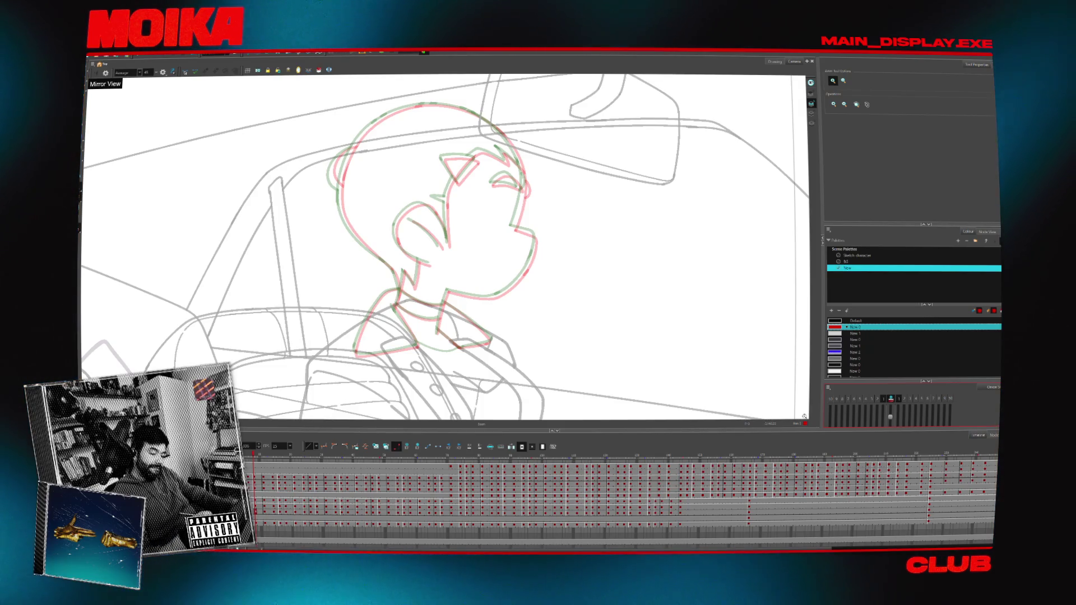
scroll(460, 210, "up", 3)
key("alt+b")
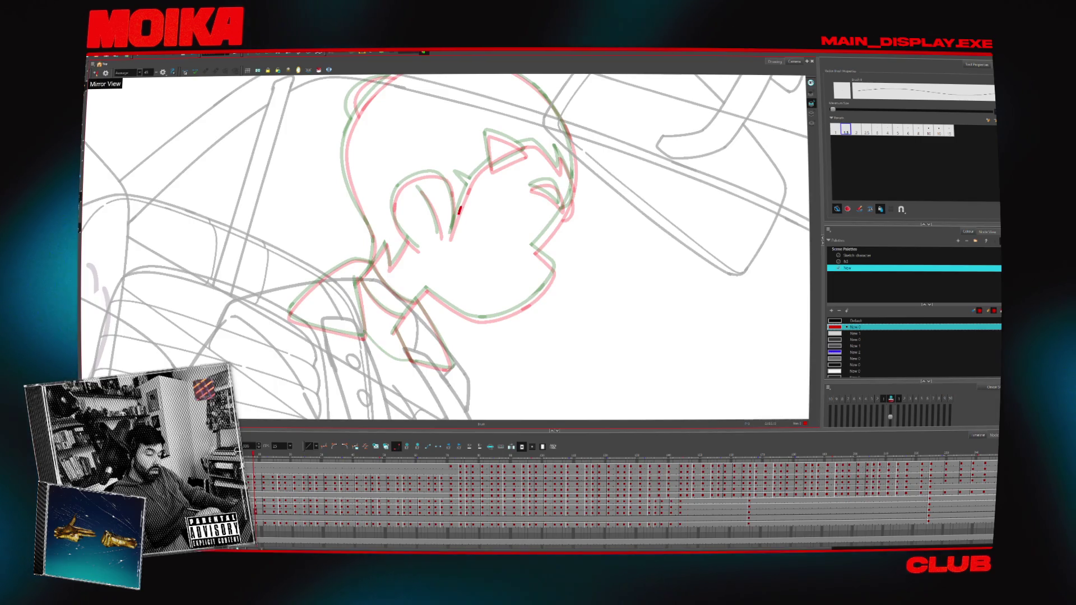
left_click(856, 130)
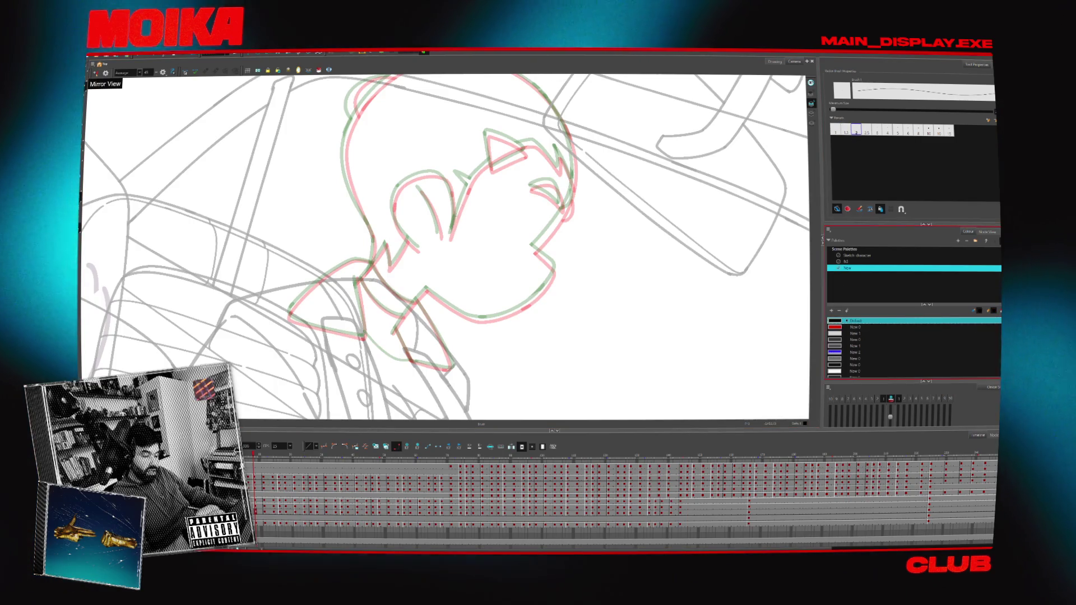
- Ink a line down the side of the driver's head, rotating and zooming the view
left_click_drag(448, 247, 375, 254)
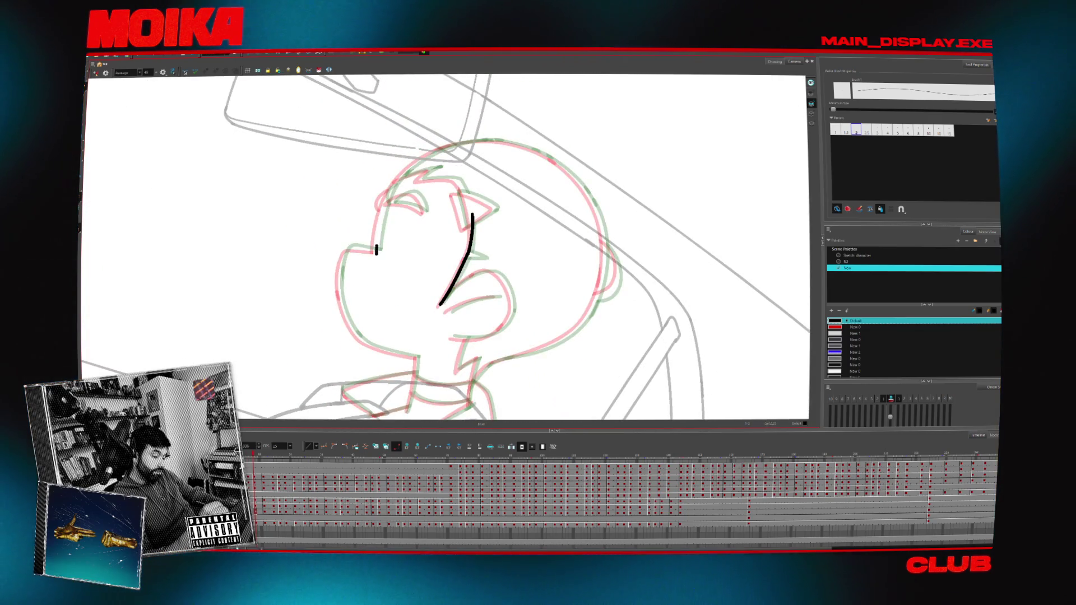
left_click(95, 73)
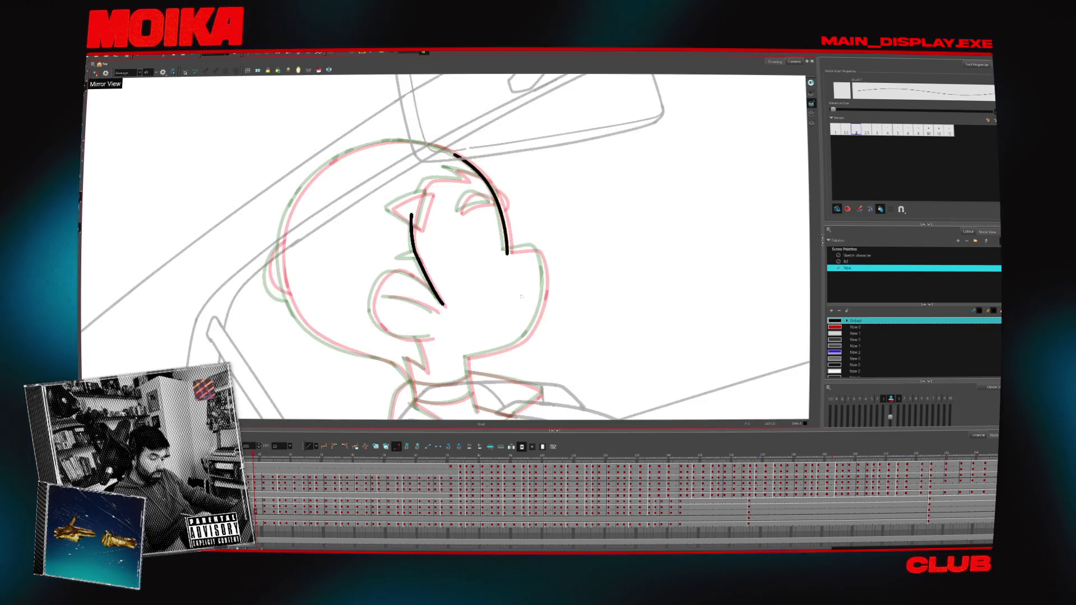
mouse_move(541, 232)
left_mouse_down()
mouse_move(546, 247)
mouse_move(505, 246)
left_mouse_up()
key("ctrl+alt")
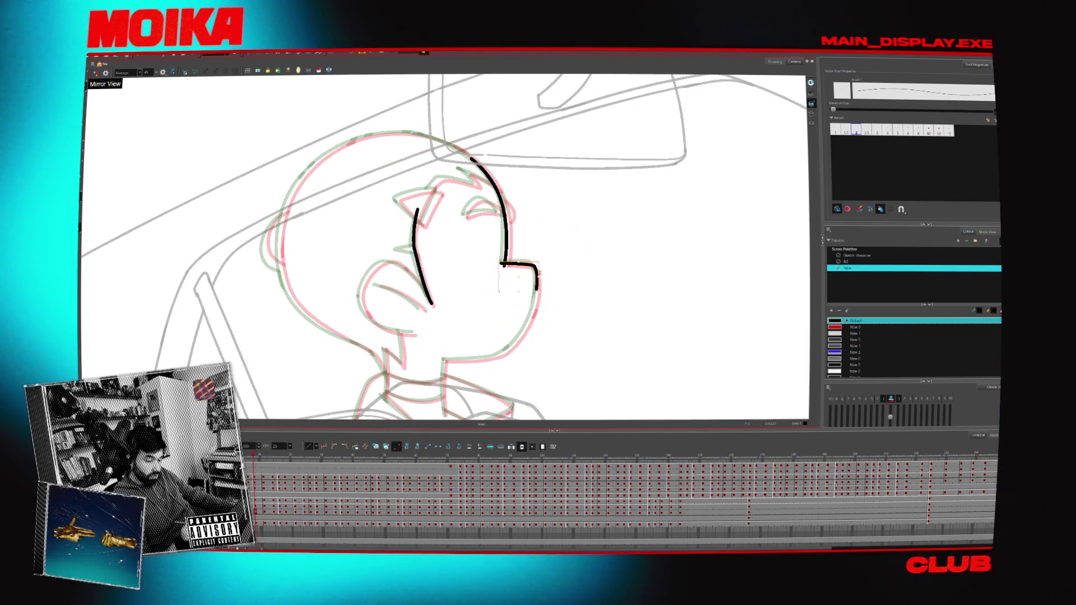
left_click_drag(348, 252, 327, 261)
left_click(327, 261)
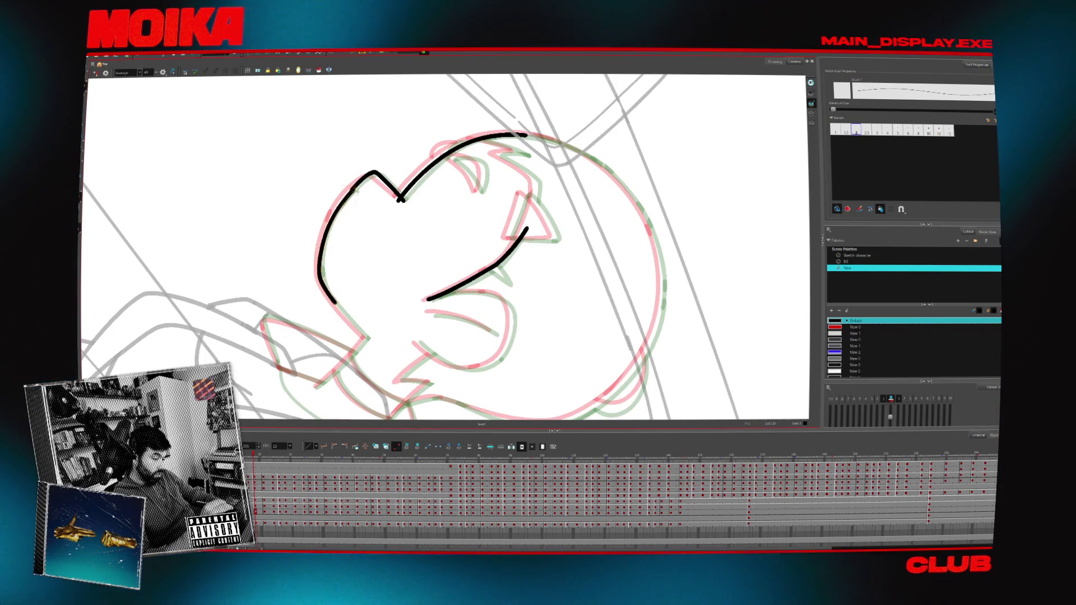
- Ink the neck line under the chin and the chin curve up toward the face
mouse_move(371, 208)
left_mouse_down()
mouse_move(488, 356)
mouse_move(537, 319)
left_mouse_up()
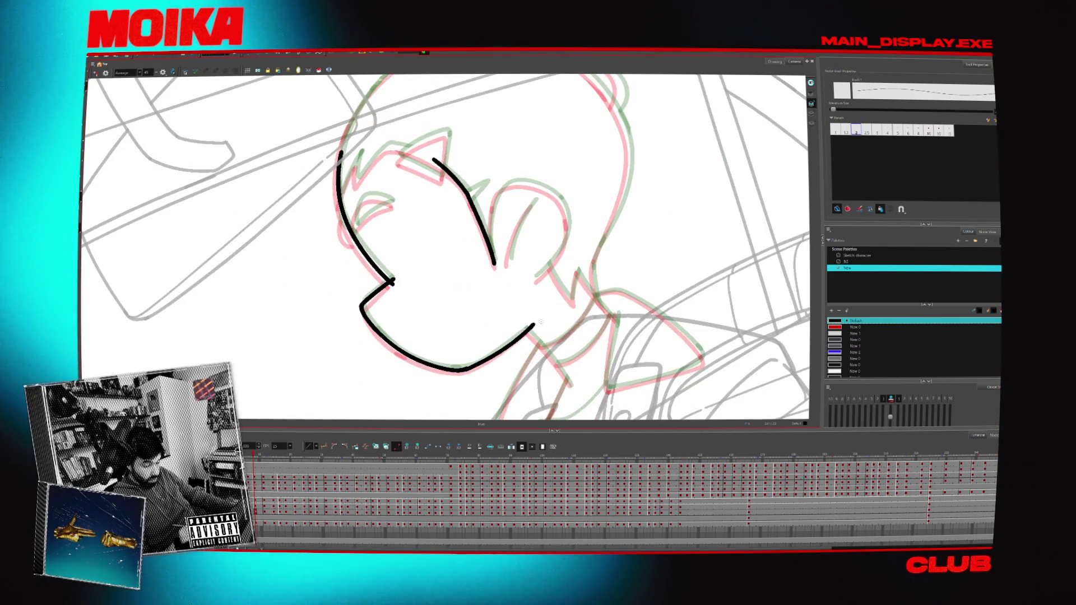
left_click(95, 73)
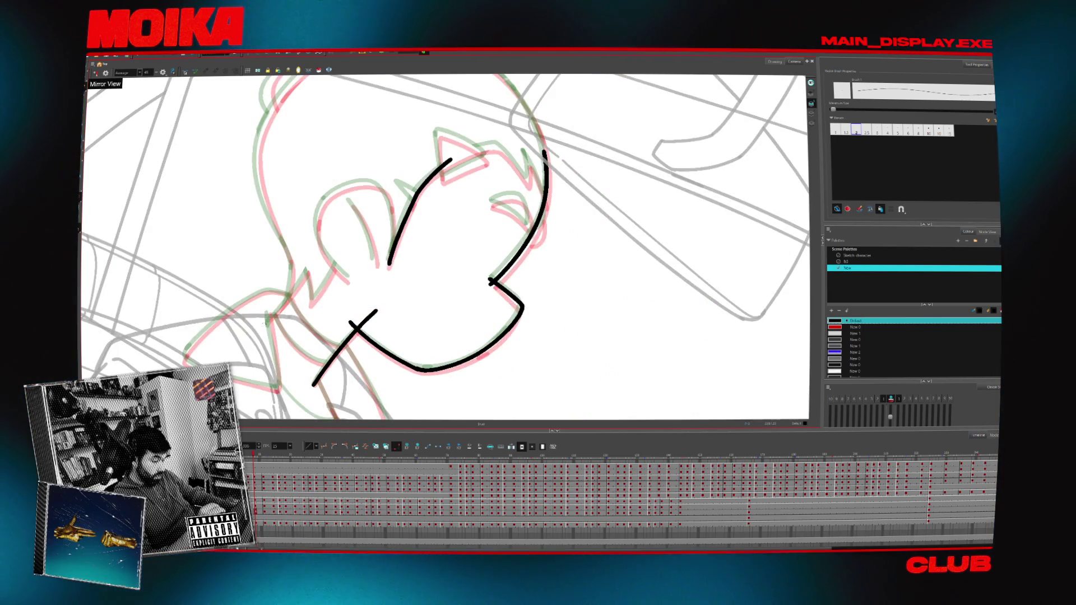
key("4")
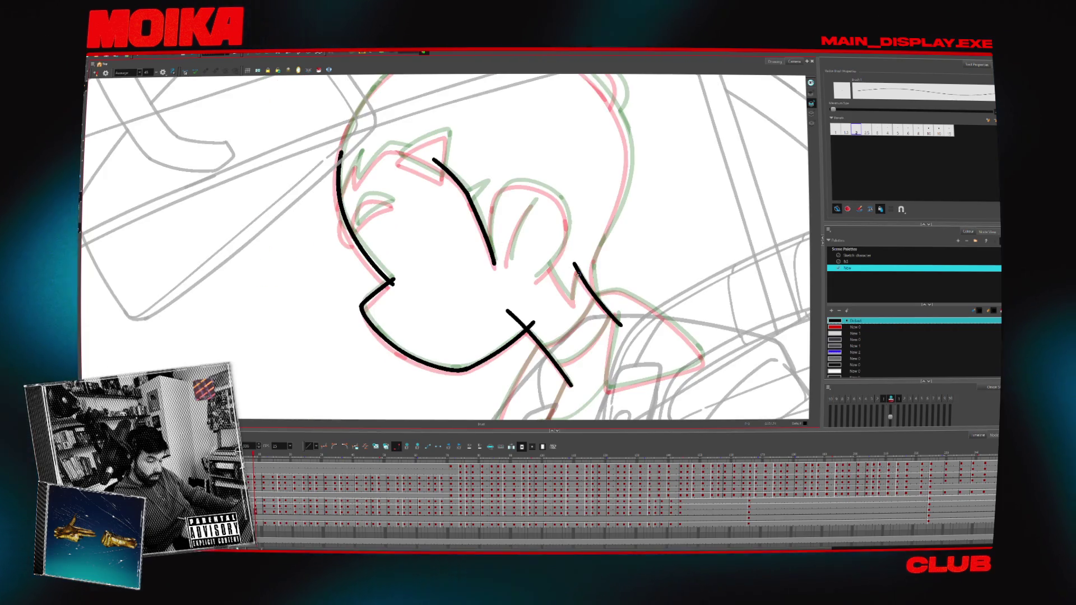
left_click_drag(545, 261, 576, 304)
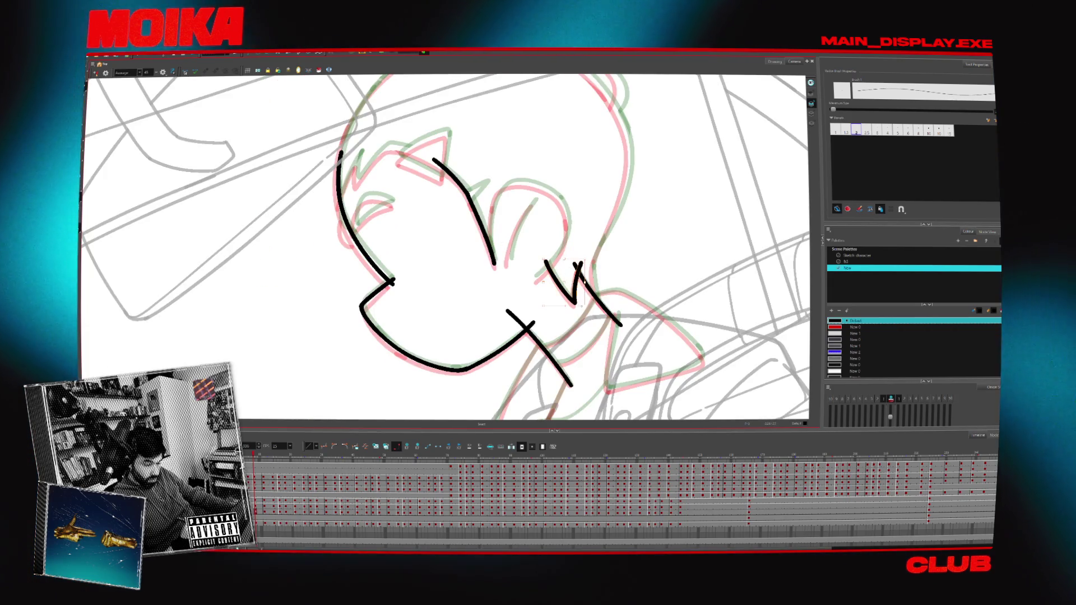
mouse_move(578, 263)
left_mouse_down()
mouse_move(505, 314)
mouse_move(476, 361)
left_mouse_up()
left_click_drag(454, 300, 496, 245)
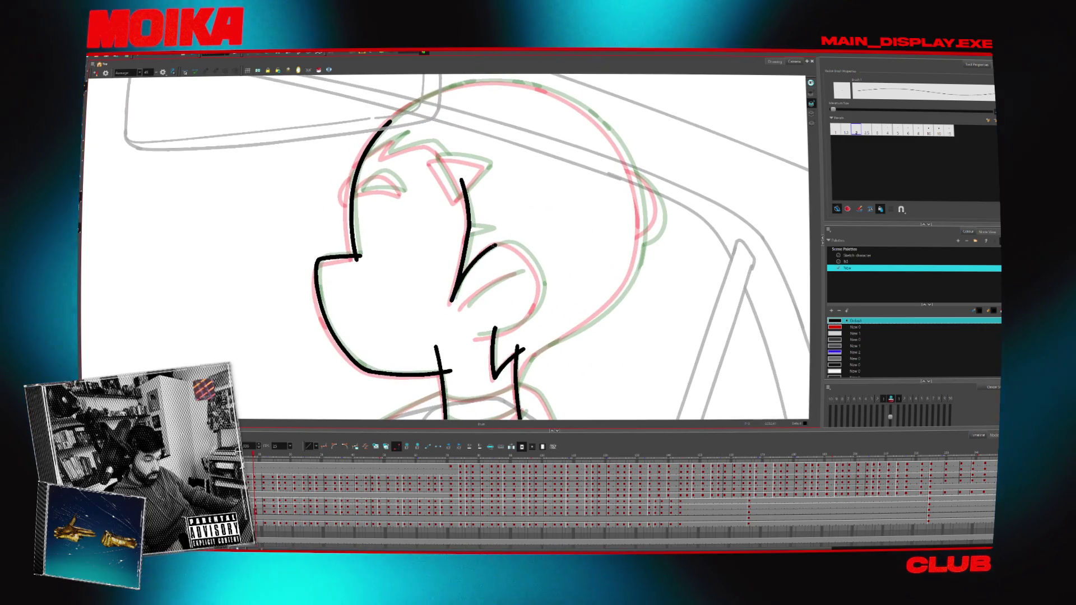
- Ink the curve joining the head outline to the top stroke, a neck stroke and the left head outline
mouse_move(525, 282)
left_mouse_down()
mouse_move(504, 185)
mouse_move(569, 202)
left_mouse_up()
key("4")
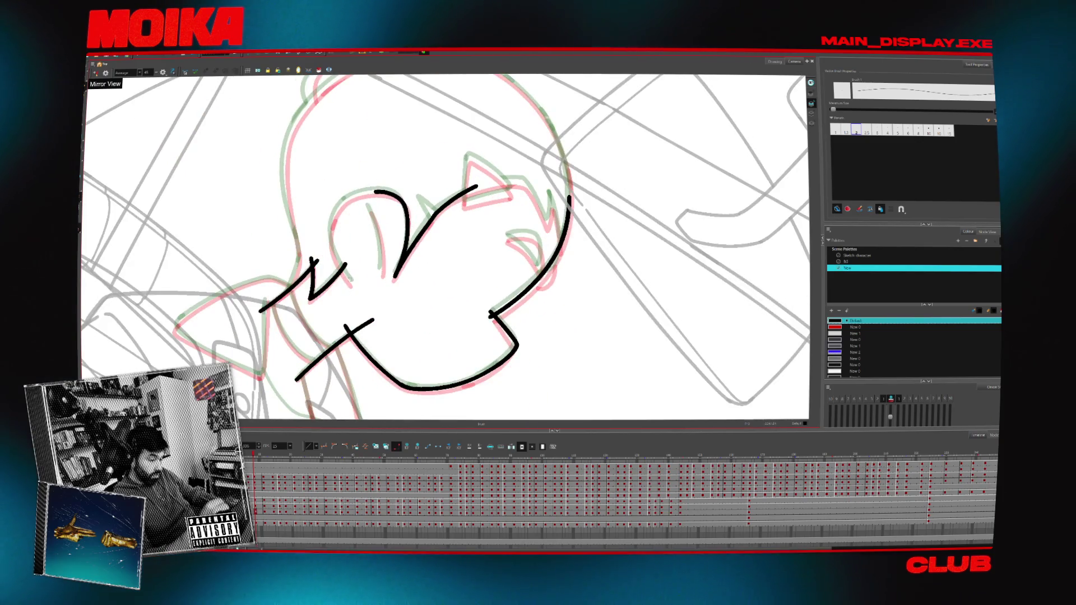
left_click_drag(335, 216, 368, 191)
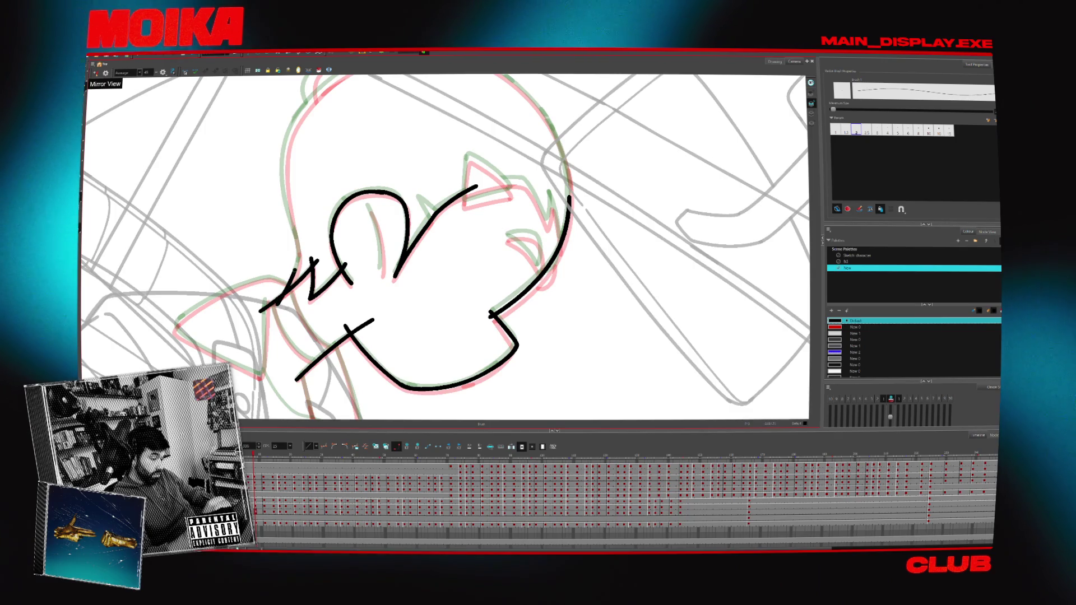
left_click_drag(300, 248, 279, 308)
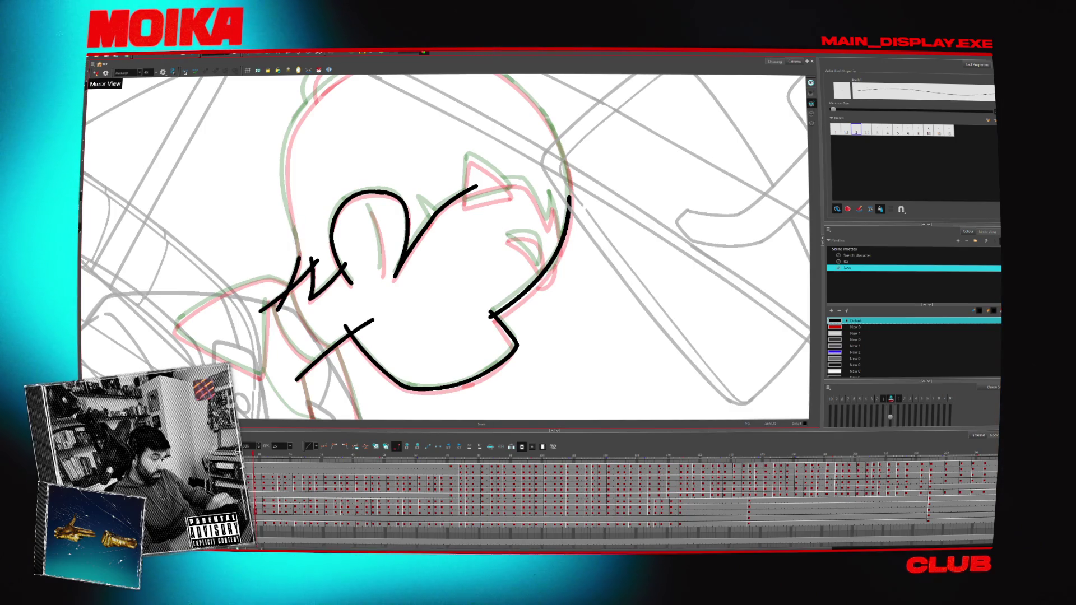
left_click_drag(300, 258, 282, 150)
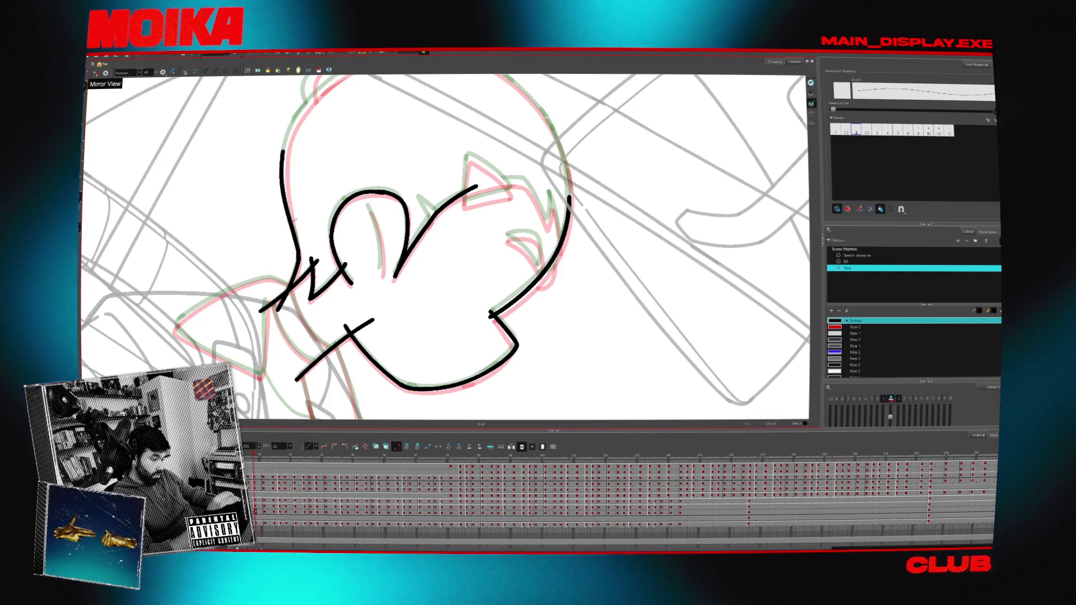
key("ctrl+z")
left_click_drag(505, 252, 393, 185)
left_click_drag(348, 235, 336, 263)
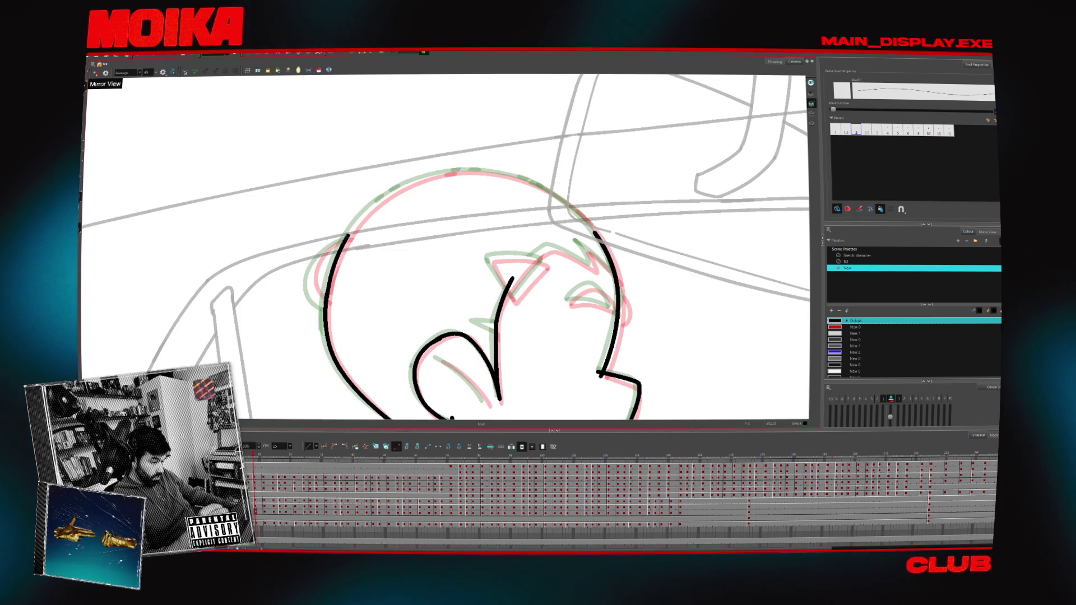
- Select the fang stroke and nudge it slightly right and down
left_click_drag(416, 175, 460, 257)
mouse_move(392, 252)
left_mouse_down()
mouse_move(325, 247)
mouse_move(347, 292)
left_mouse_up()
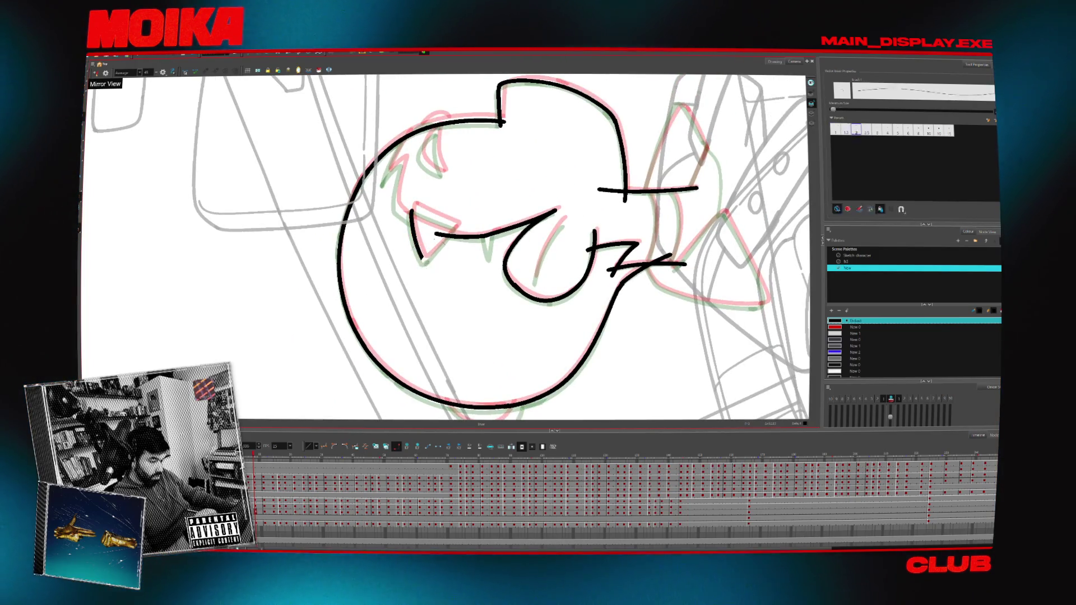
key("alt+s")
left_click(437, 257)
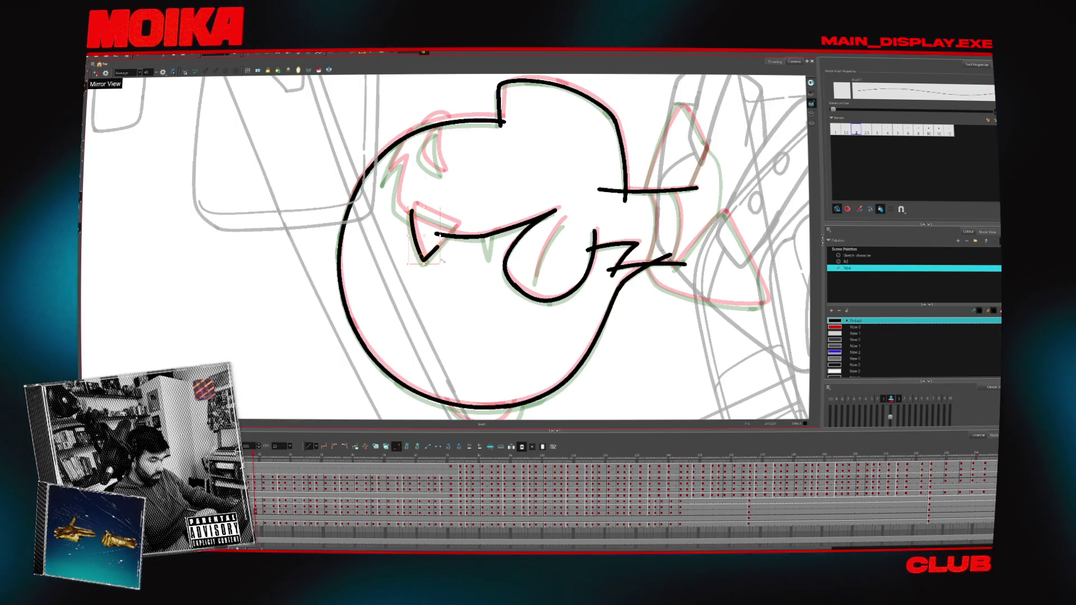
mouse_move(424, 259)
left_mouse_down()
mouse_move(469, 327)
mouse_move(443, 332)
left_mouse_up()
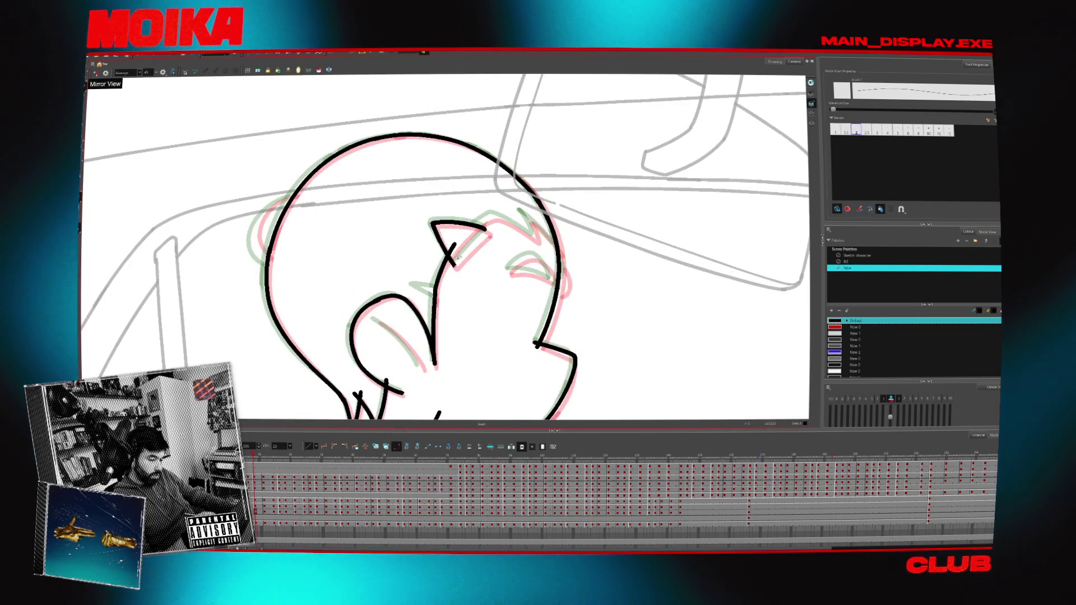
left_click_drag(392, 253, 479, 305)
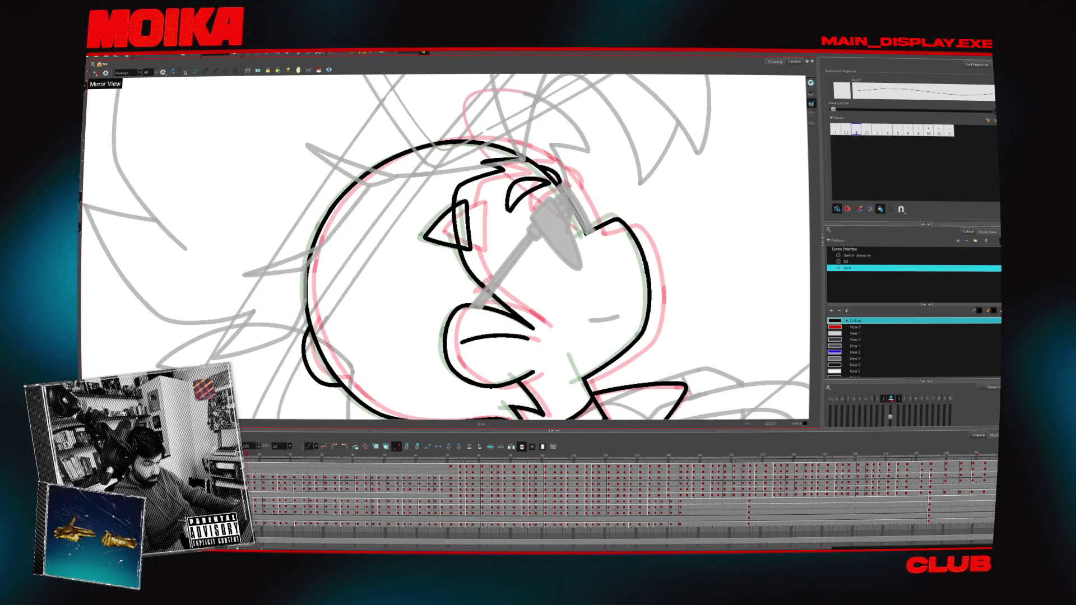
- Step through the head drawings, undoing a small tick on the chin line
key("alt+t")
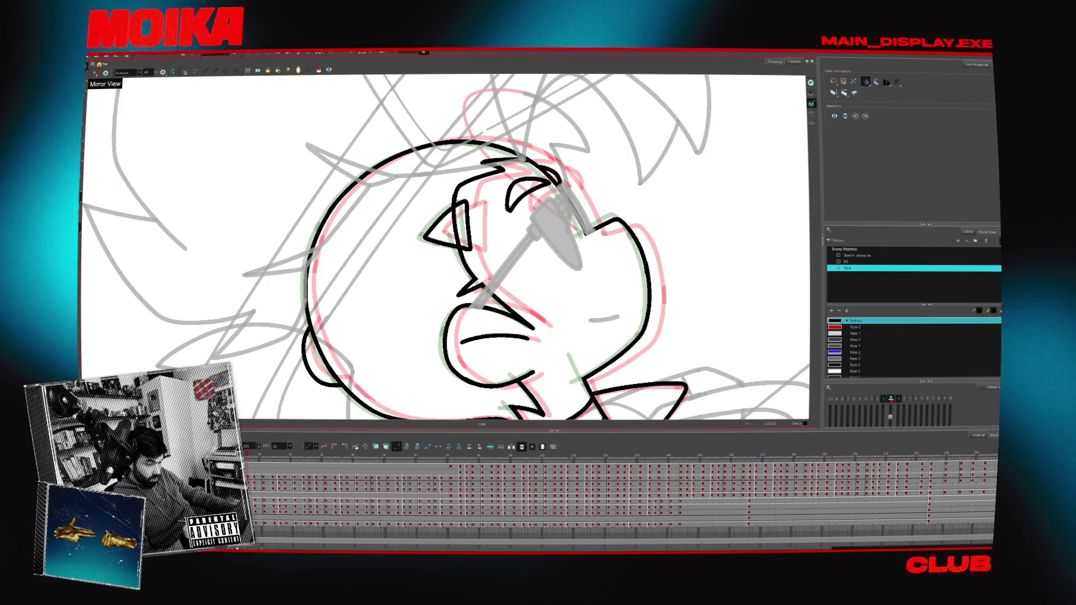
key("period")
key("alt+b")
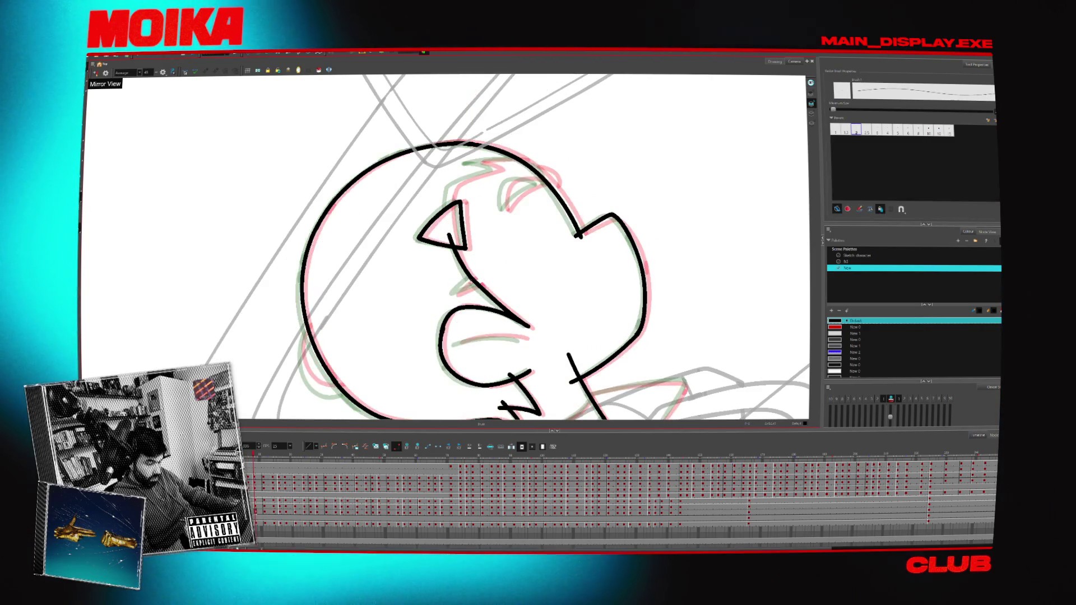
key("ctrl+z")
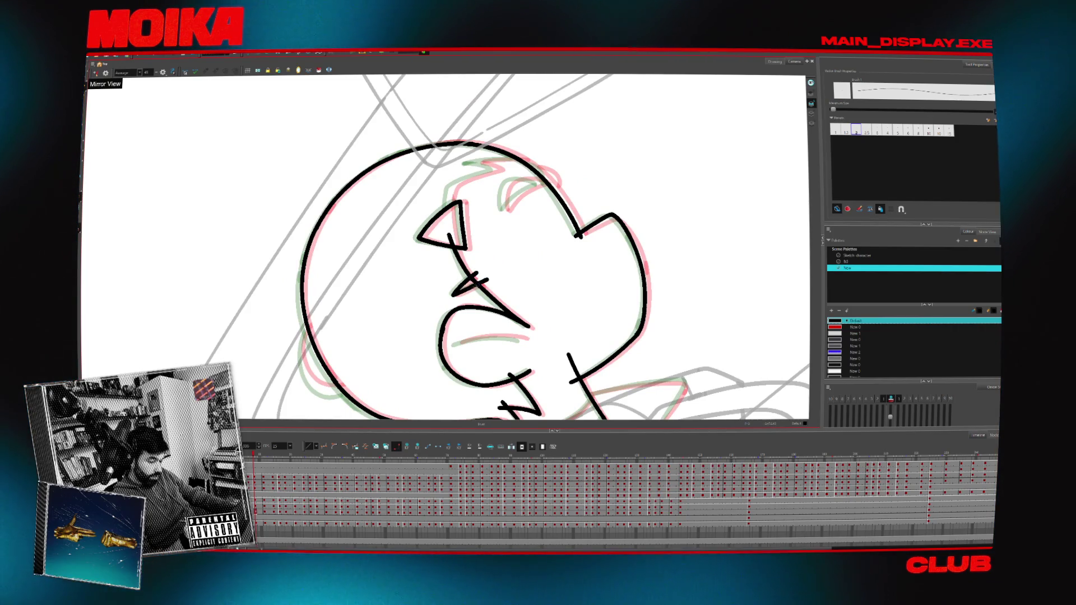
key("alt+t")
key("period")
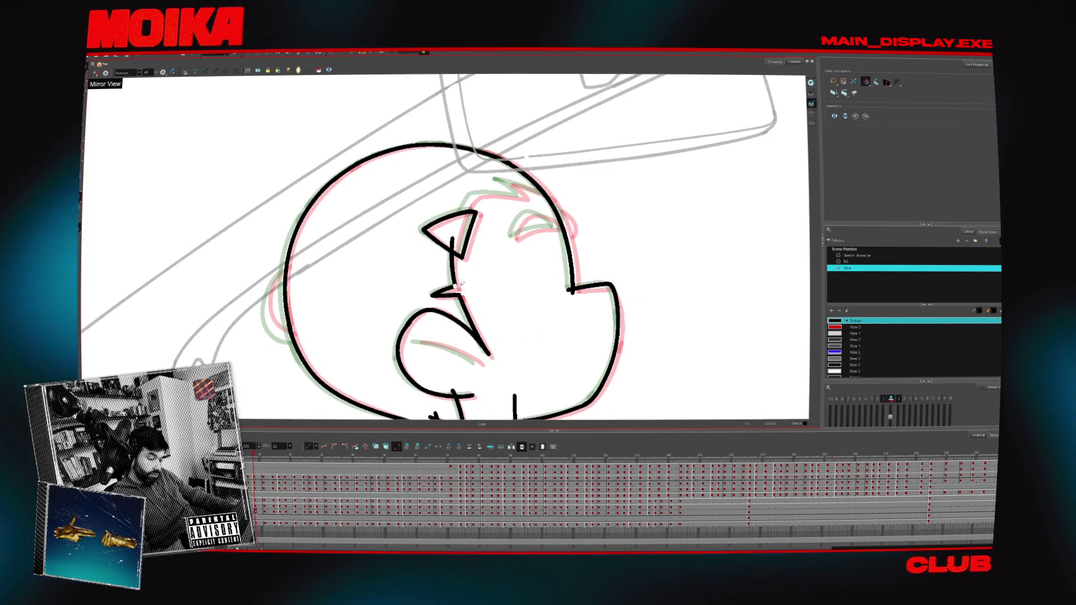
key("4")
key("alt+b")
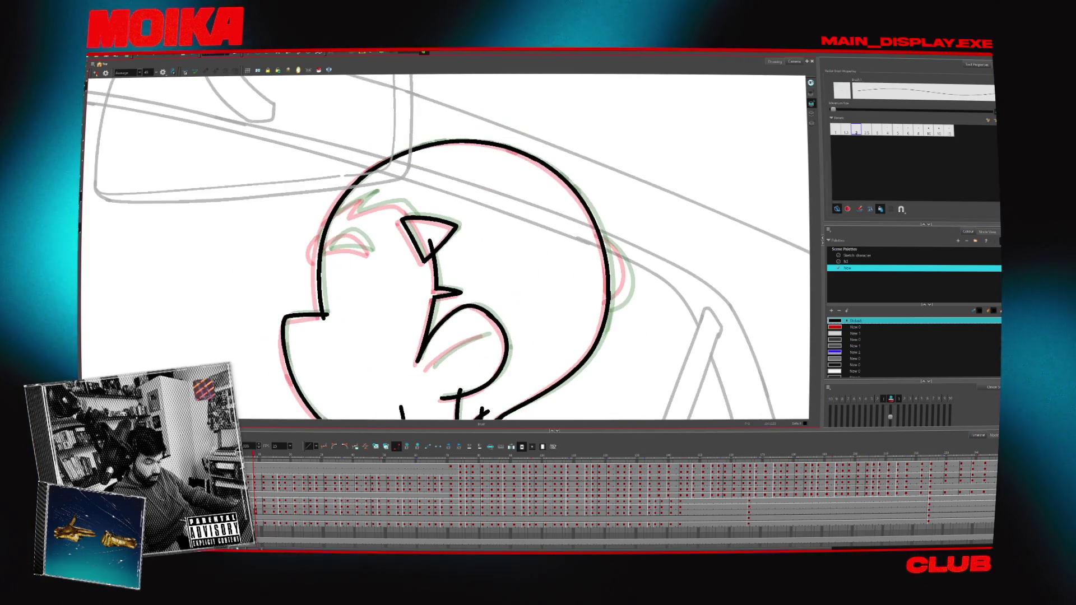
- Ink a curved face line and a short stroke at the face's upper left
left_click_drag(430, 366, 488, 334)
key("alt+s")
key("alt+b")
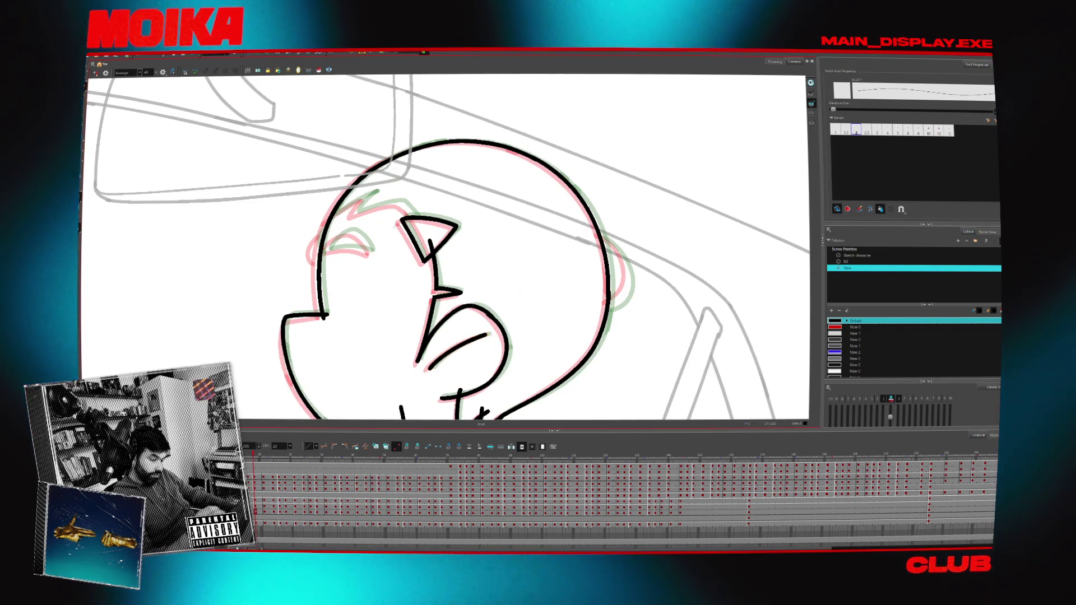
key("4")
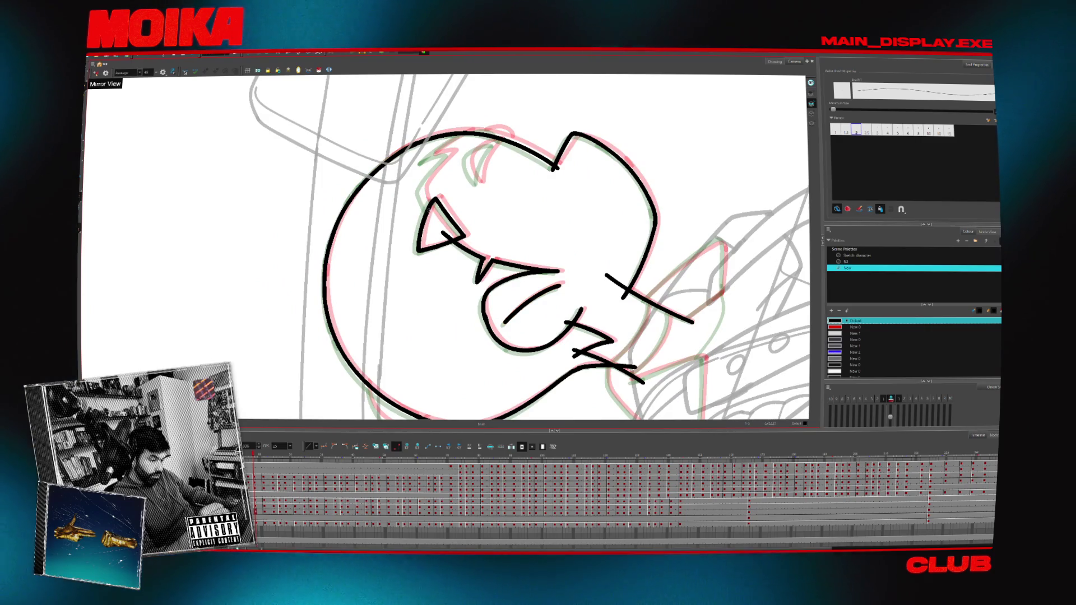
left_click_drag(424, 160, 452, 152)
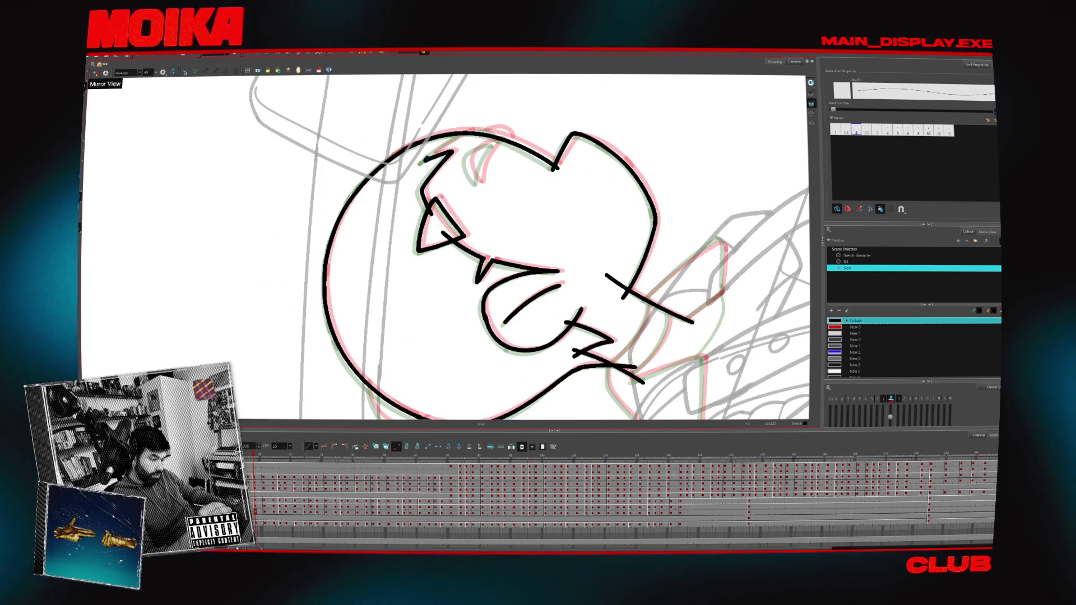
key("alt+s")
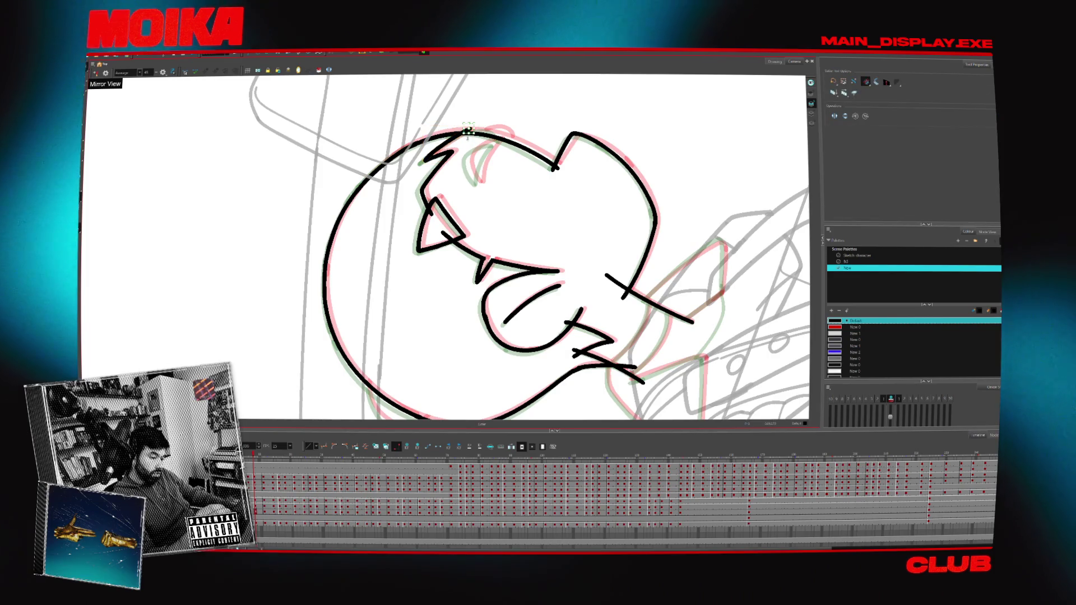
mouse_move(520, 143)
left_mouse_down()
mouse_move(566, 224)
mouse_move(504, 291)
left_mouse_up()
key("alt+b")
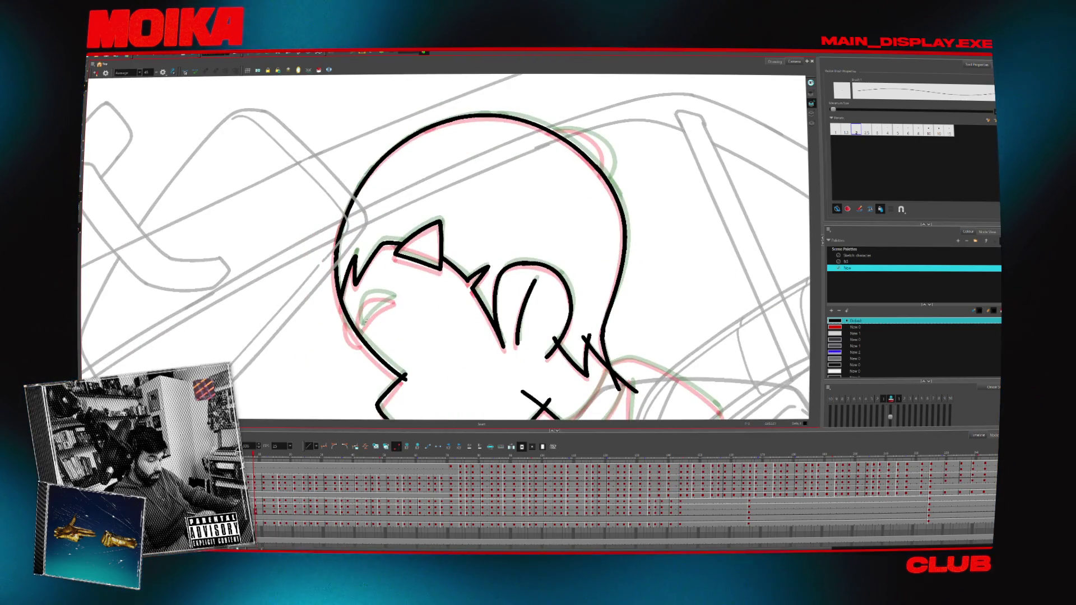
- Ink short curves beside the cheek and at the face's left edge
left_click_drag(370, 296, 363, 330)
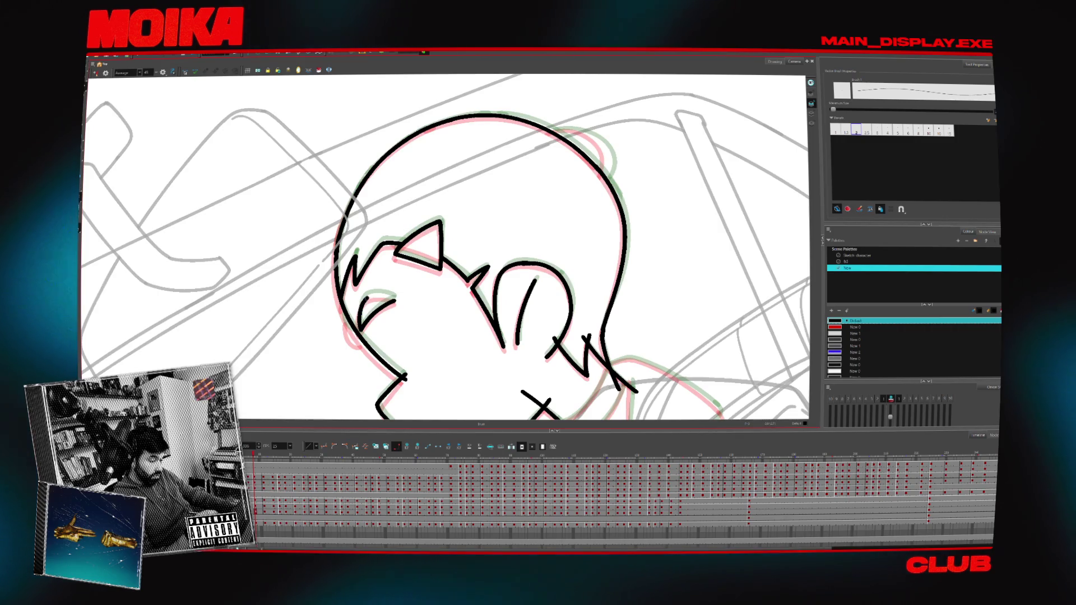
left_click_drag(396, 298, 378, 235)
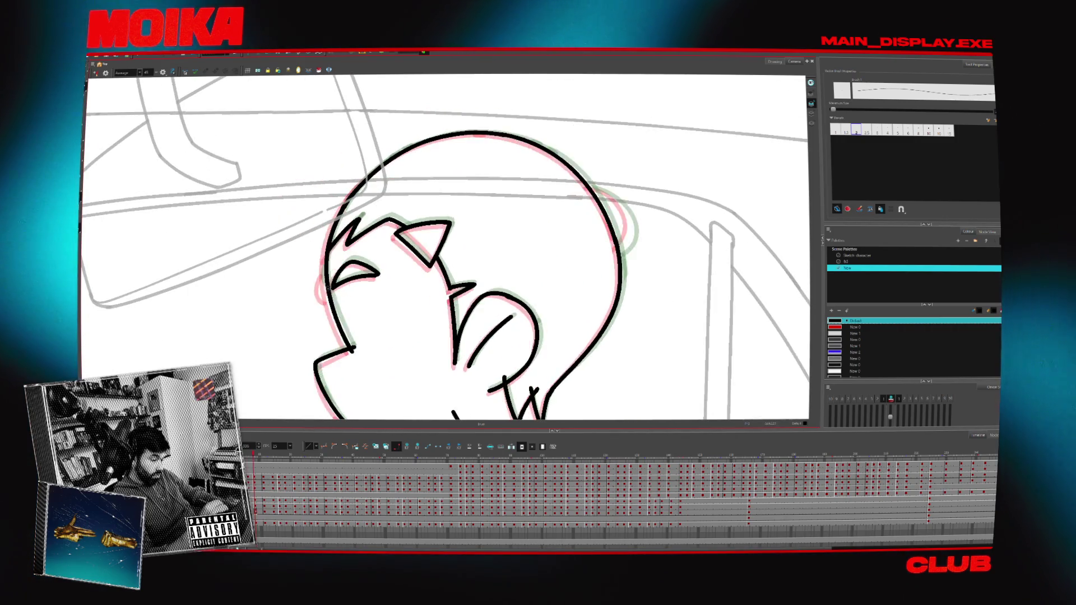
left_click_drag(328, 269, 328, 296)
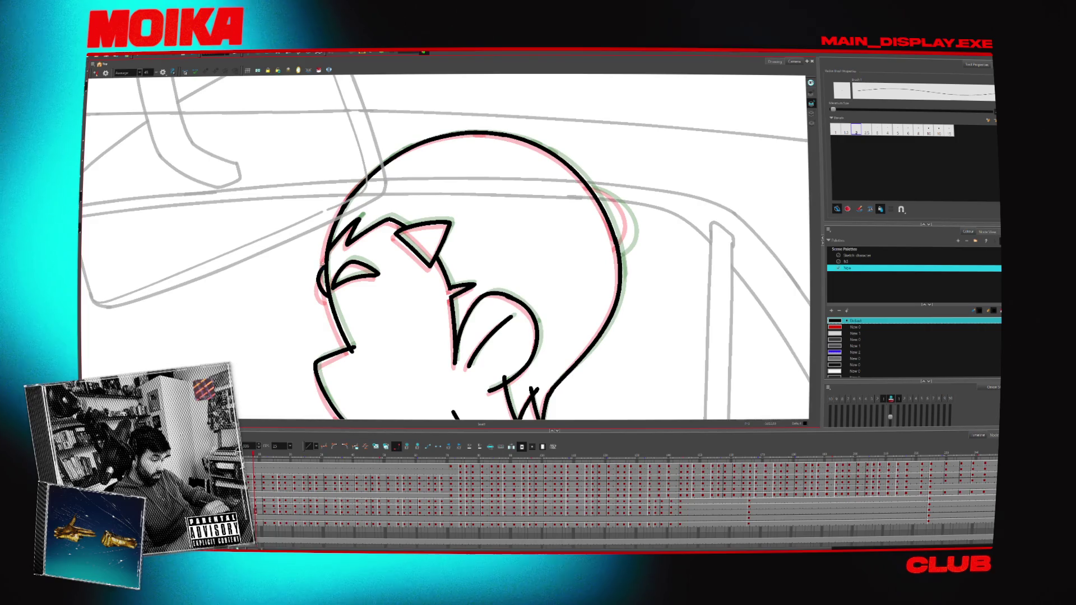
key("alt+s")
left_click_drag(354, 329, 371, 341)
key("alt+b")
key("alt+/")
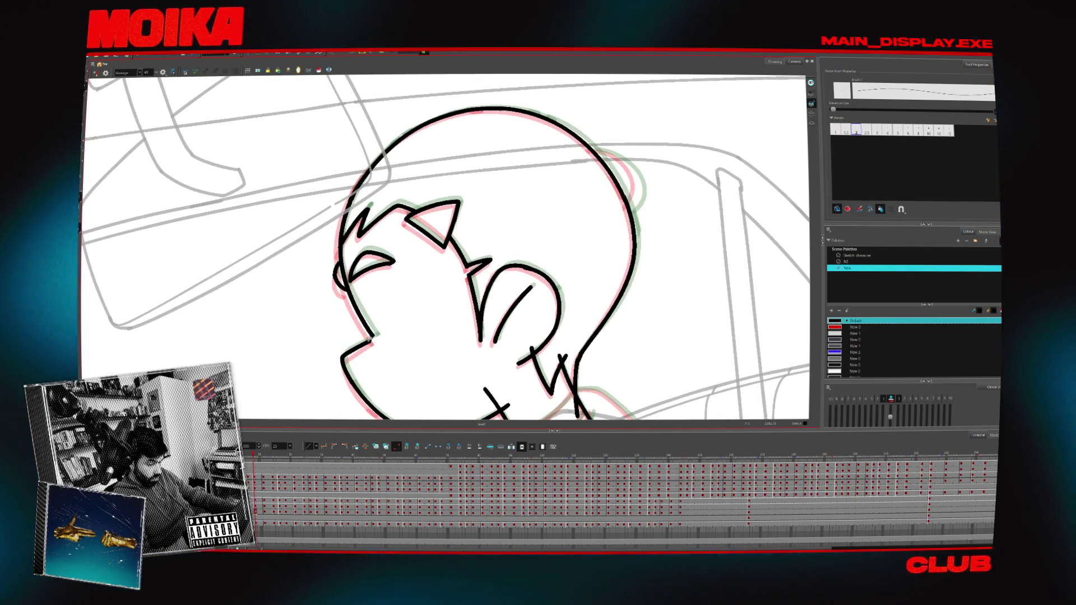
- Select and delete the stray stub above the chin line
mouse_move(482, 358)
left_mouse_down()
mouse_move(501, 314)
mouse_move(496, 264)
mouse_move(392, 224)
left_mouse_up()
key("alt+s")
key("Delete")
key("alt+b")
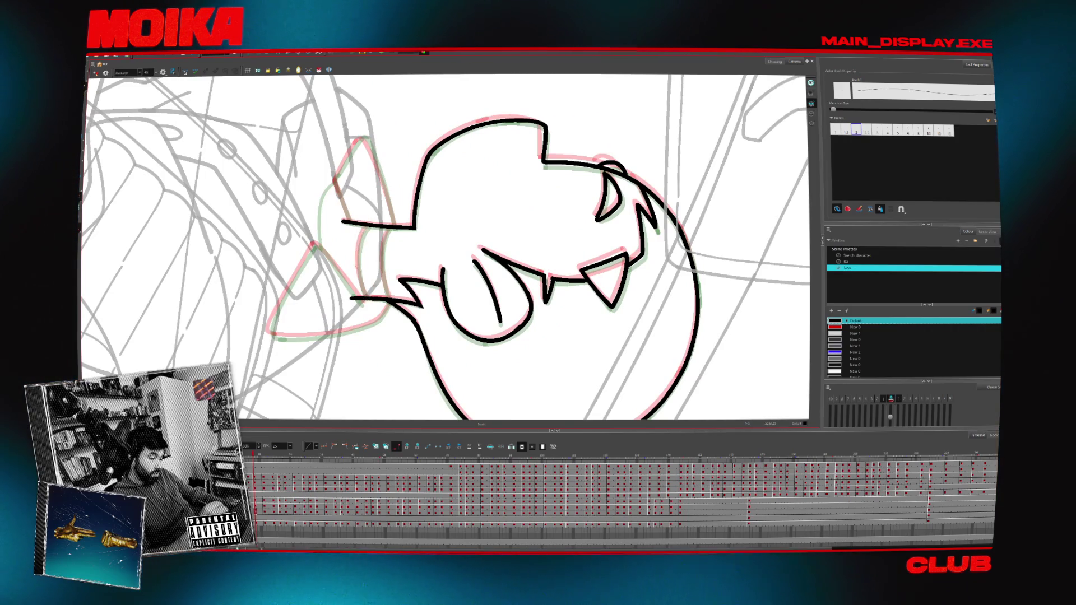
scroll(357, 262, "up", 1)
- Ink two more cheek curves, joining the lower cheek line to the horizontal line
left_click_drag(359, 264, 371, 218)
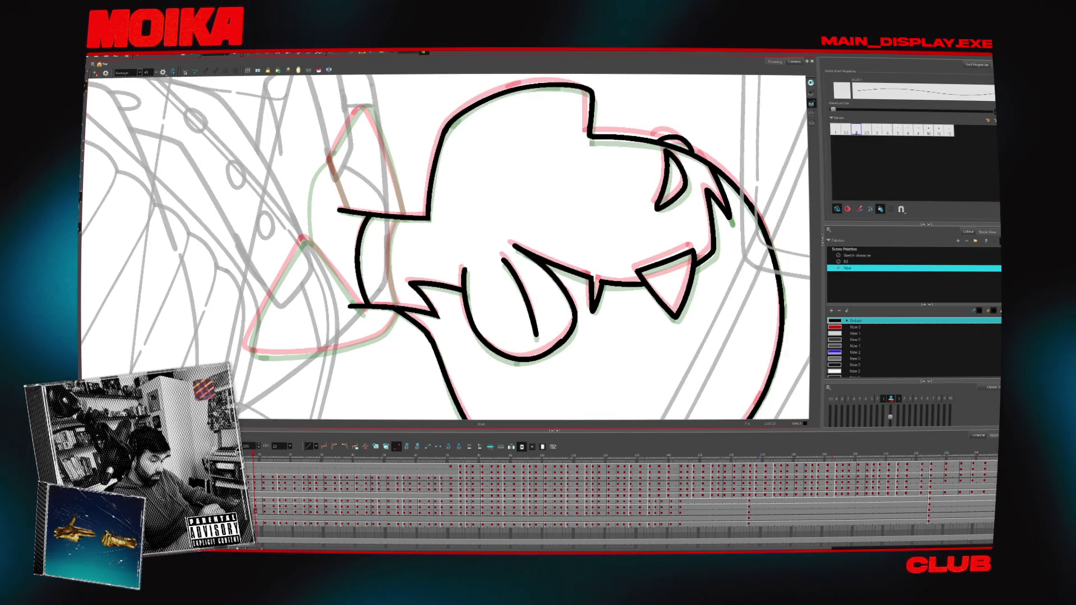
left_click_drag(389, 291, 399, 220)
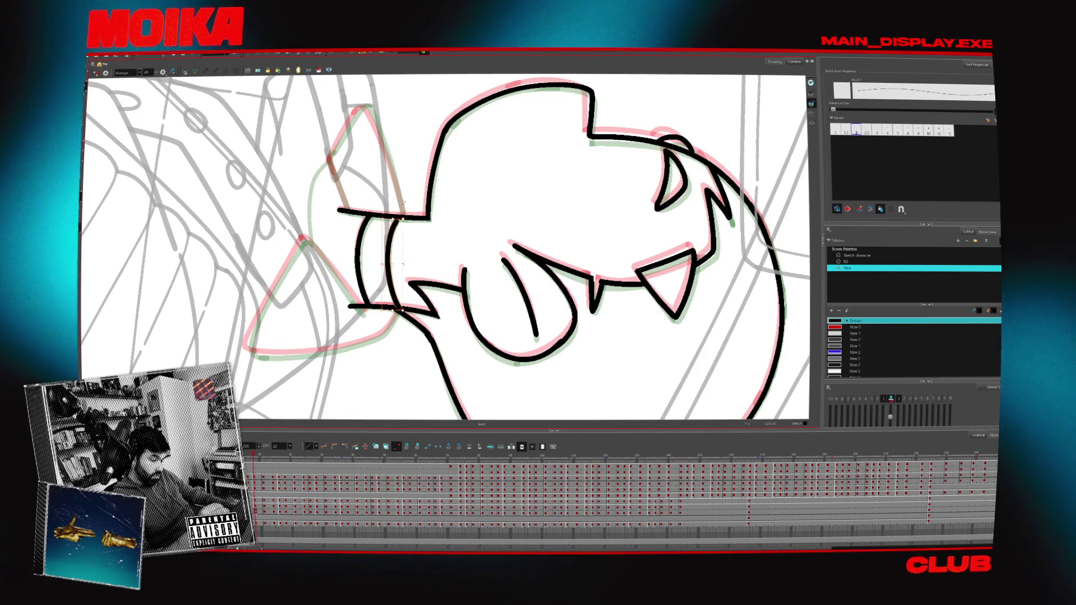
mouse_move(386, 264)
left_mouse_down()
mouse_move(485, 367)
mouse_move(439, 388)
mouse_move(509, 324)
left_mouse_up()
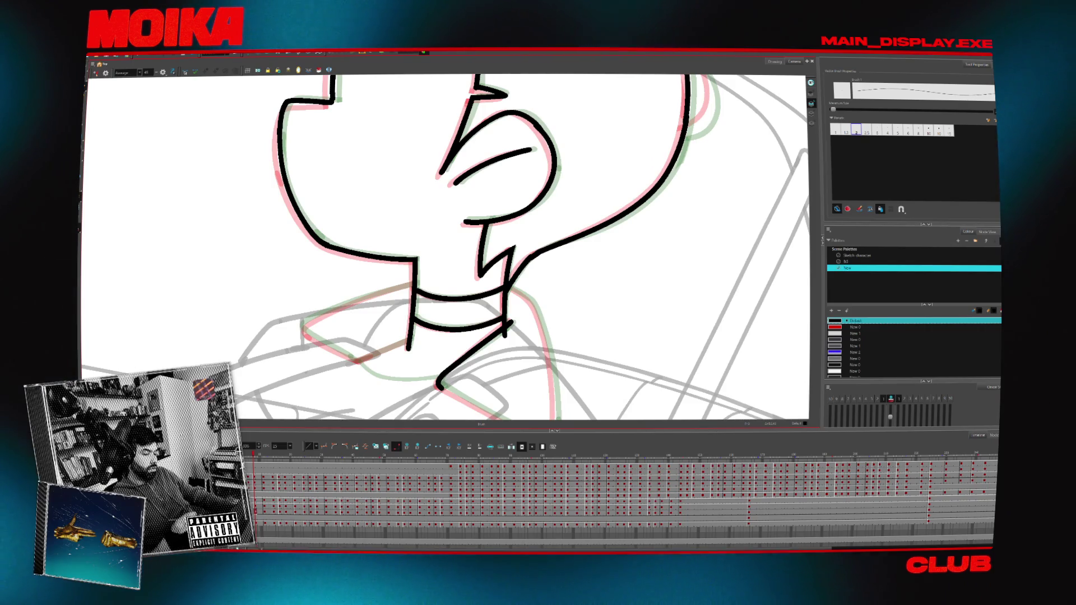
left_click_drag(584, 278, 587, 261)
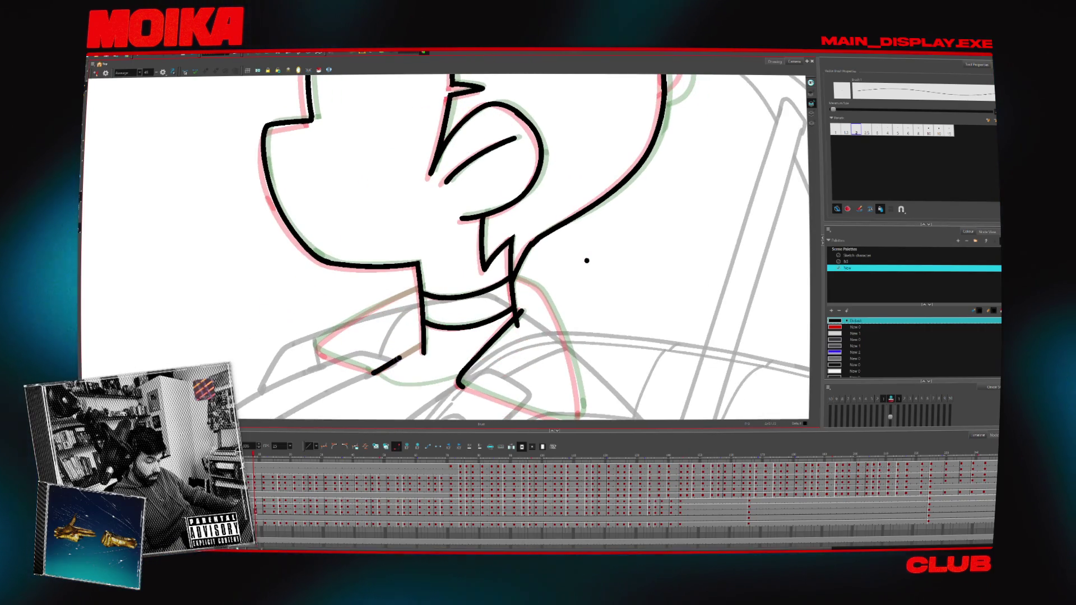
key("shift+x")
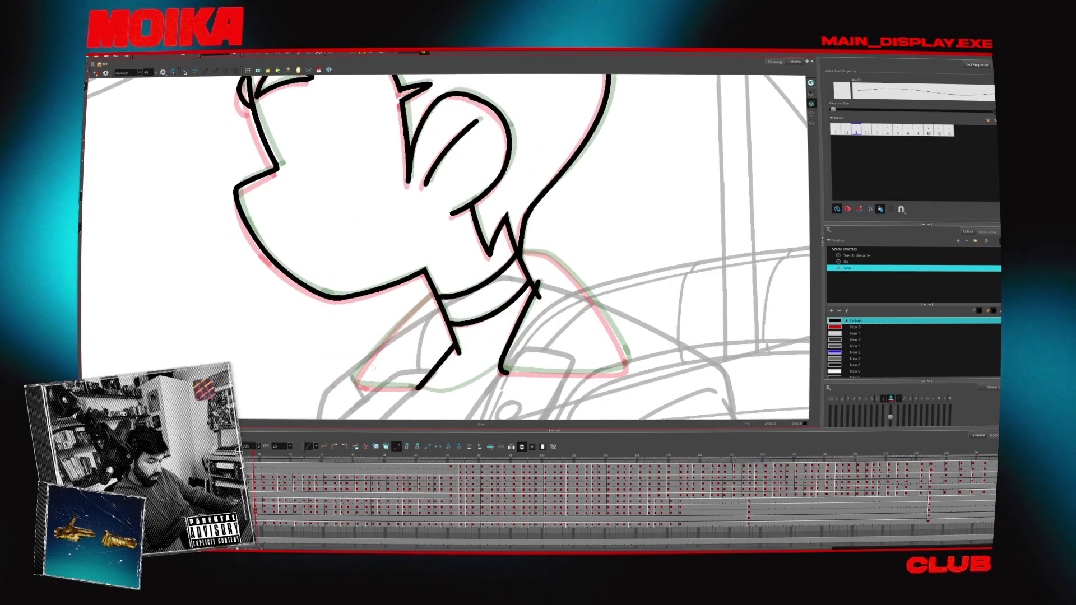
- Check the neck drawing by rotating the view about 30° and mirroring the canvas
left_click_drag(373, 367, 497, 379, "ctrl+alt")
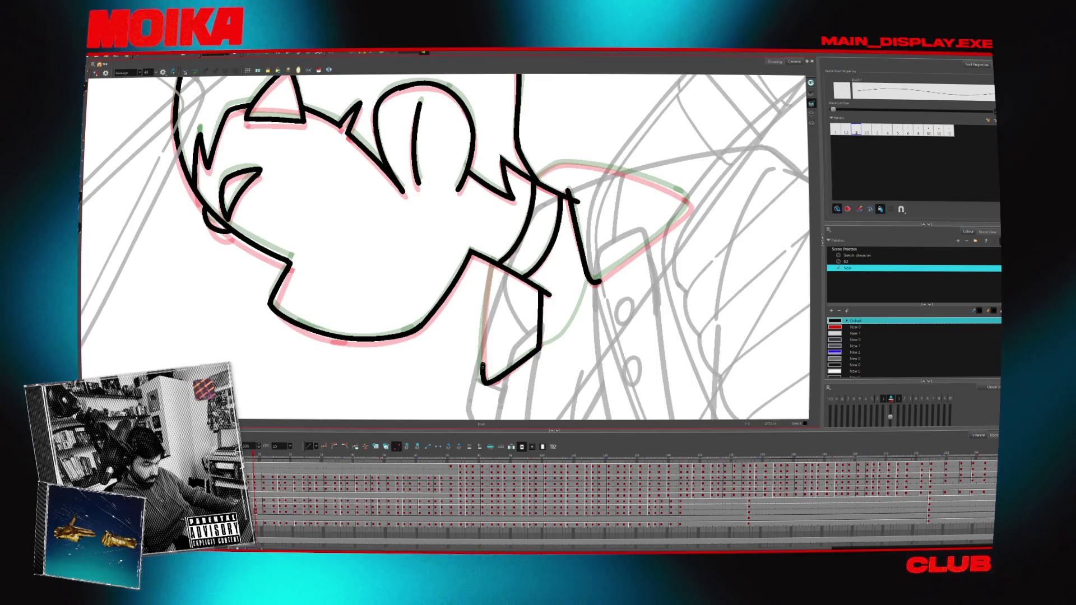
left_click_drag(492, 332, 437, 342, "ctrl+alt")
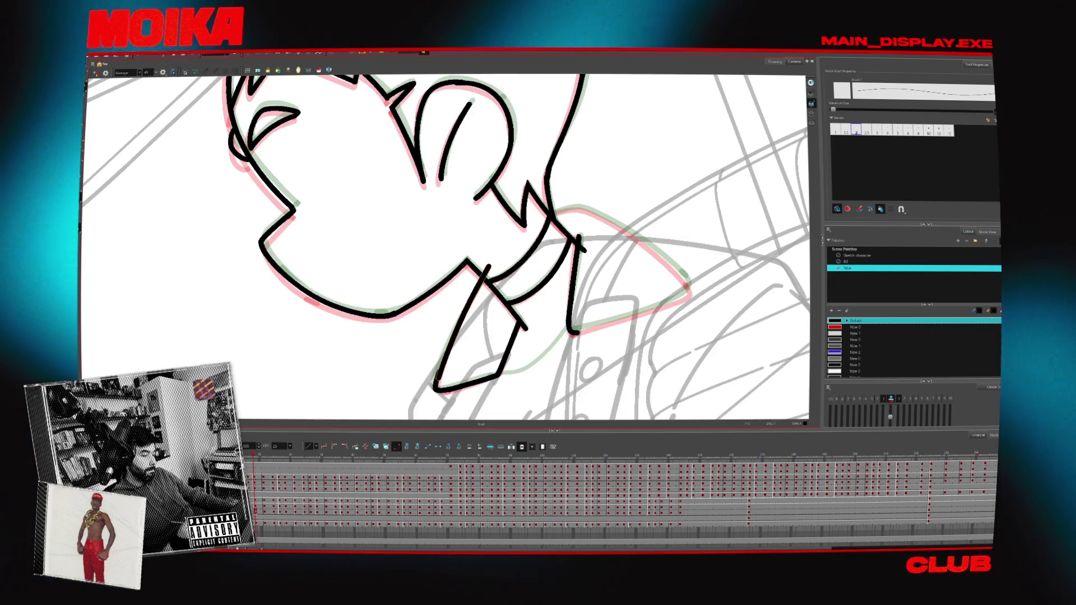
key("shift+x")
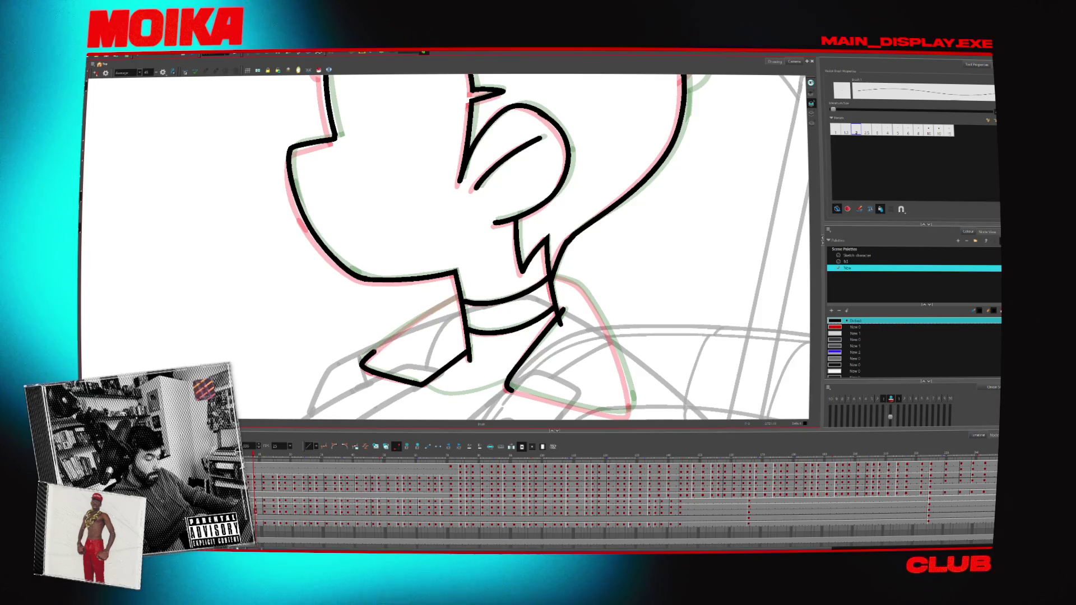
left_click(95, 74)
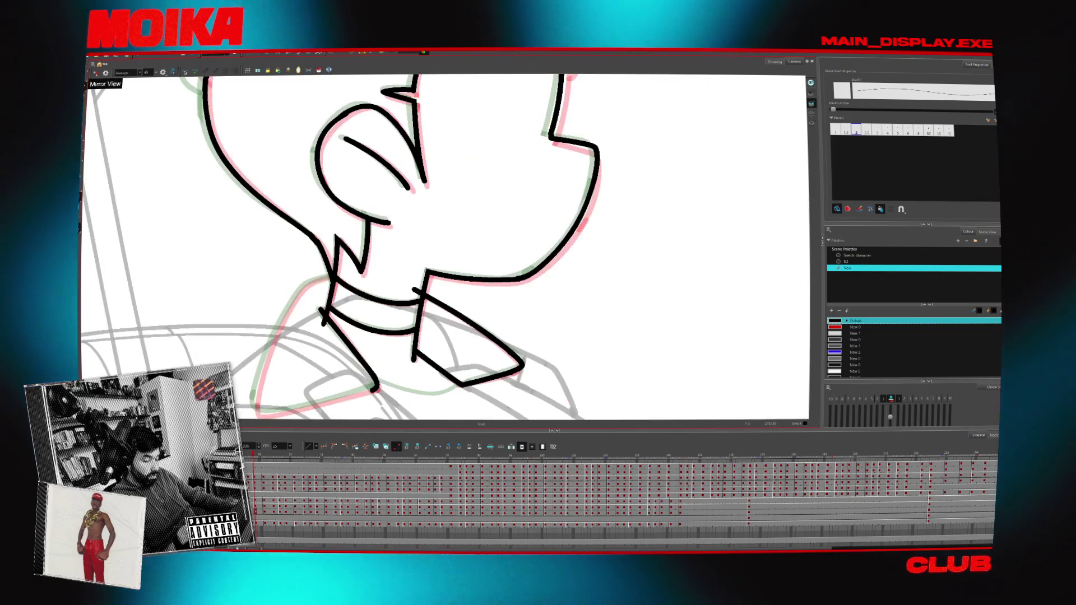
left_click_drag(307, 376, 368, 331)
mouse_move(448, 252)
left_mouse_down()
mouse_move(494, 347)
mouse_move(543, 274)
mouse_move(505, 314)
mouse_move(372, 338)
mouse_move(460, 332)
mouse_move(518, 265)
left_mouse_up()
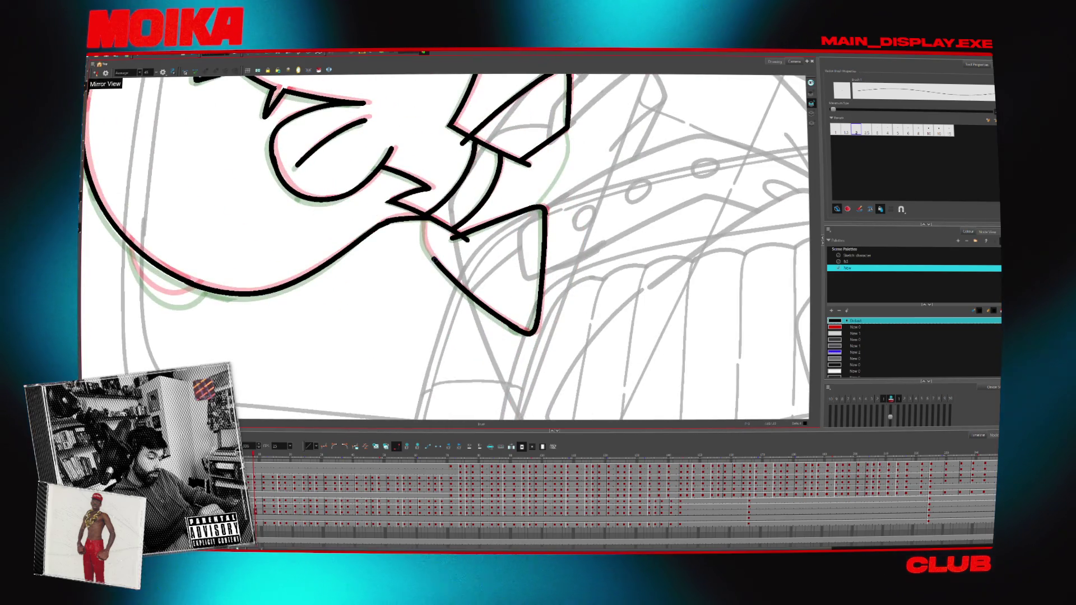
- Extend the head outline stroke at the driver's upper left with the Brush
key("alt+t")
mouse_move(508, 161)
left_mouse_down()
mouse_move(538, 185)
mouse_move(572, 269)
left_mouse_up()
key("alt+b")
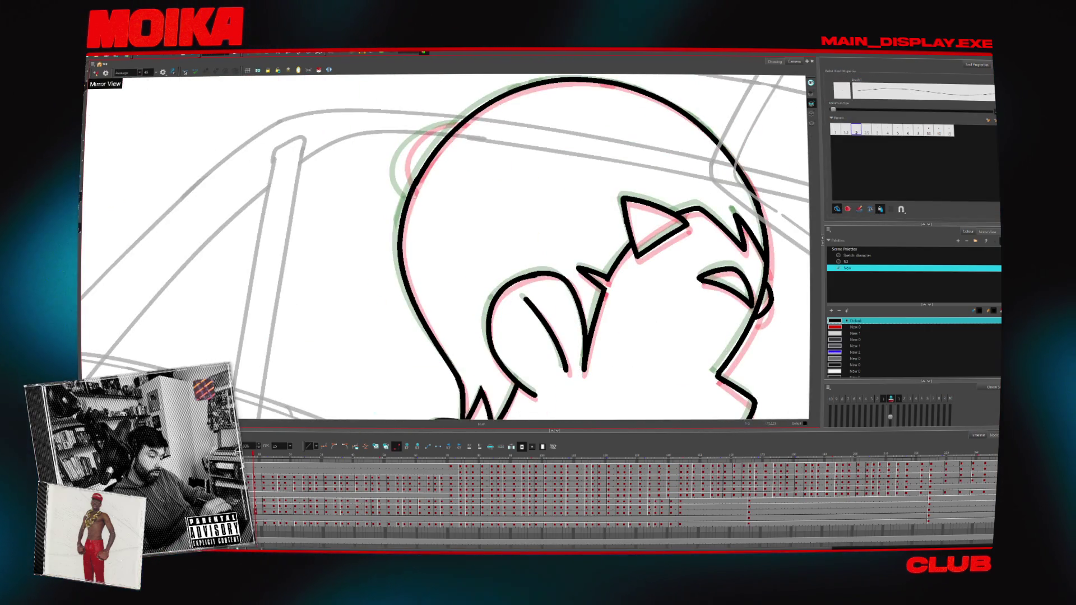
left_click_drag(398, 166, 468, 118)
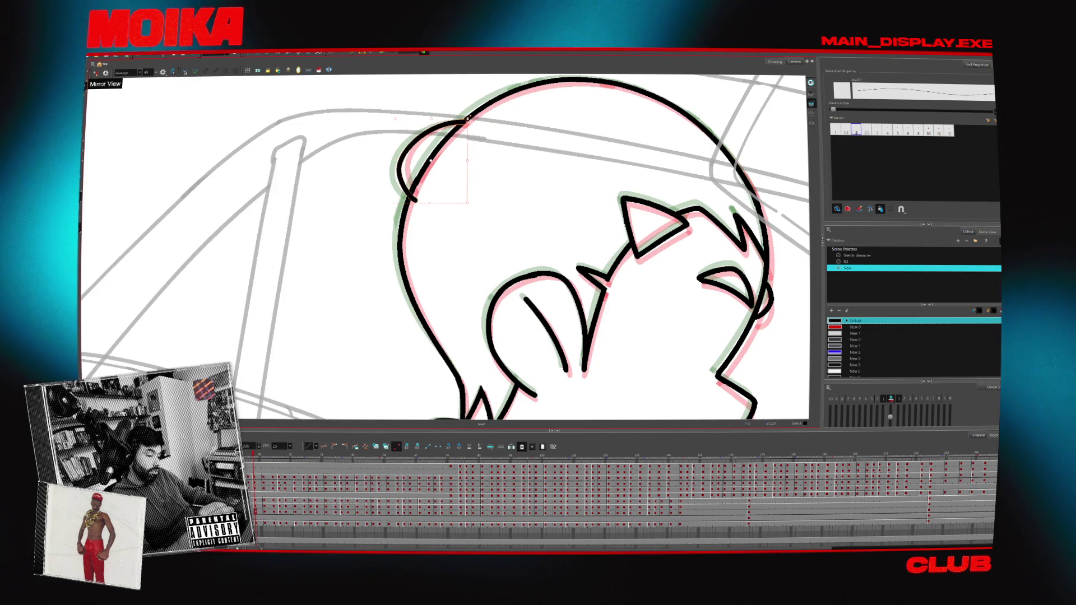
key("alt+z")
scroll(475, 171, "down", 3)
left_click_drag(476, 171, 449, 167)
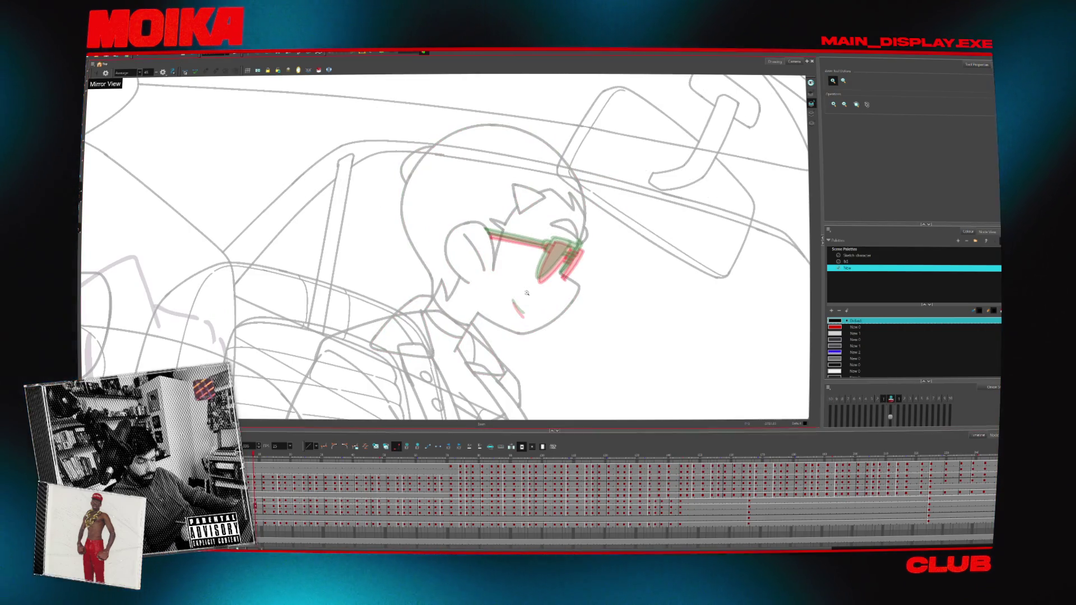
- Draw a hooked black Brush stroke along the top edge of the sunglasses lens, leveling the view
scroll(527, 294, "up", 3)
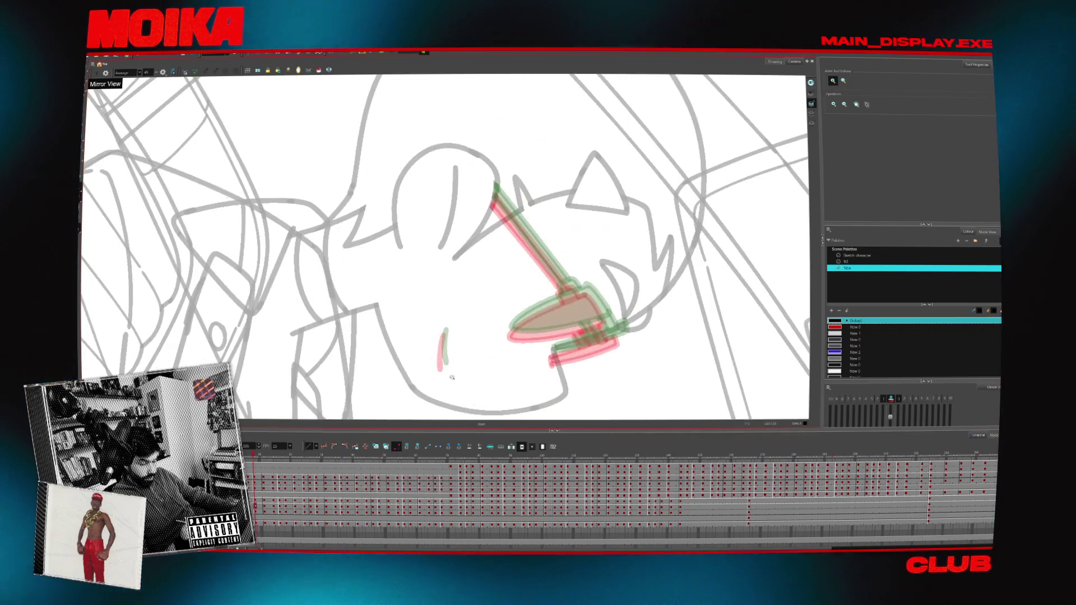
key("alt+b")
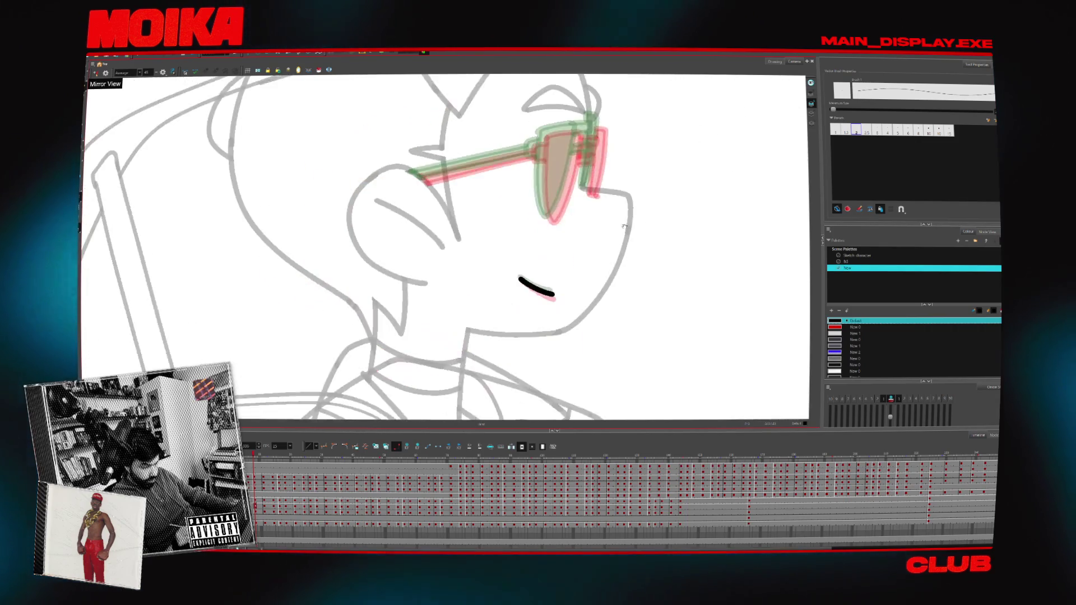
left_click_drag(507, 250, 540, 247)
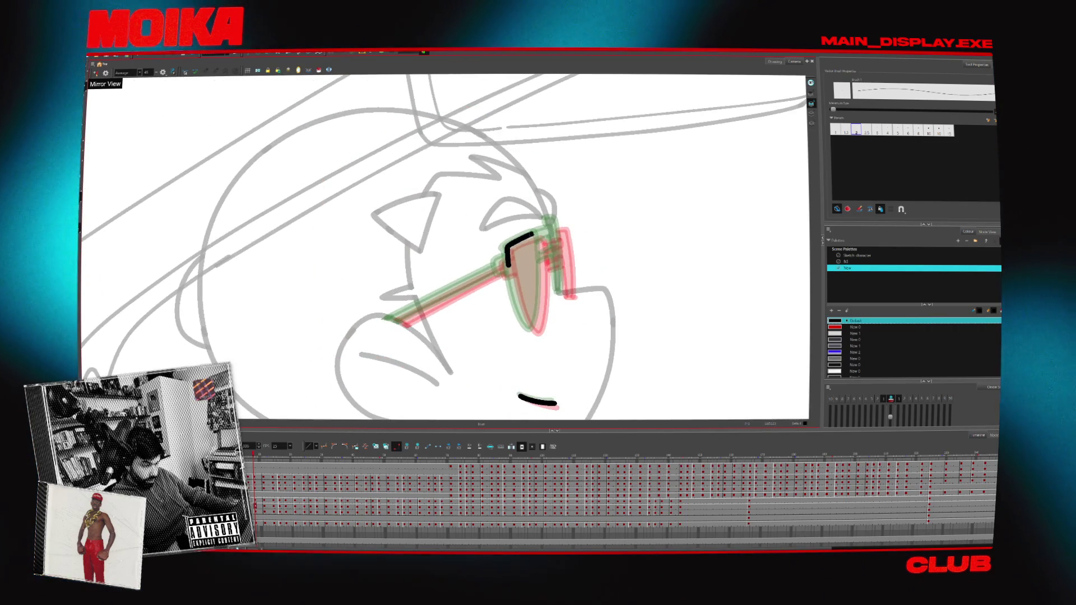
left_click_drag(521, 418, 444, 420)
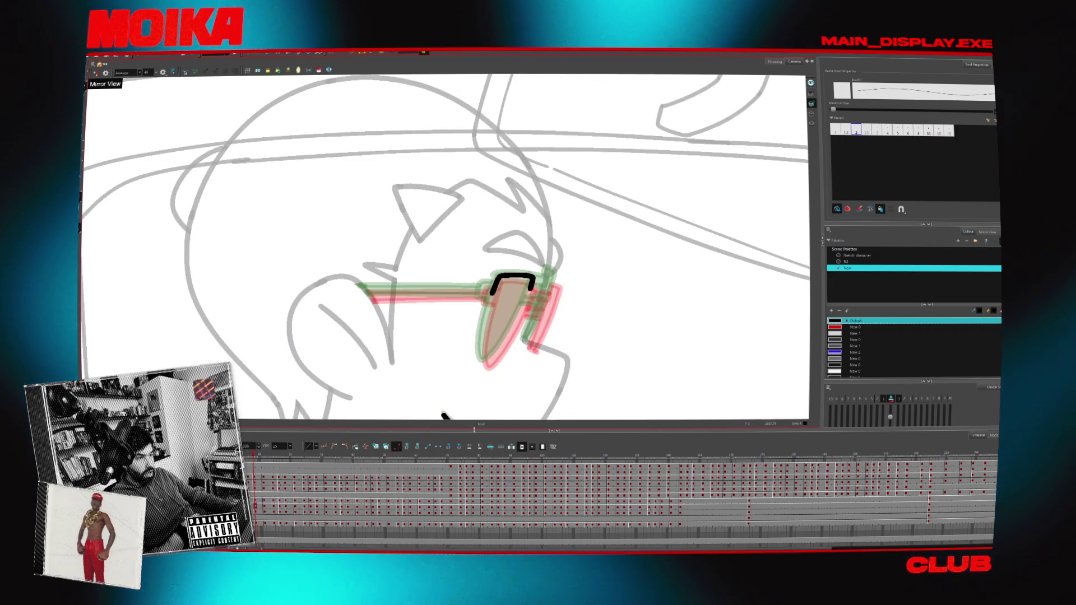
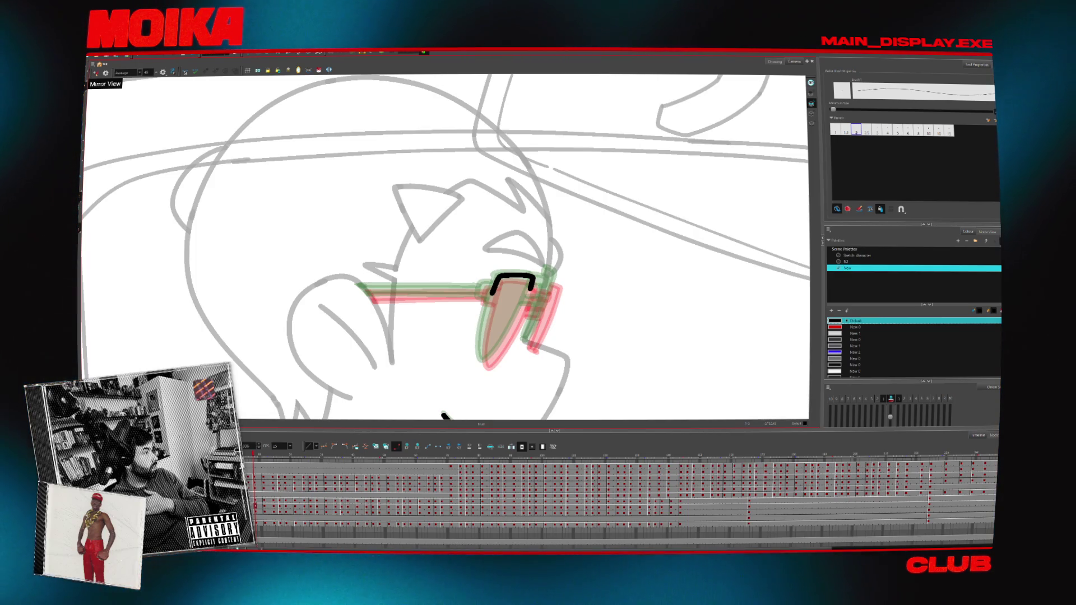
- Look over the reference post in the browser, then return to Harmony
key("alt+Tab")
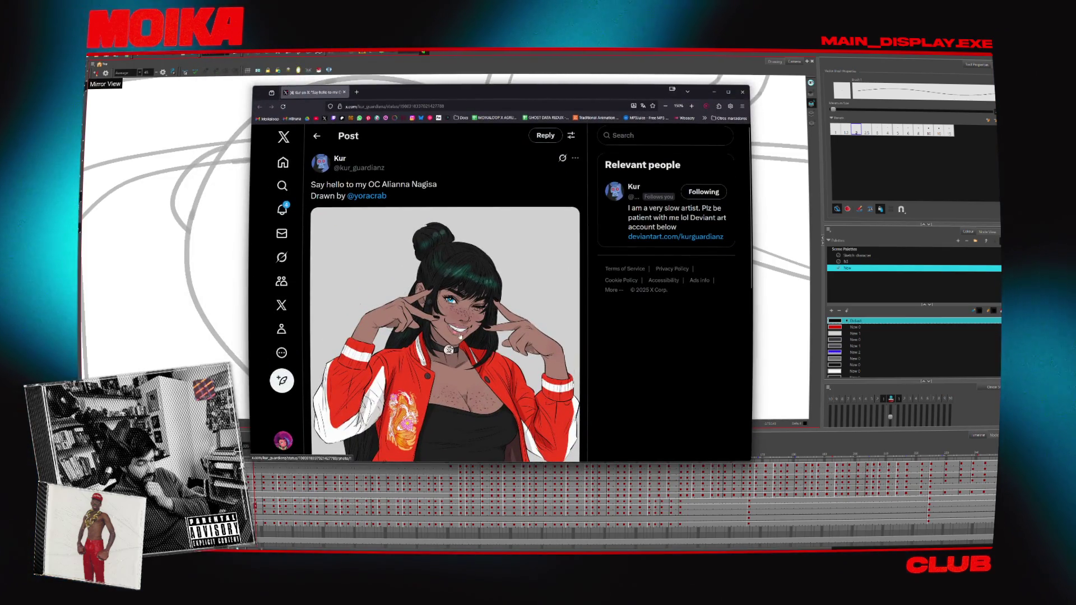
scroll(489, 319, "down", 1)
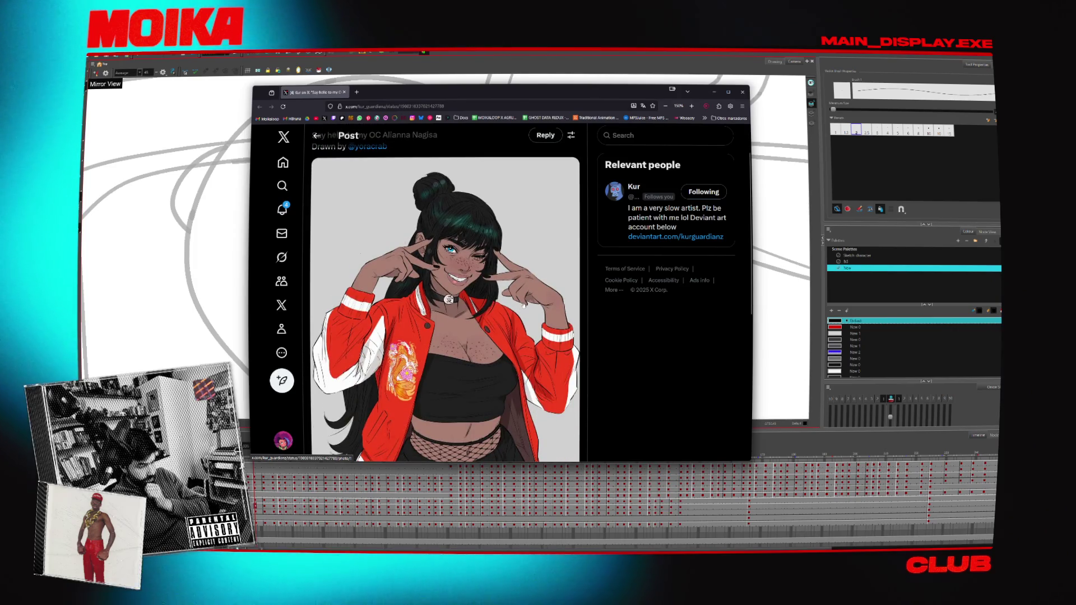
scroll(523, 305, "down", 2)
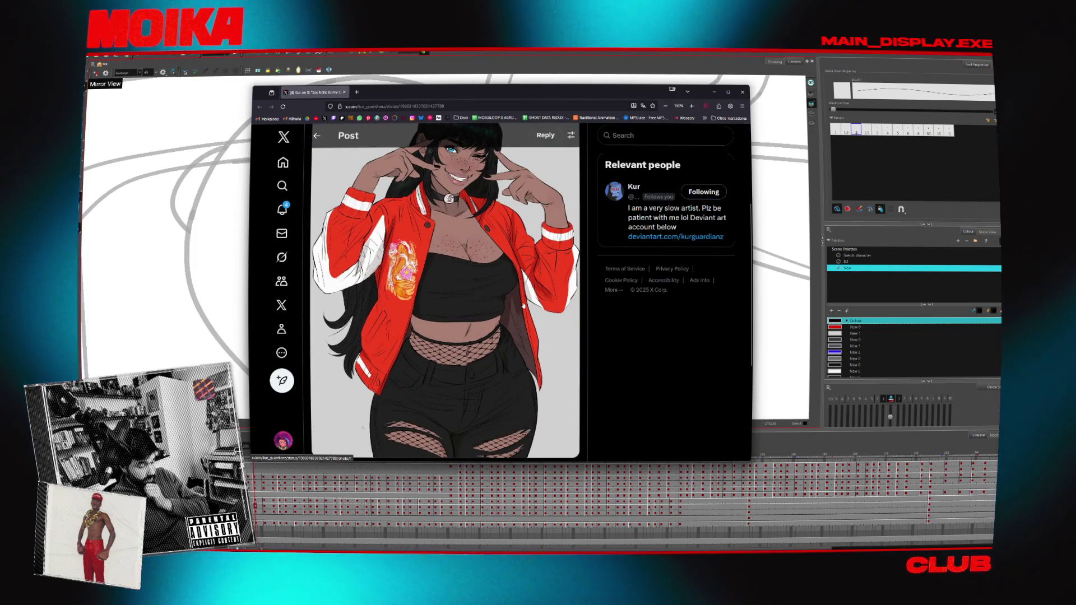
scroll(527, 303, "up", 1)
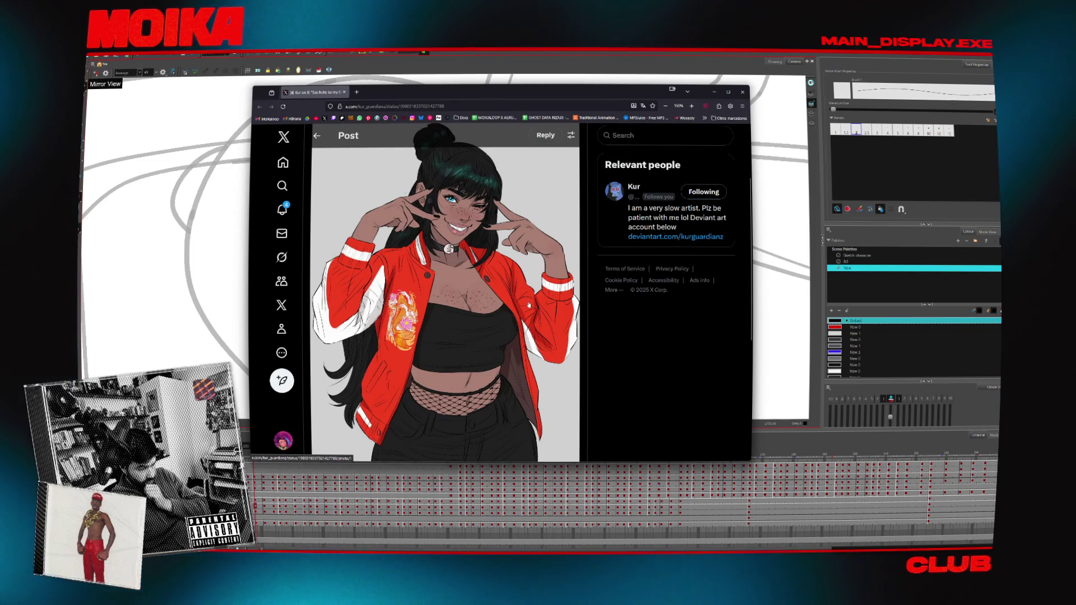
scroll(529, 305, "down", 4)
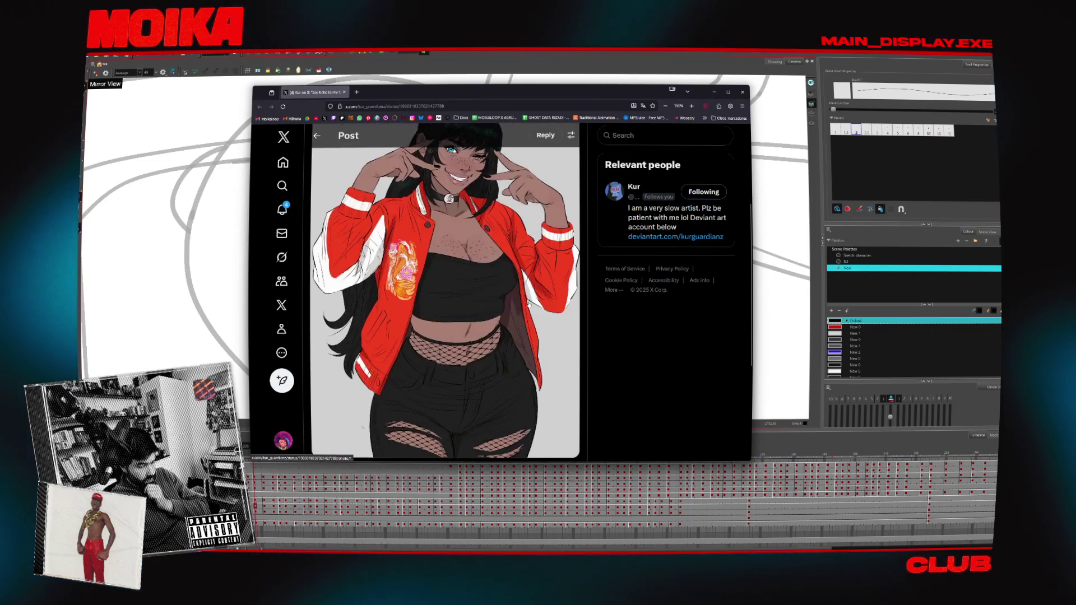
scroll(529, 305, "up", 4)
scroll(529, 305, "down", 2)
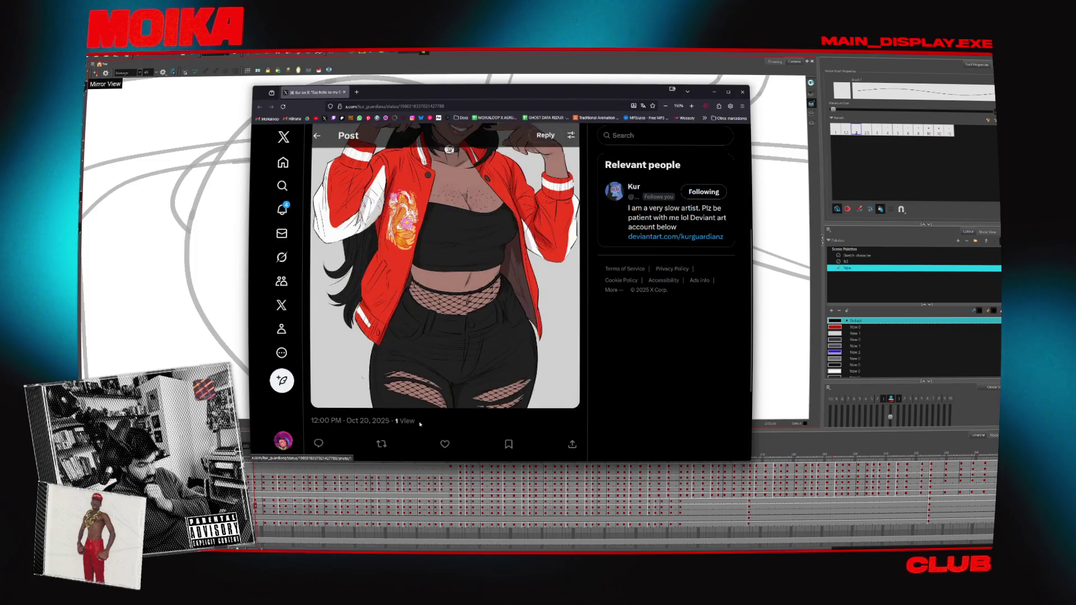
scroll(446, 444, "up", 4)
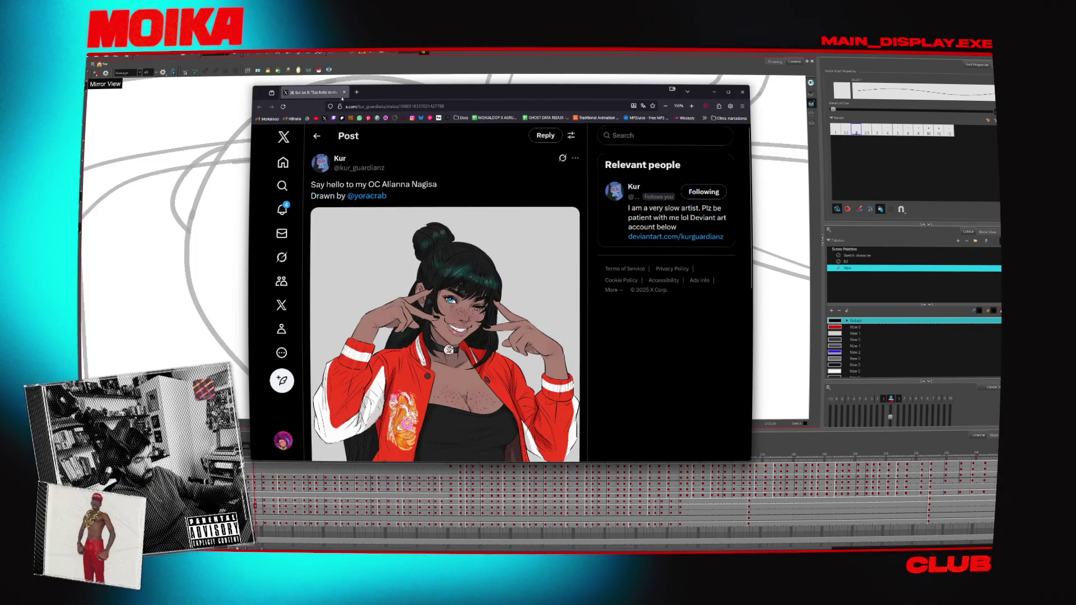
left_click(343, 93)
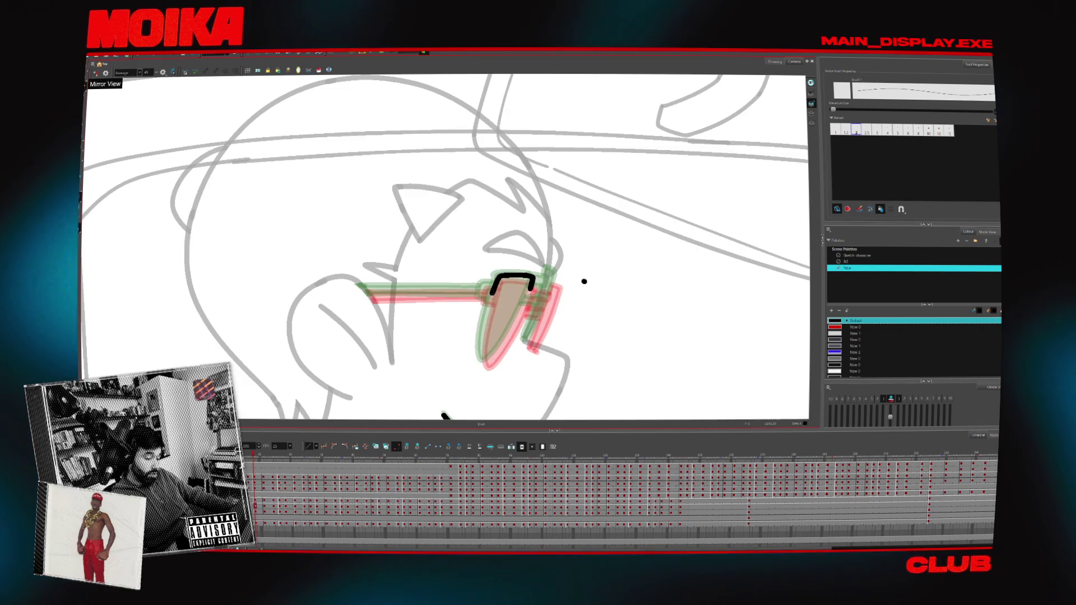
- Close the lens outline on its lower and right sides, checking it in a rotated, mirrored view
left_click_drag(487, 307, 485, 365)
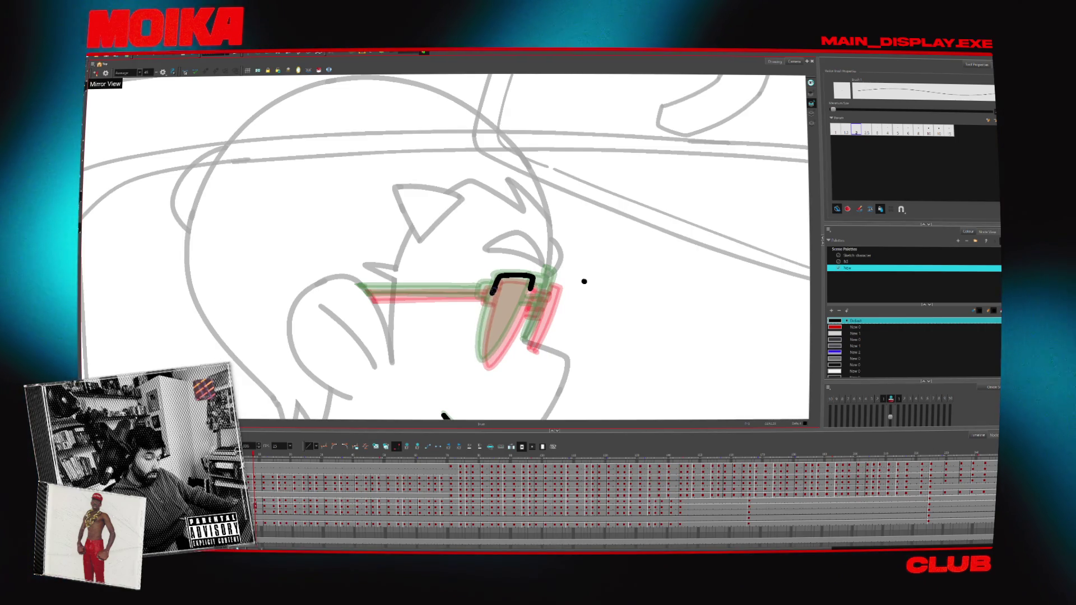
left_click_drag(532, 289, 486, 364)
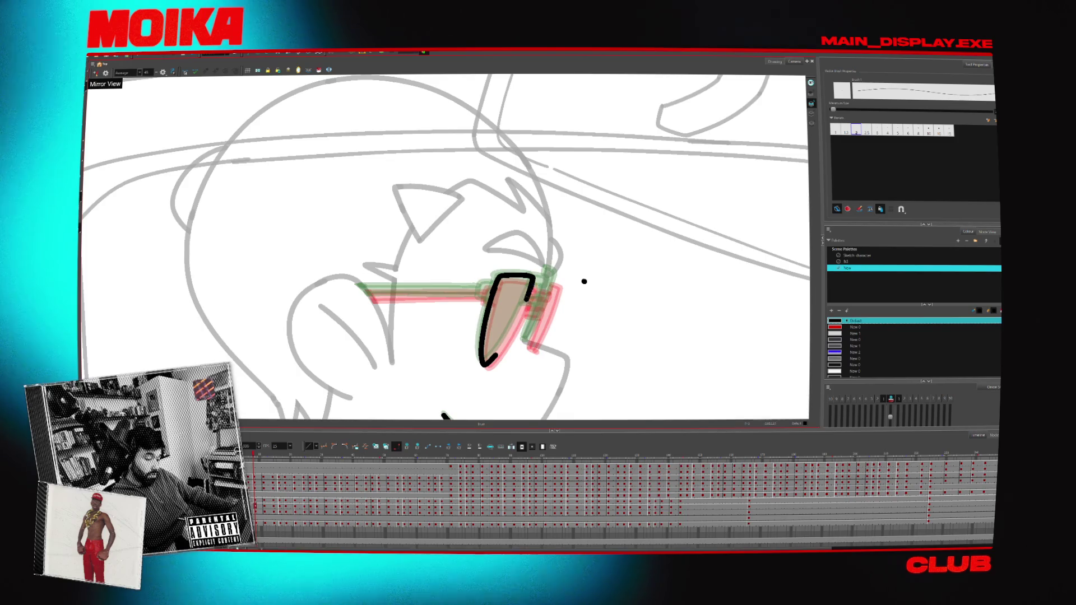
mouse_move(586, 315)
left_mouse_down()
mouse_move(560, 359)
mouse_move(448, 386)
left_mouse_up()
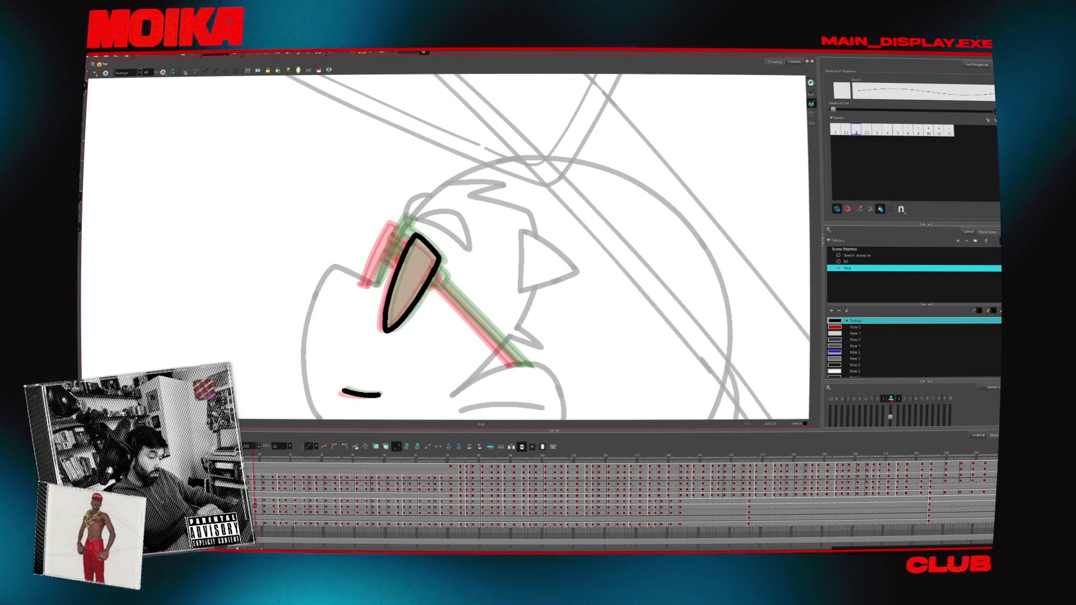
left_click(95, 73)
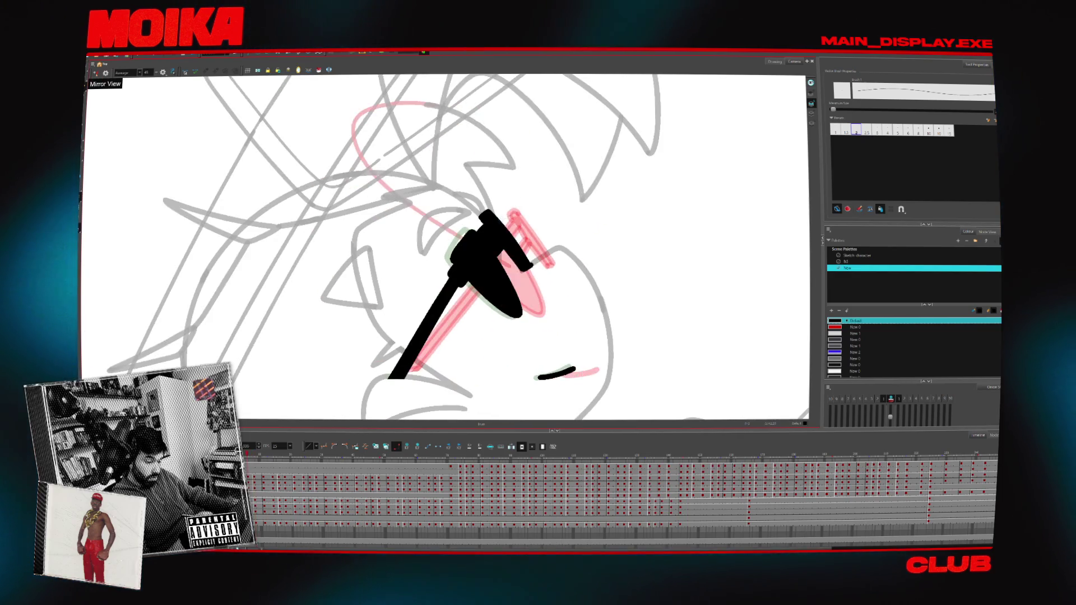
left_click(95, 74)
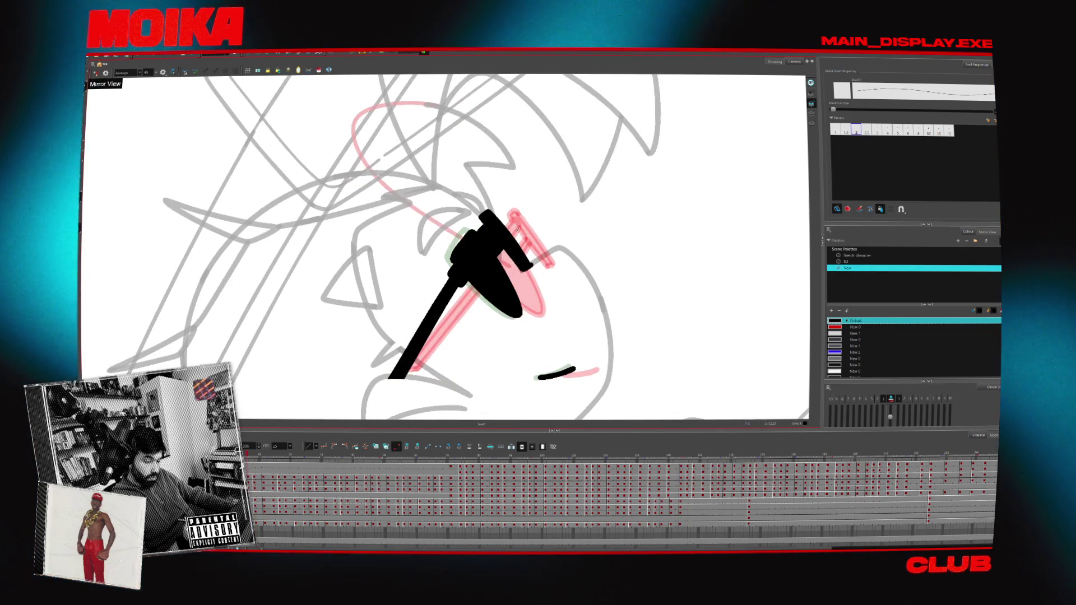
left_click(96, 73)
- On the brown-filled lens frame, rotate the view about 15° and draw a small hinge hook
key("comma")
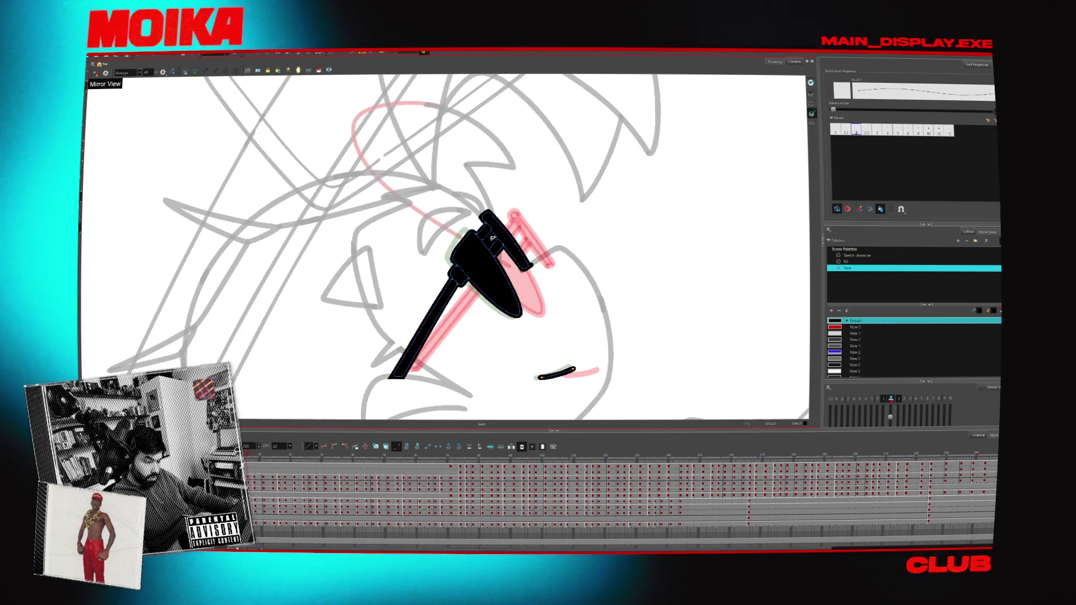
key("comma")
key("comma")
key("comma")
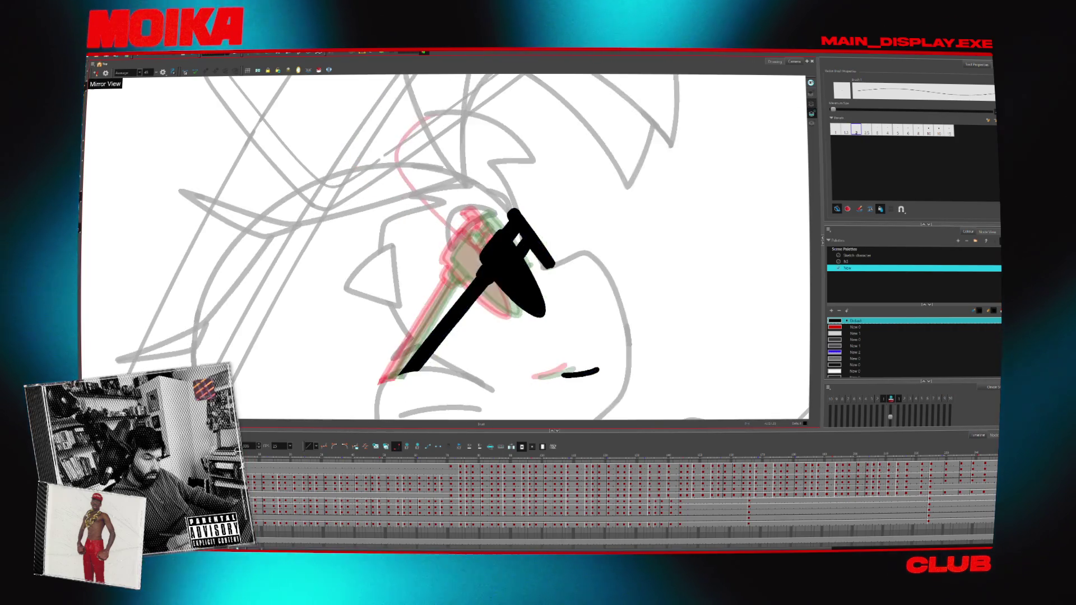
key("comma")
key("comma")
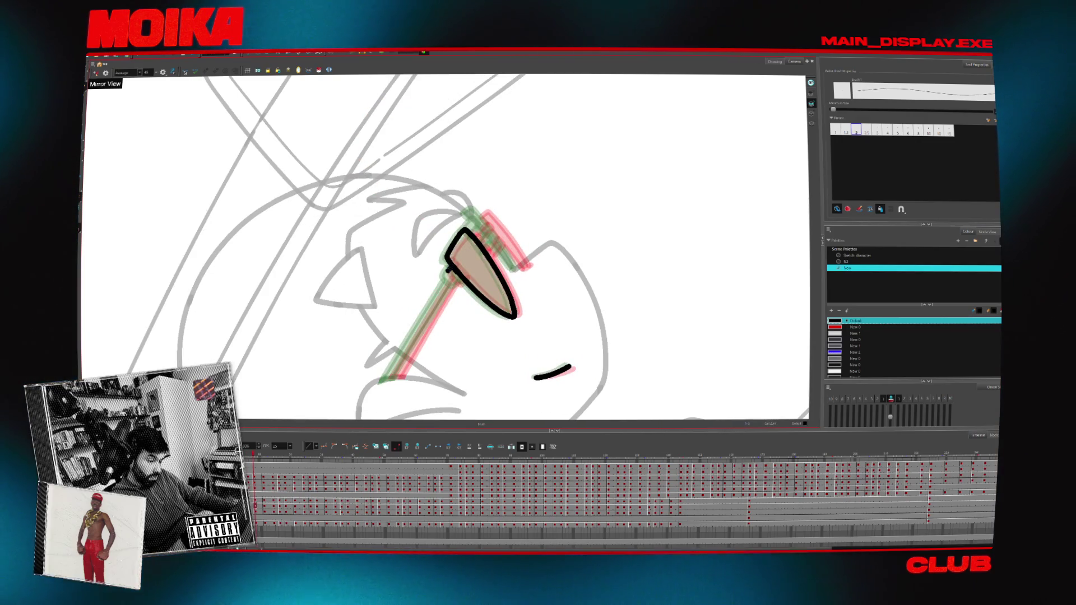
left_click_drag(361, 168, 379, 145)
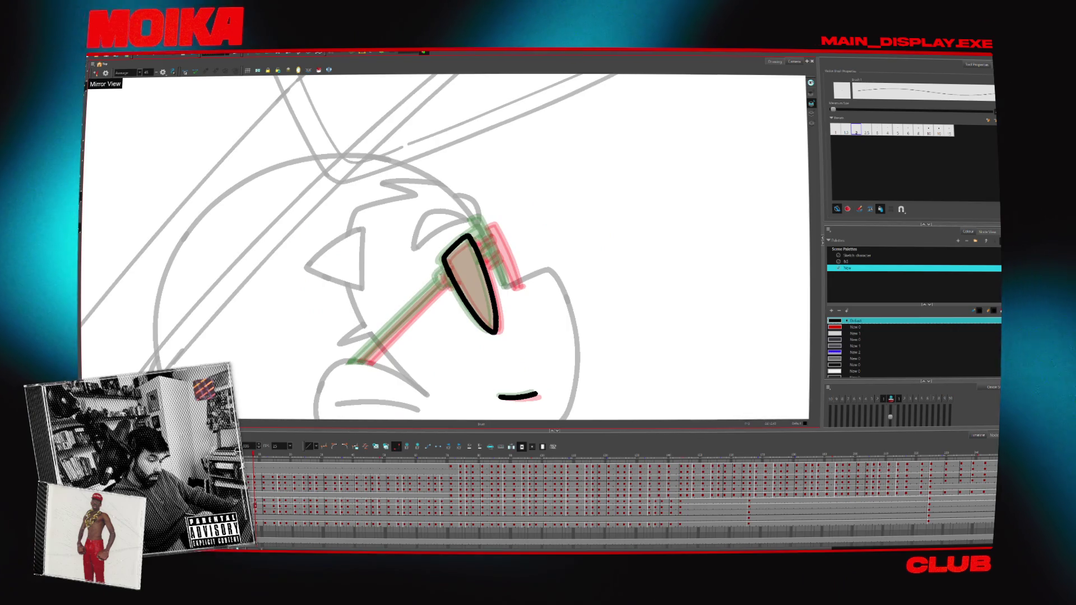
left_click_drag(440, 273, 448, 288)
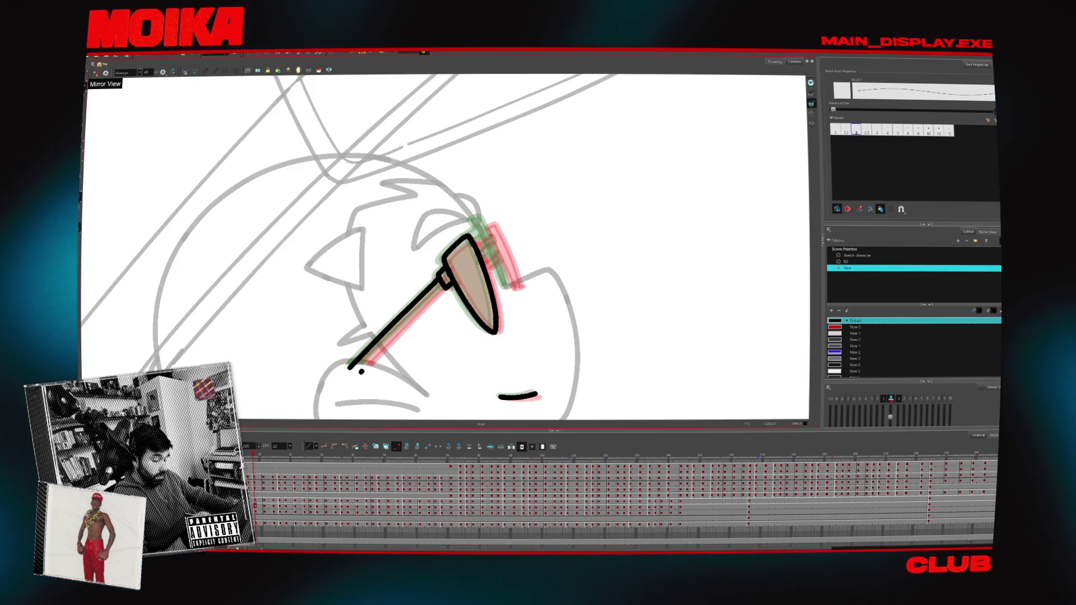
- Redraw the lower glasses arm outline shorter and trim its end with the Cutter
key("ctrl+z")
mouse_move(446, 284)
left_mouse_down()
mouse_move(360, 362)
mouse_move(527, 309)
left_mouse_up()
key("alt+t")
key("alt+b")
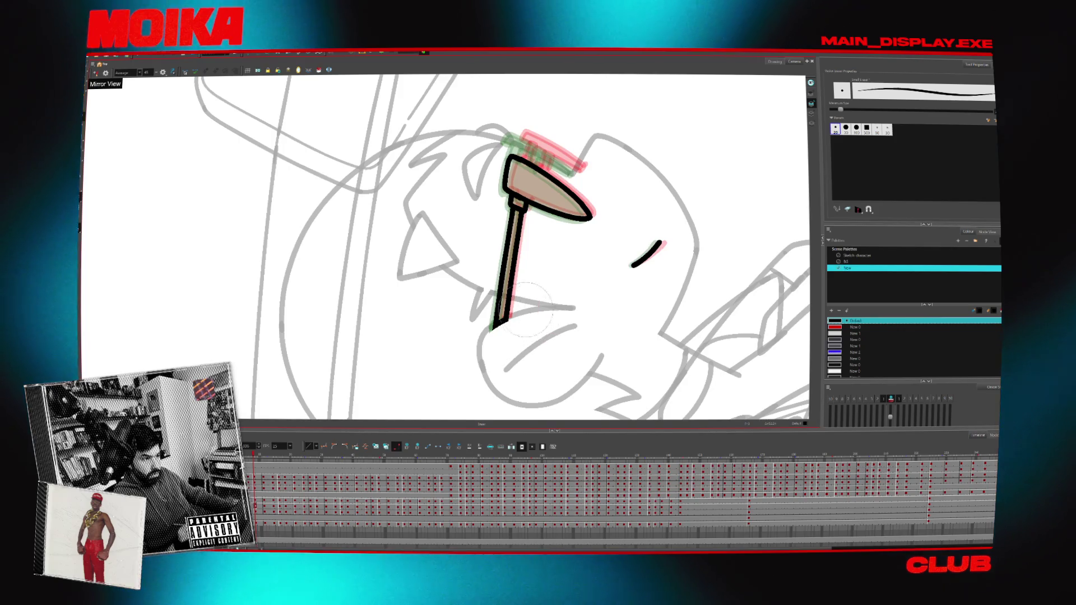
mouse_move(517, 337)
left_mouse_down()
mouse_move(552, 313)
mouse_move(504, 302)
mouse_move(479, 323)
left_mouse_up()
- Add two thin pencil hinge lines along the lens top and top-right
key("alt+/")
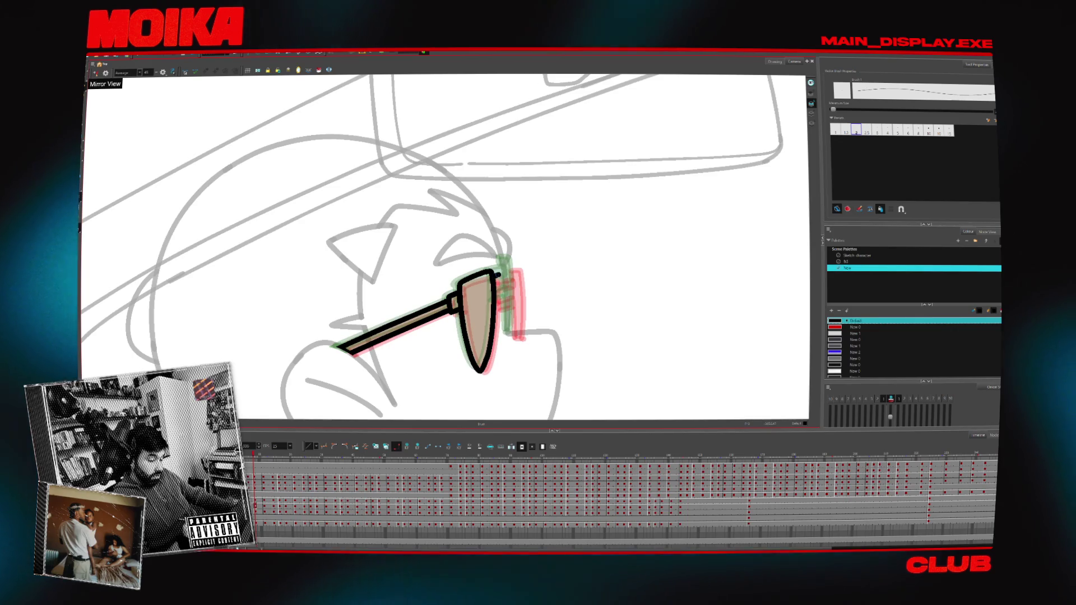
left_click_drag(493, 273, 510, 282)
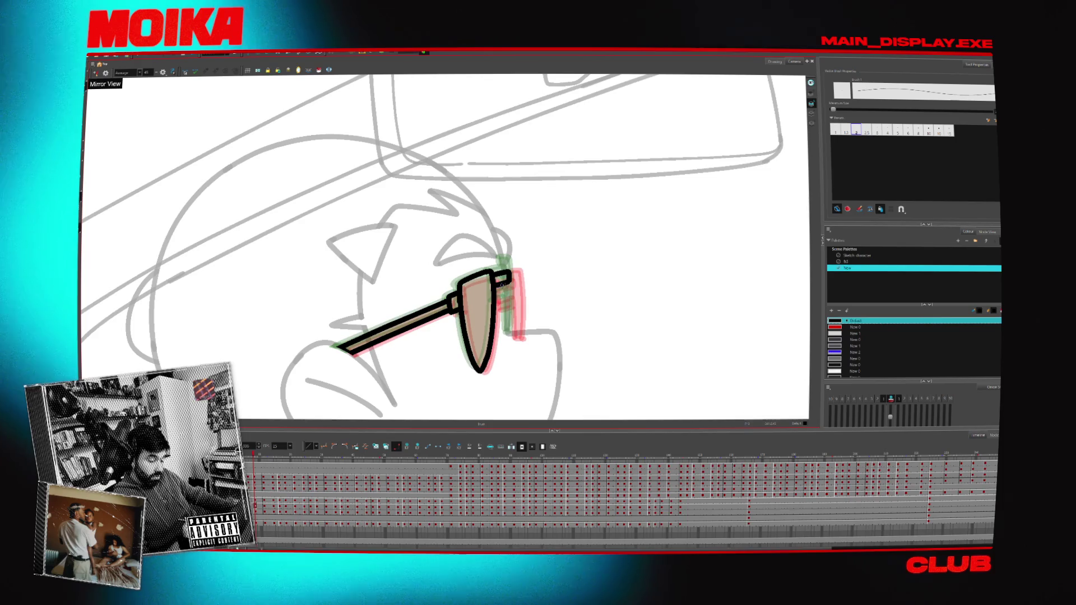
left_click_drag(502, 296, 510, 292)
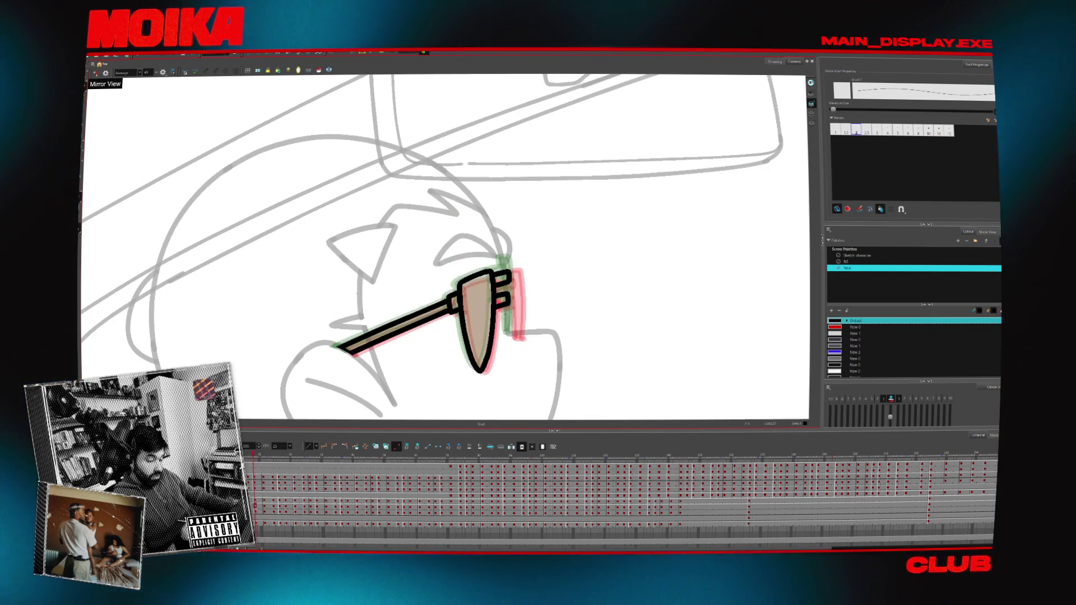
- Erase the small tail at the lens's bottom-right, then flip the view and advance a frame
key("alt+e")
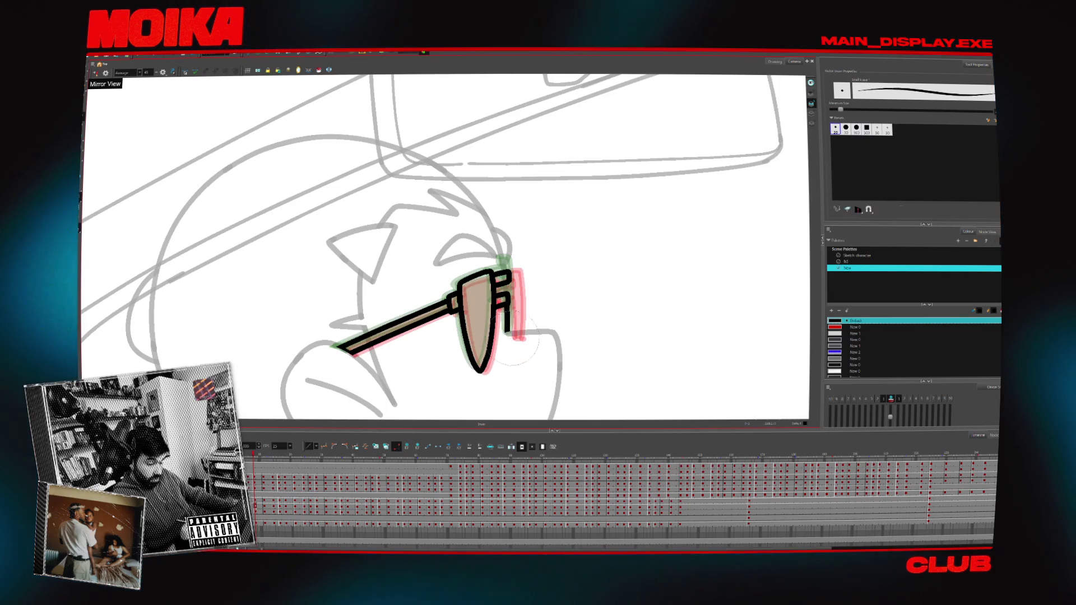
left_click_drag(517, 332, 510, 333)
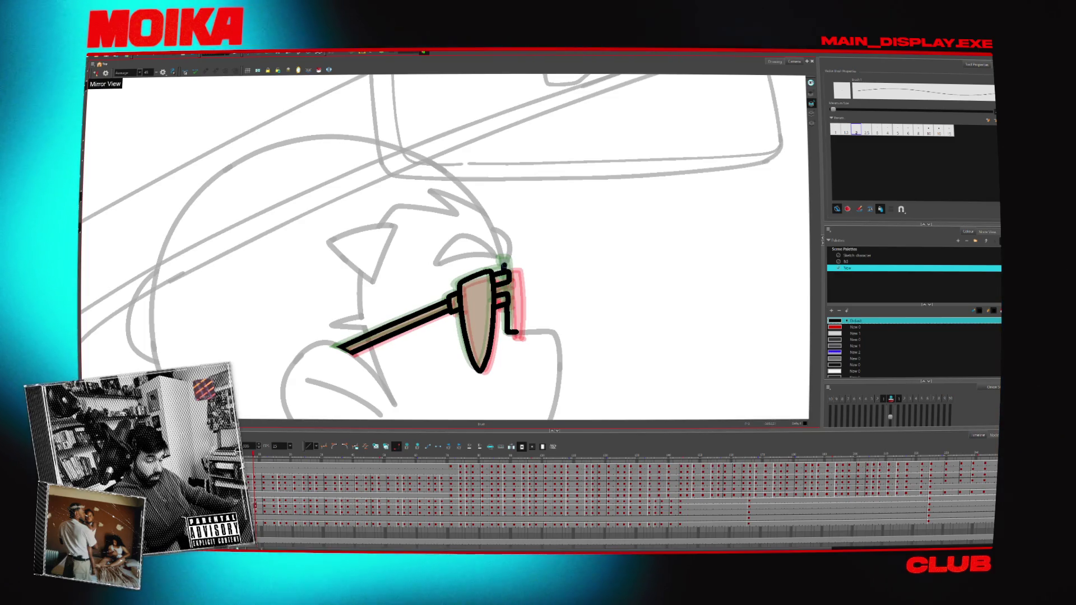
left_click(95, 73)
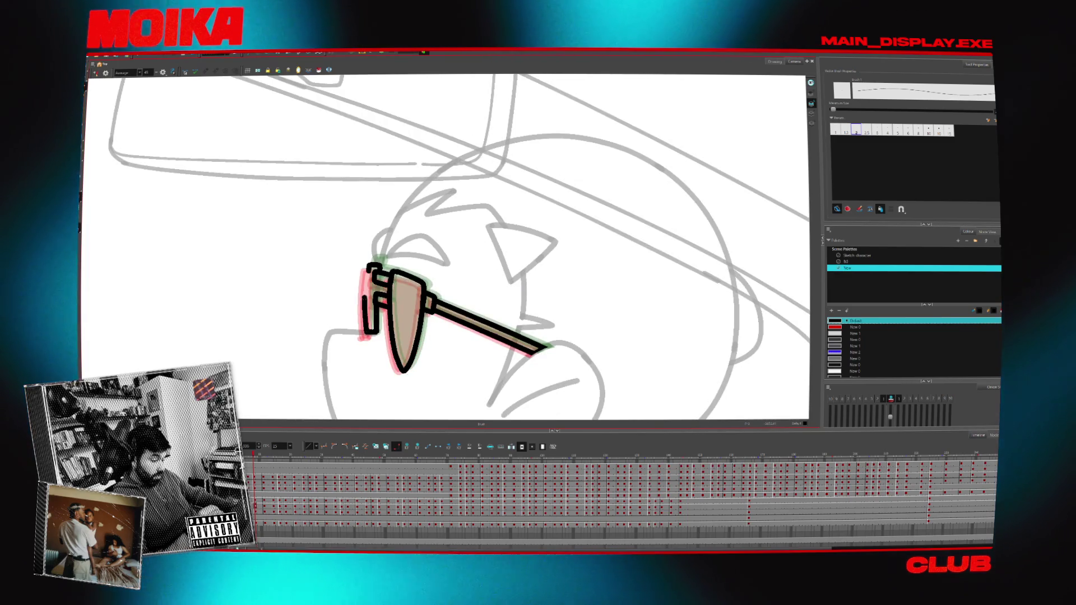
scroll(567, 334, "down", 5)
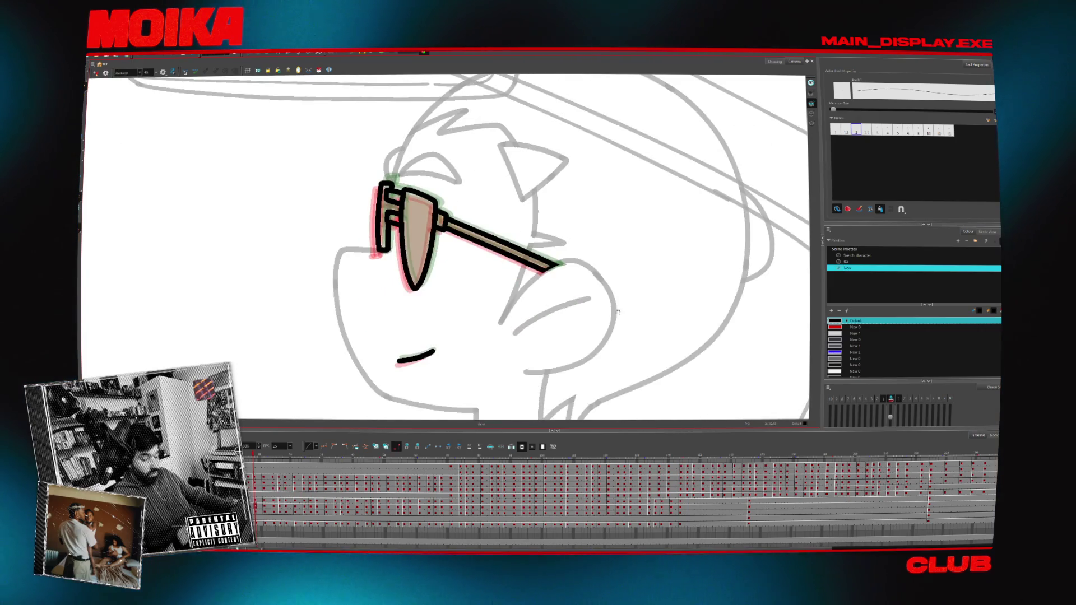
scroll(567, 335, "up", 3)
key("period")
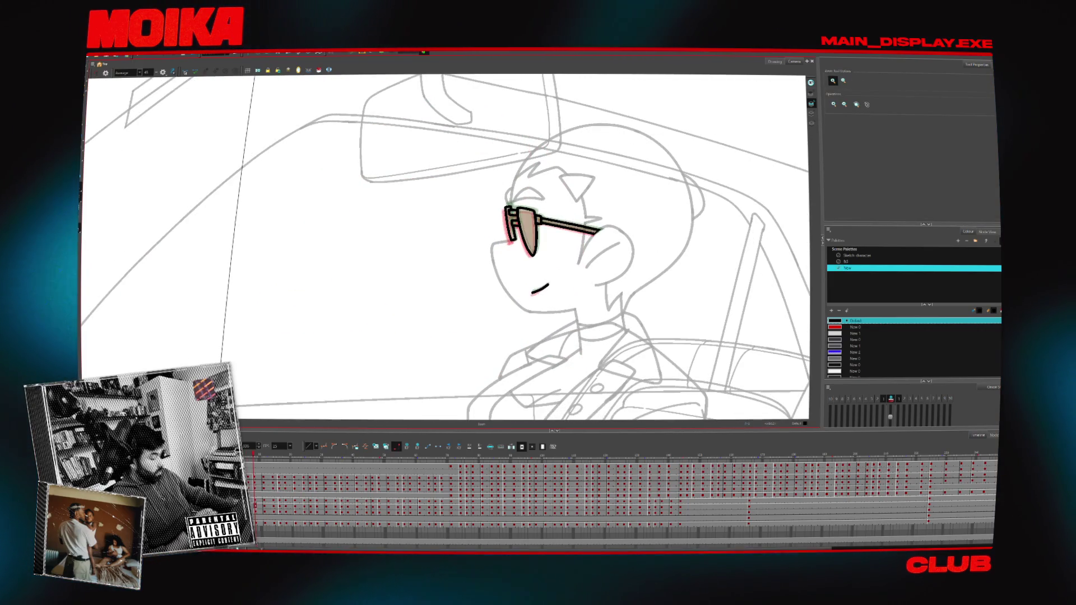
- On a later drawing in mirrored view, ink a long curved hair line into the spike's inner curve
key("period")
key("period")
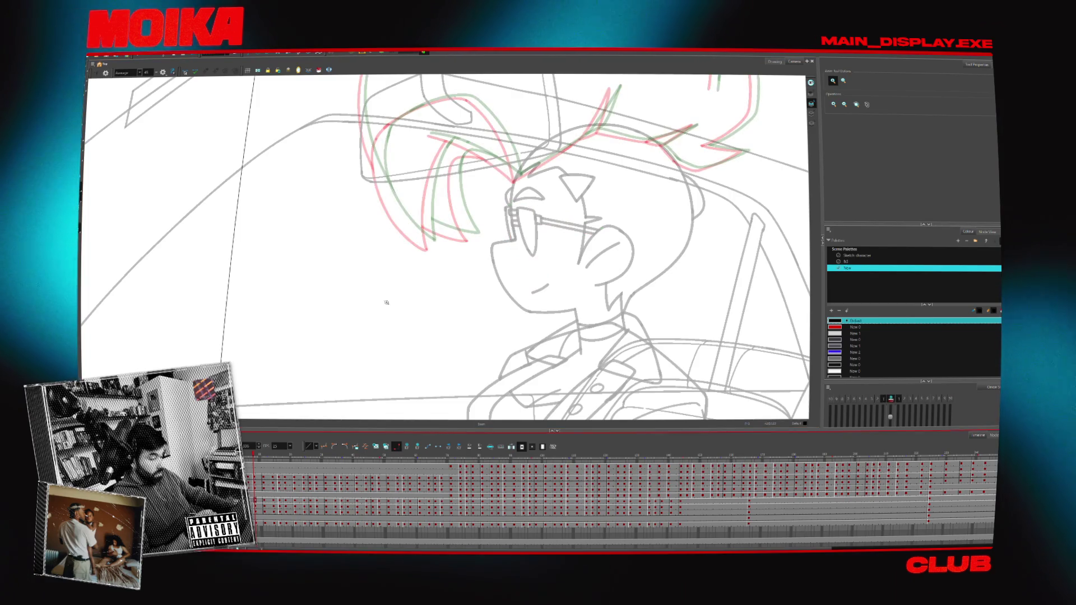
scroll(518, 266, "up", 2)
key("4")
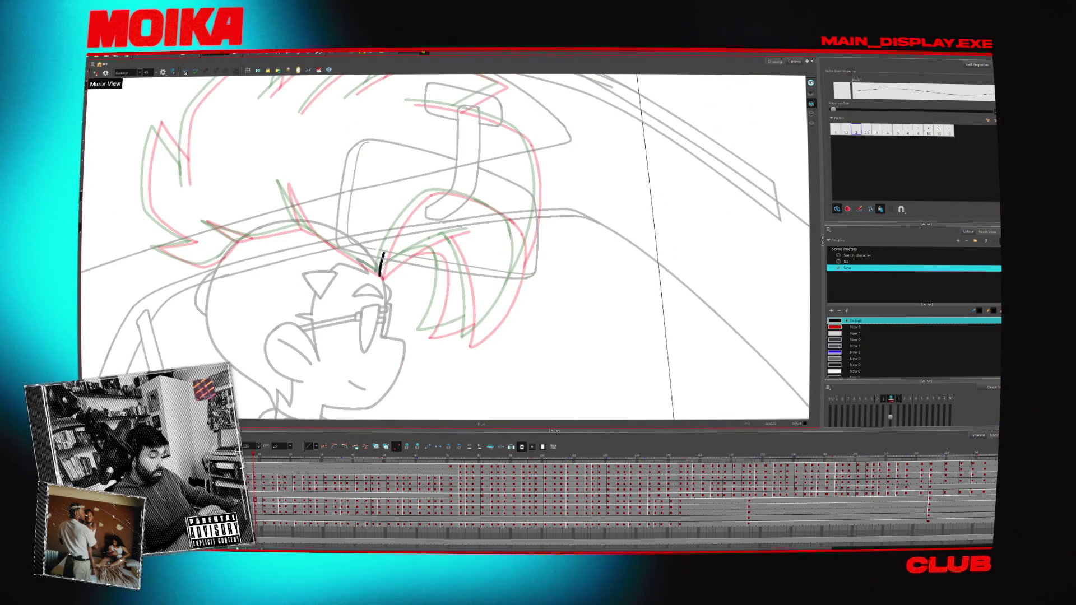
left_click_drag(380, 275, 428, 195)
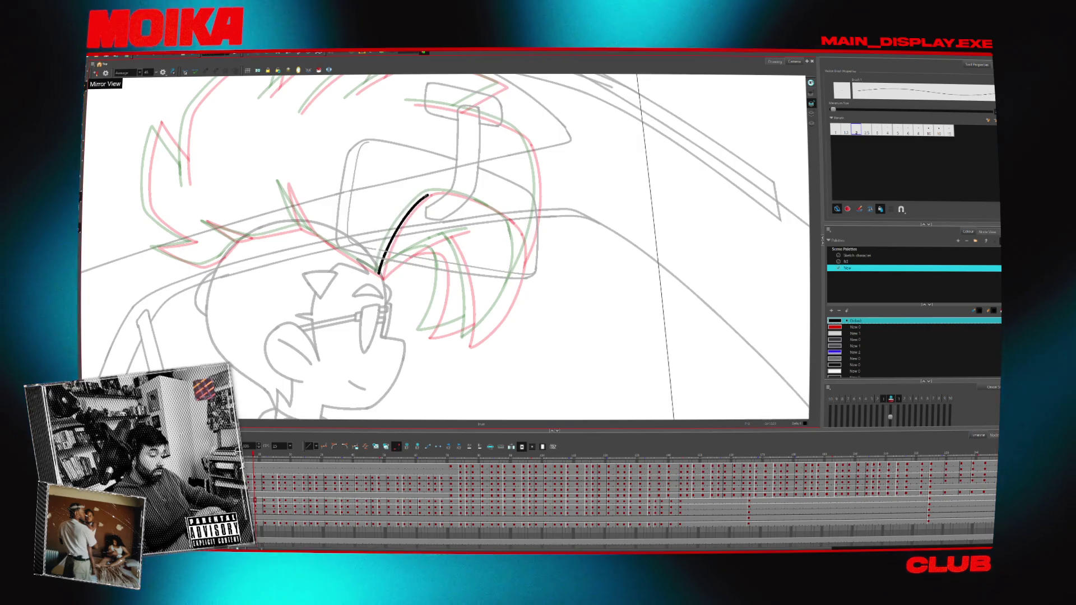
left_click_drag(521, 185, 549, 224)
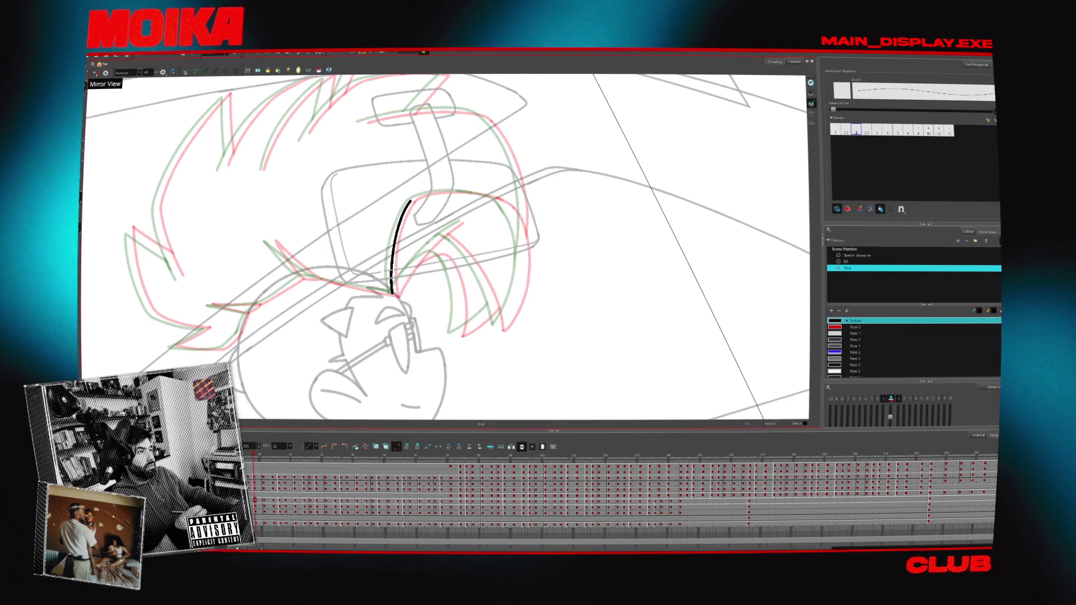
mouse_move(500, 374)
left_mouse_down()
mouse_move(578, 282)
mouse_move(568, 297)
left_mouse_up()
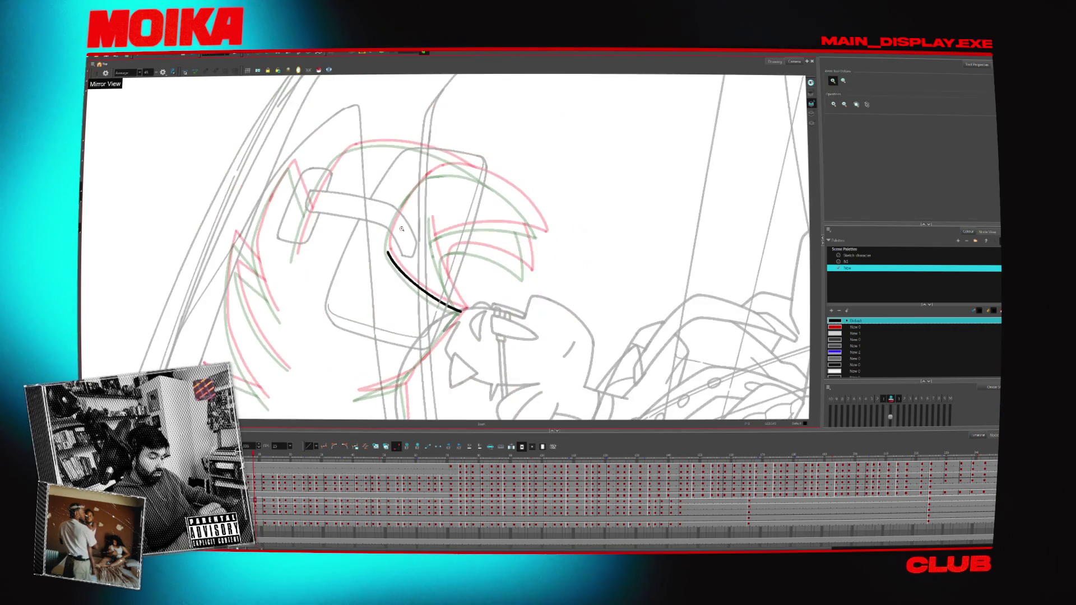
scroll(428, 169, "up", 3)
scroll(428, 169, "down", 3)
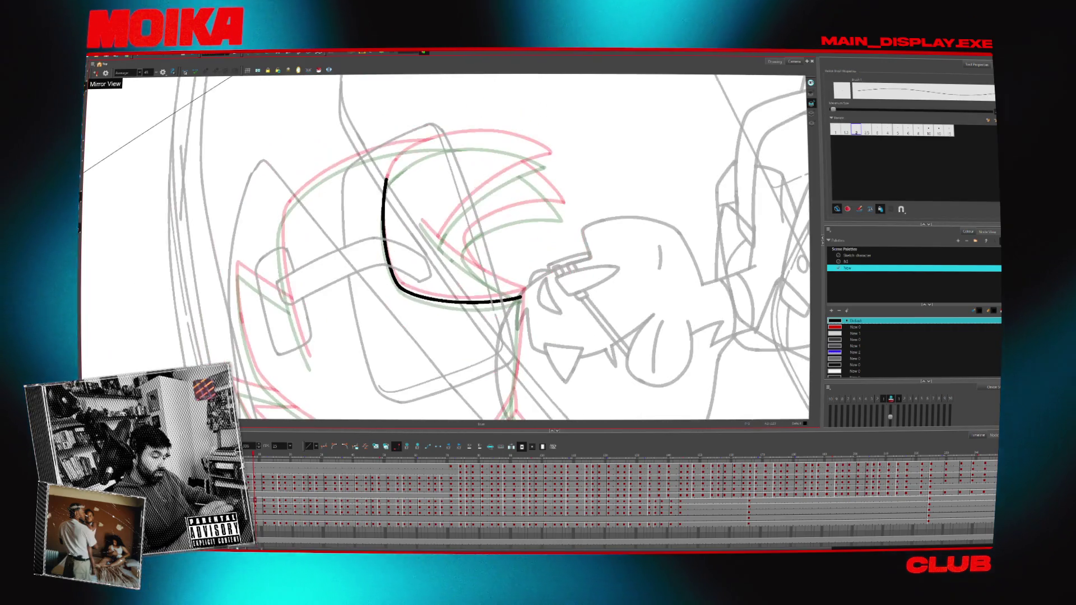
mouse_move(428, 169)
left_mouse_down()
mouse_move(377, 336)
mouse_move(393, 358)
left_mouse_up()
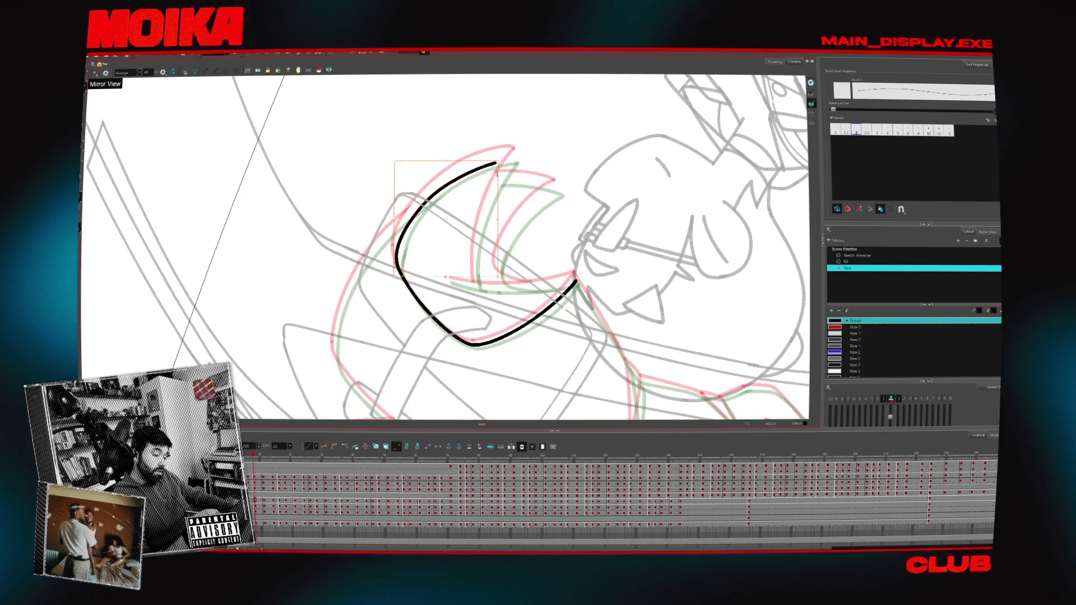
mouse_move(496, 158)
left_mouse_down()
mouse_move(505, 154)
mouse_move(476, 285)
left_mouse_up()
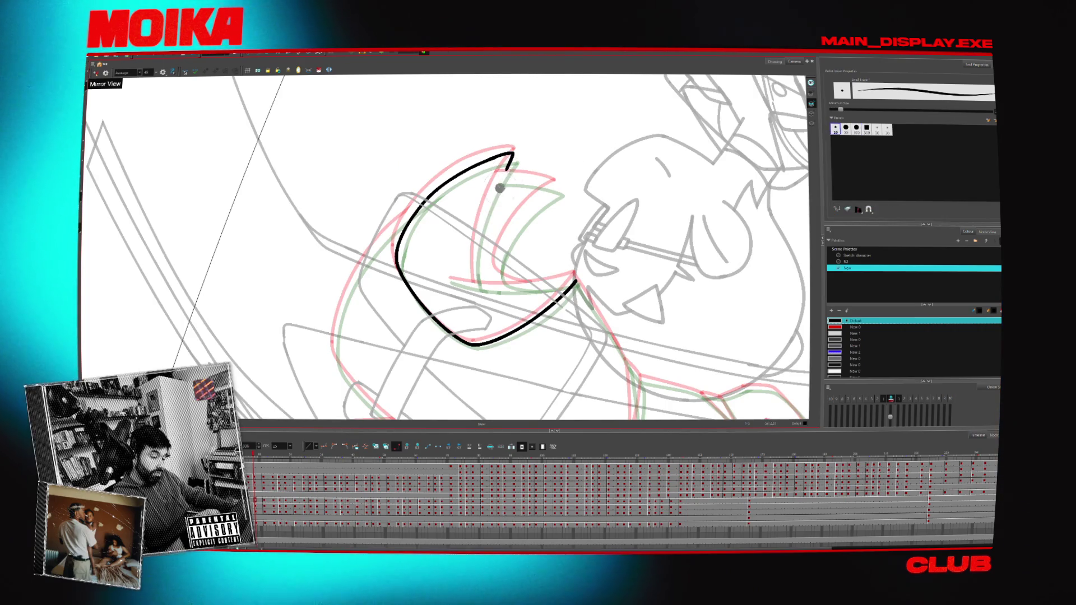
left_click_drag(510, 160, 476, 286)
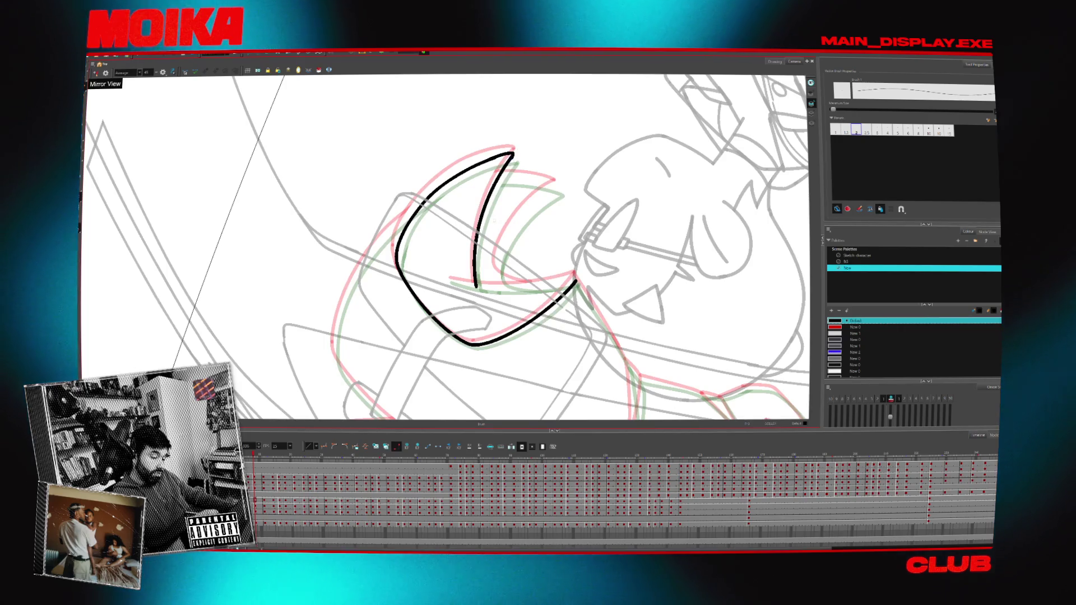
- Draw an inner line inside the hair spike and lengthen the lower-left hair strokes upward
key("v")
key("v")
key("v")
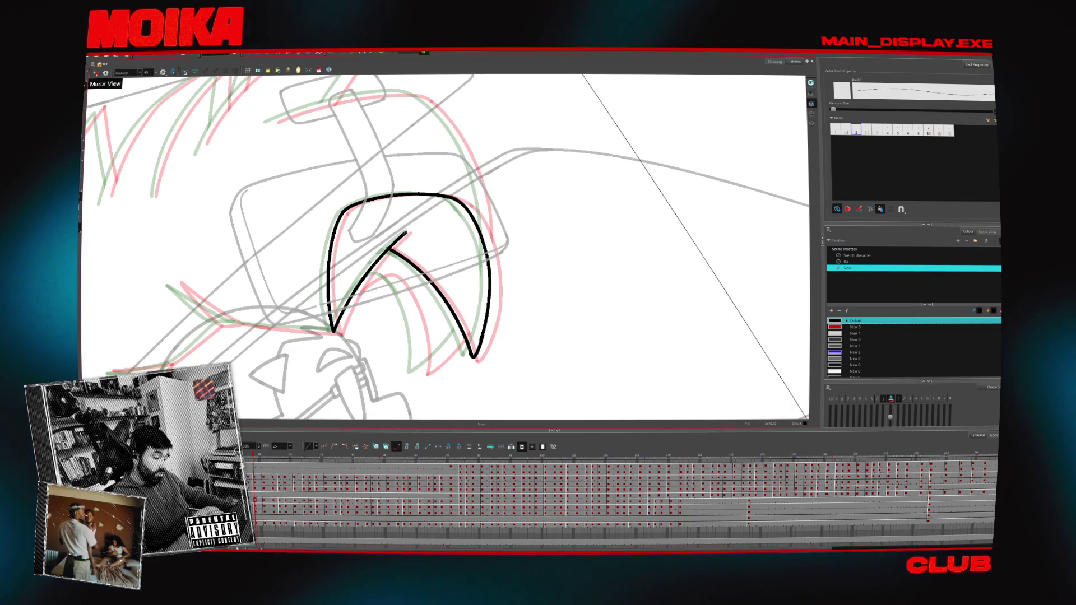
key("alt+t")
key("alt+b")
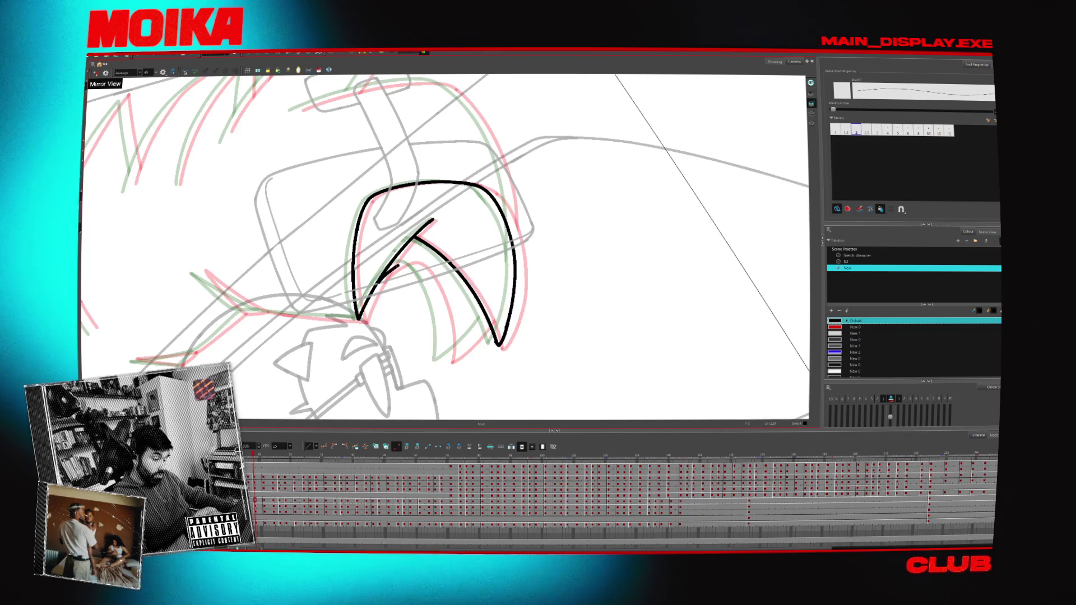
left_click_drag(405, 264, 442, 359)
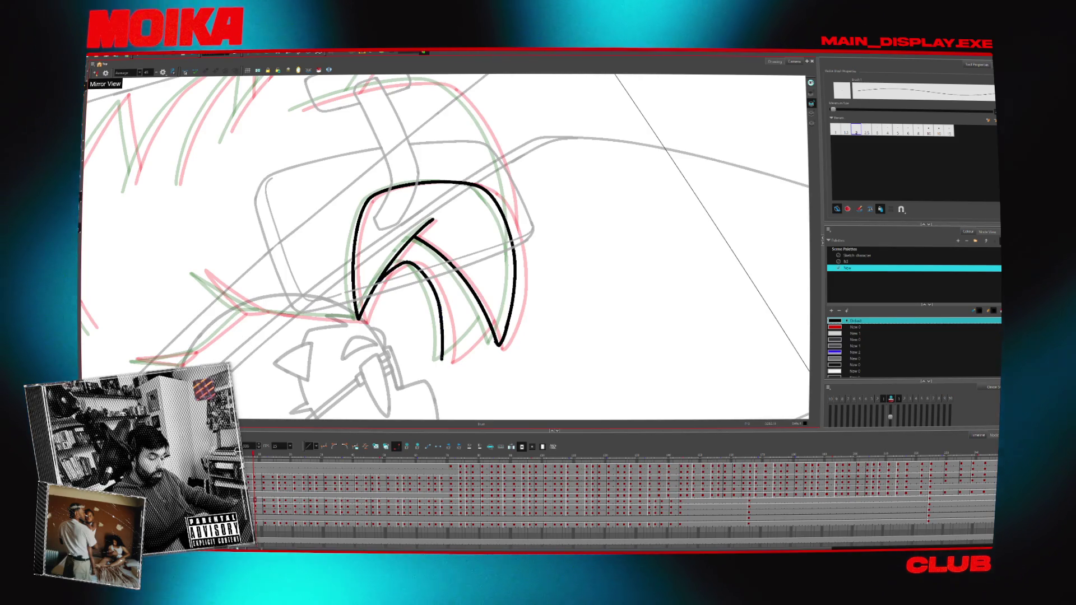
key("4")
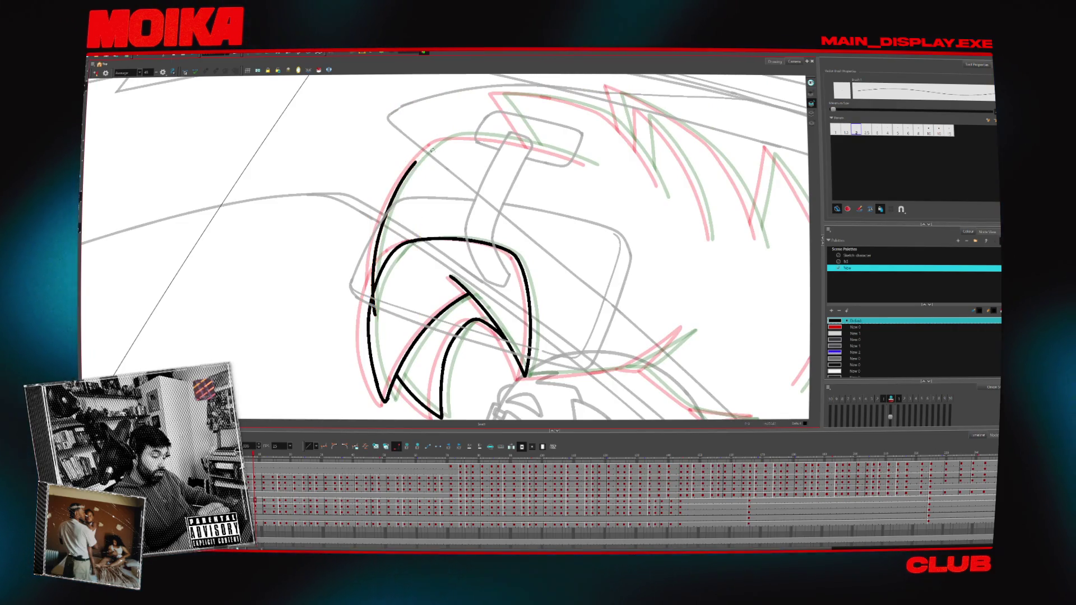
key("c")
key("c")
key("c")
left_click_drag(338, 245, 359, 270)
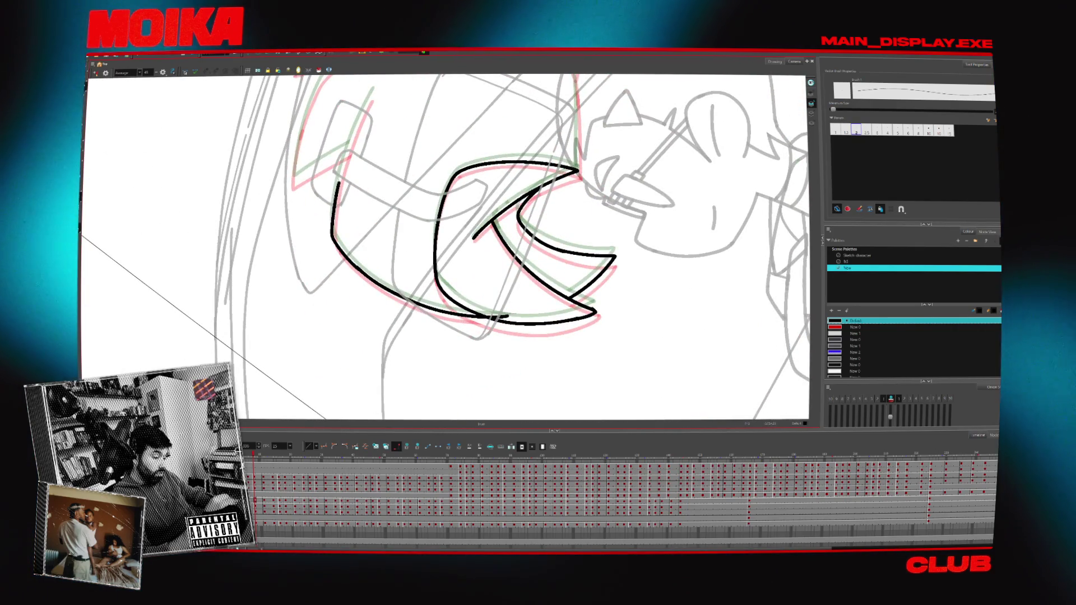
left_click_drag(372, 92, 335, 216)
left_click_drag(397, 155, 431, 233)
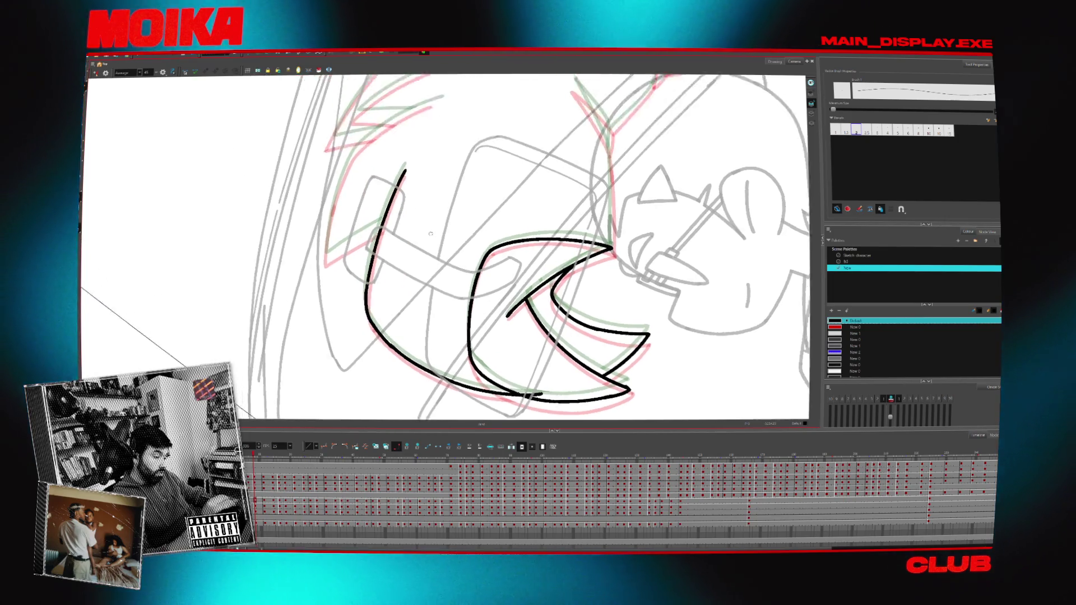
- Redraw the left hair stroke, add a zigzag spike and another curved line on the left
key("c")
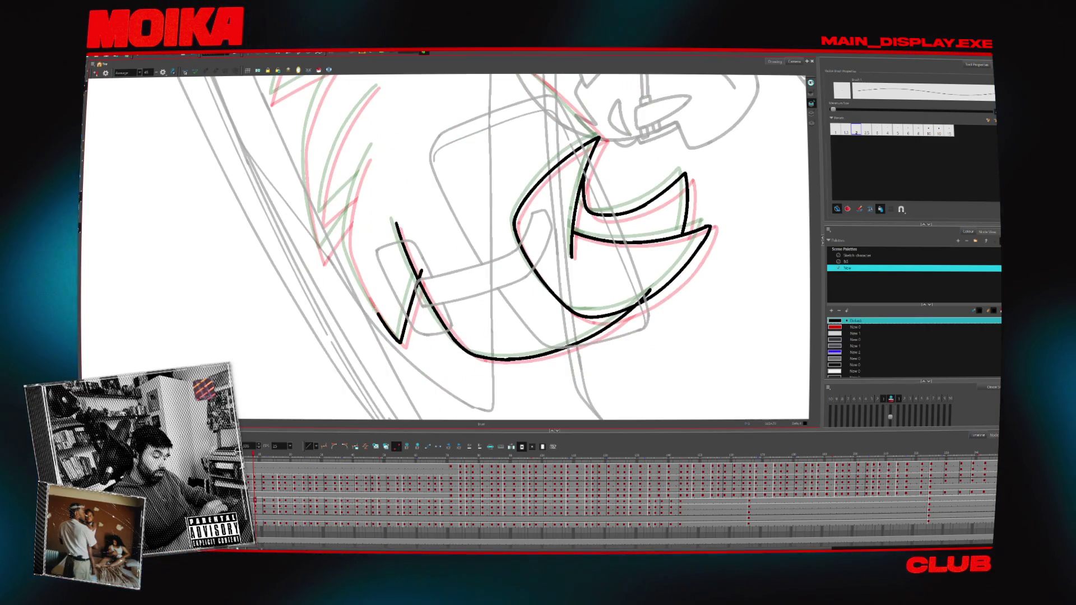
key("ctrl+z")
mouse_move(355, 273)
left_mouse_down()
mouse_move(348, 228)
mouse_move(373, 147)
left_mouse_up()
scroll(443, 247, "up", 2)
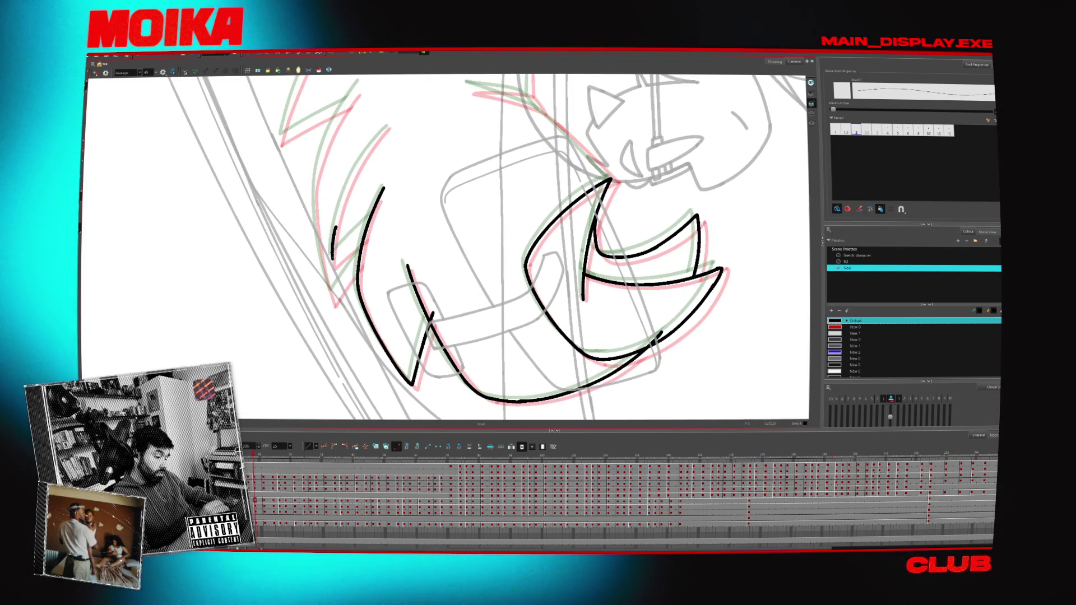
mouse_move(335, 234)
left_mouse_down()
mouse_move(331, 261)
mouse_move(377, 219)
left_mouse_up()
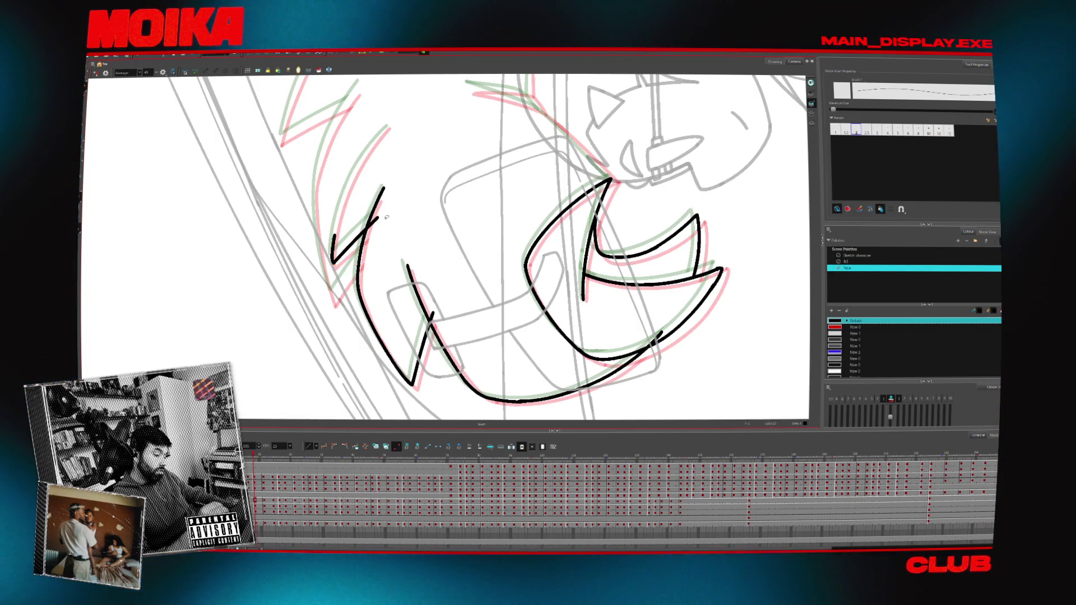
key("ctrl+z")
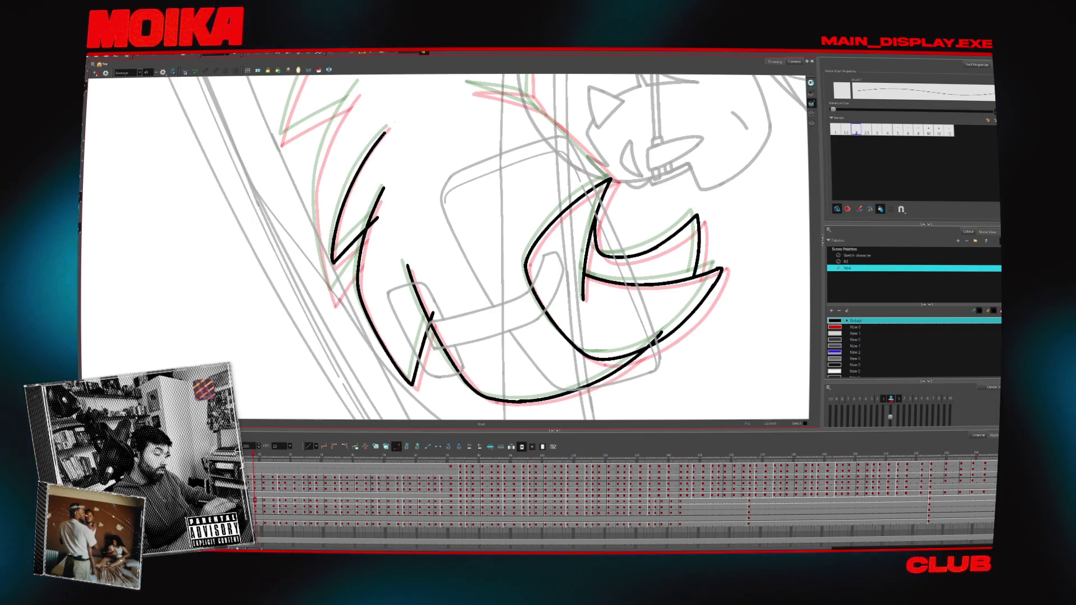
left_click_drag(383, 126, 388, 136)
left_click_drag(319, 180, 330, 300)
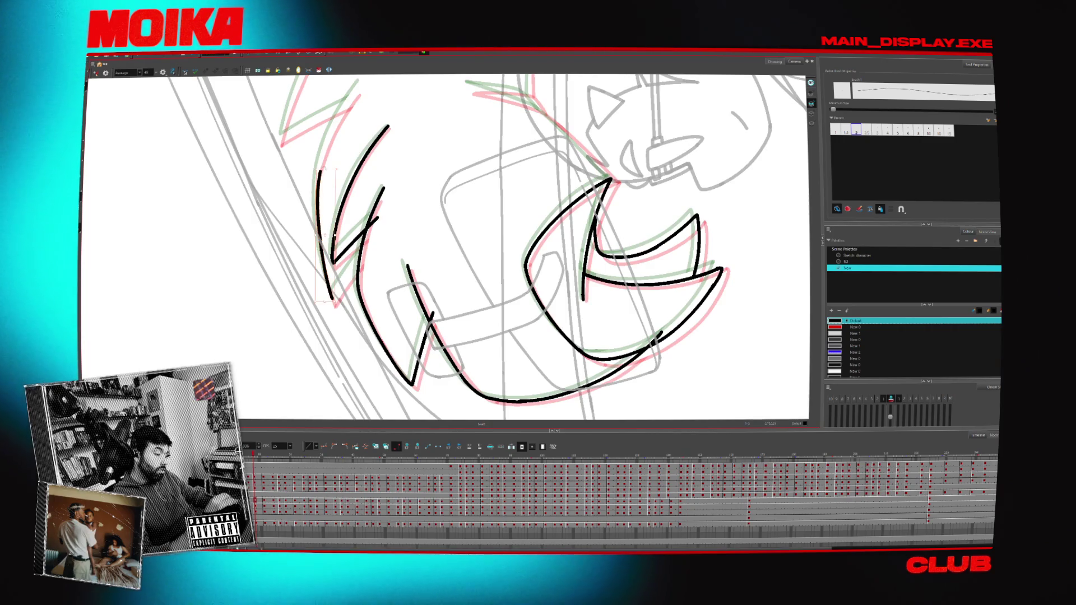
scroll(323, 230, "up", 3)
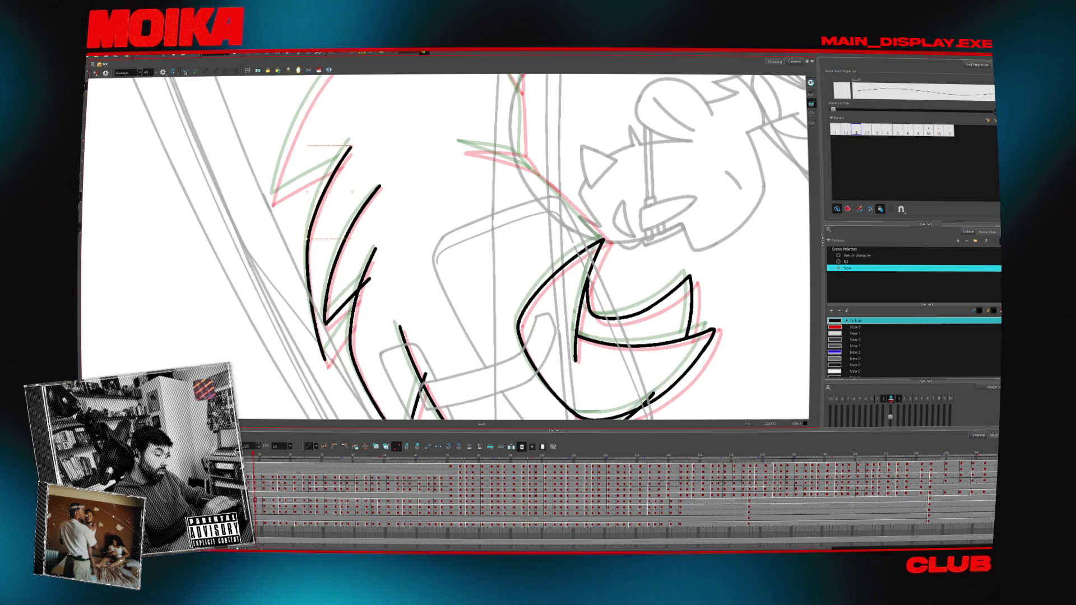
scroll(330, 165, "up", 3)
- Ink two more hair lines rising up-right and toward the top of the head
left_click_drag(282, 270, 359, 224)
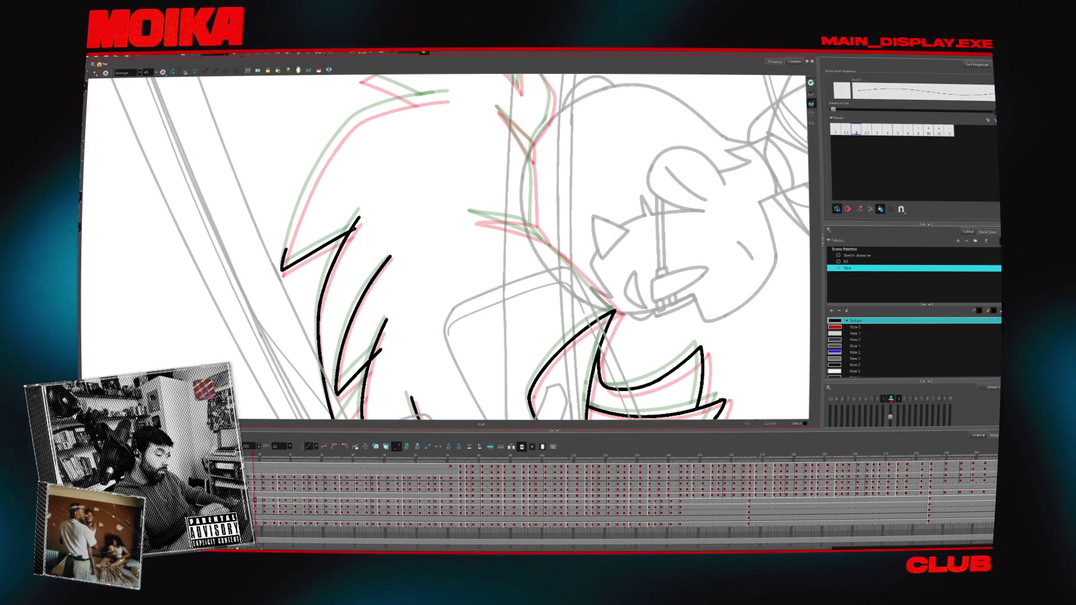
key("alt+x")
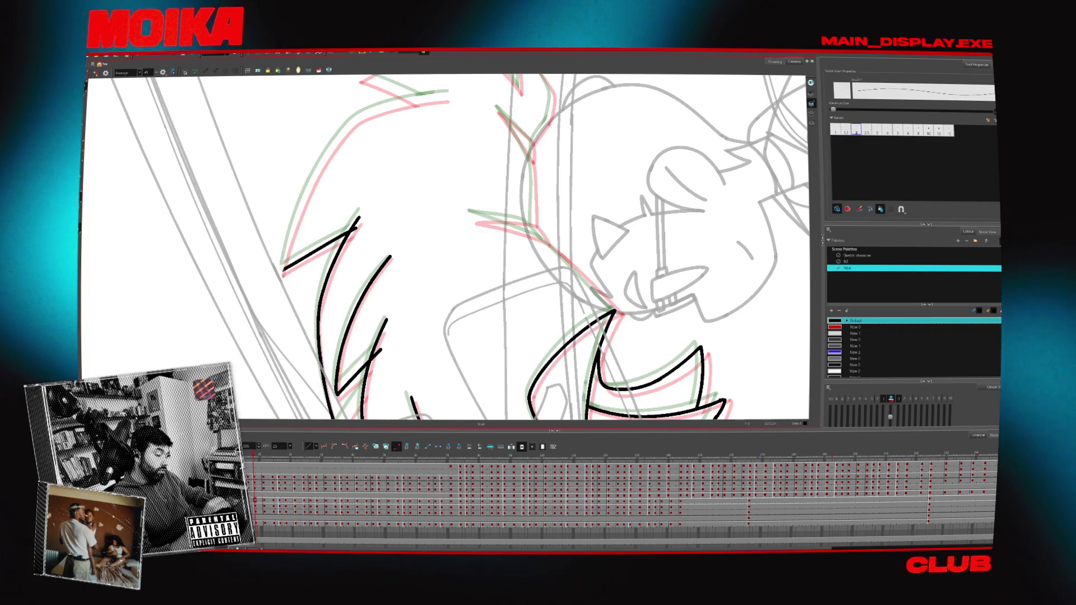
mouse_move(283, 269)
left_mouse_down()
mouse_move(342, 133)
mouse_move(280, 185)
mouse_move(258, 241)
left_mouse_up()
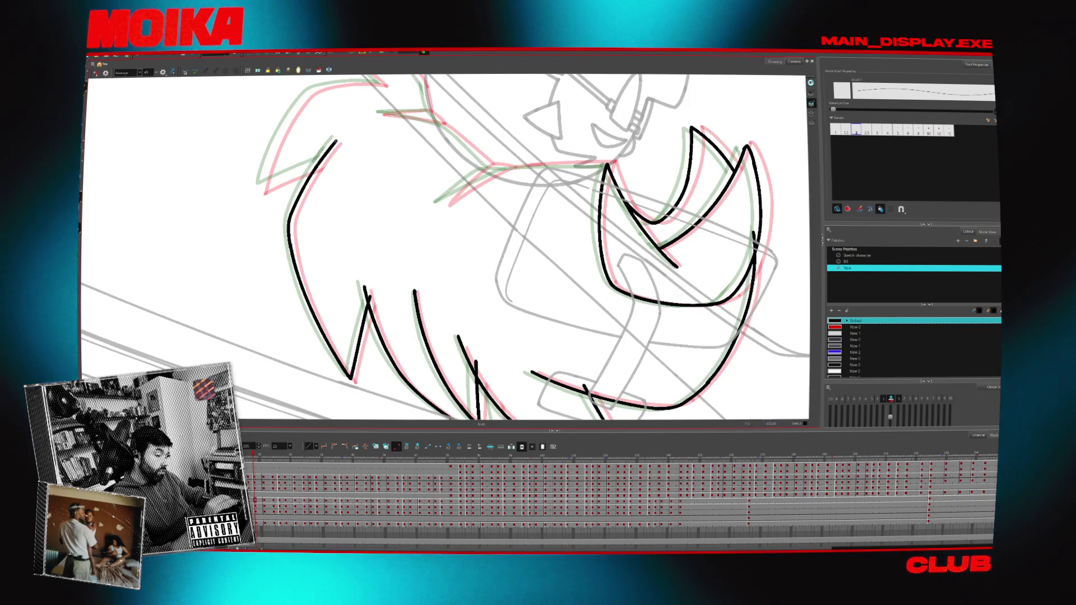
key("alt+s")
scroll(426, 285, "down", 3)
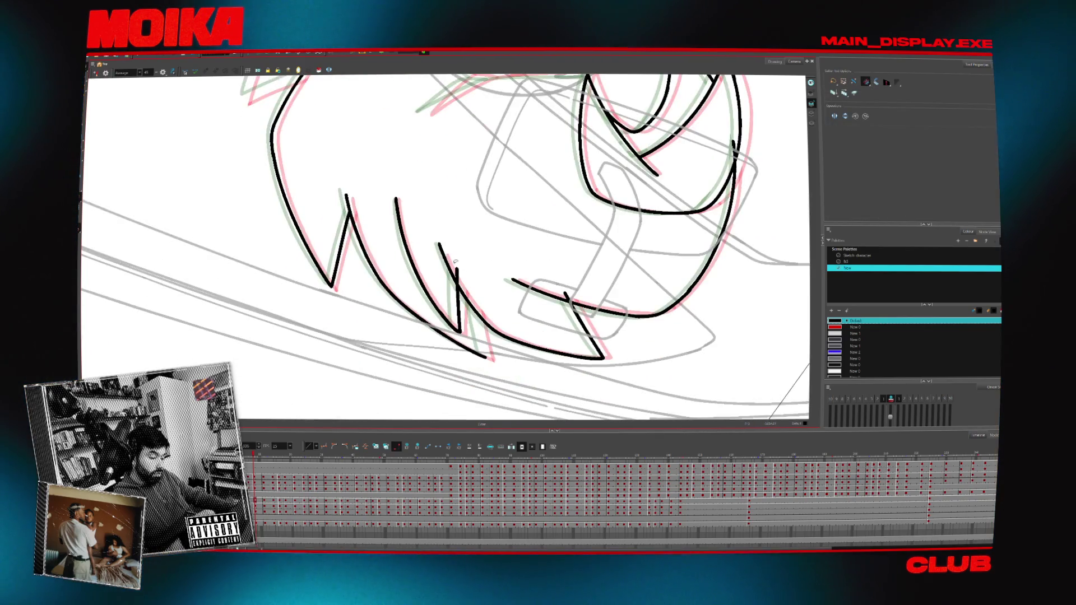
- After comparing neighbouring frames, draw a pointed brush stroke rising up-right from the arm line
key("alt+b")
key("alt+s")
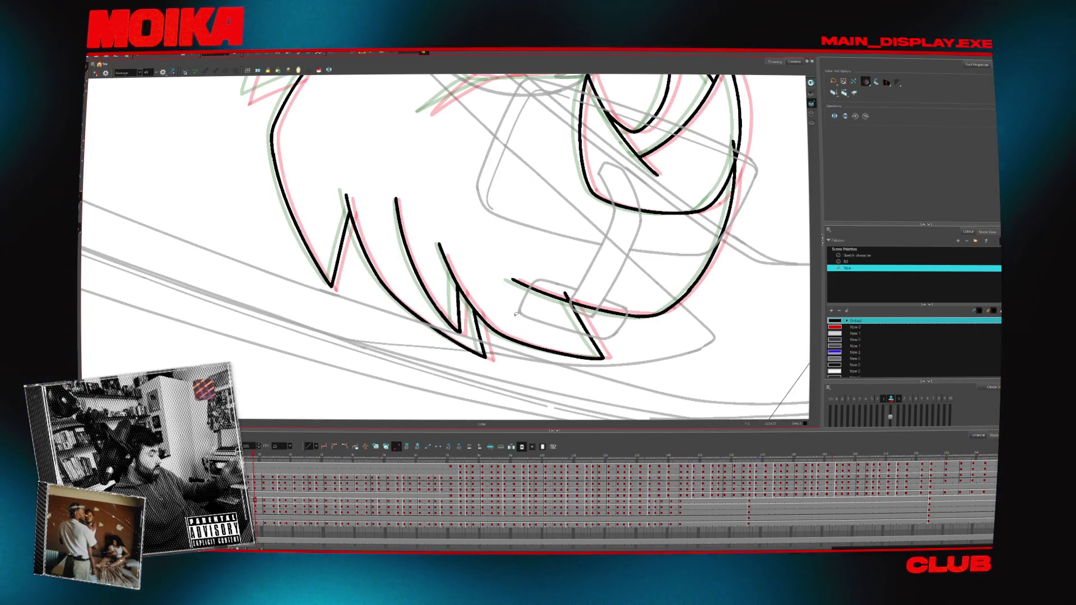
scroll(449, 183, "up", 5)
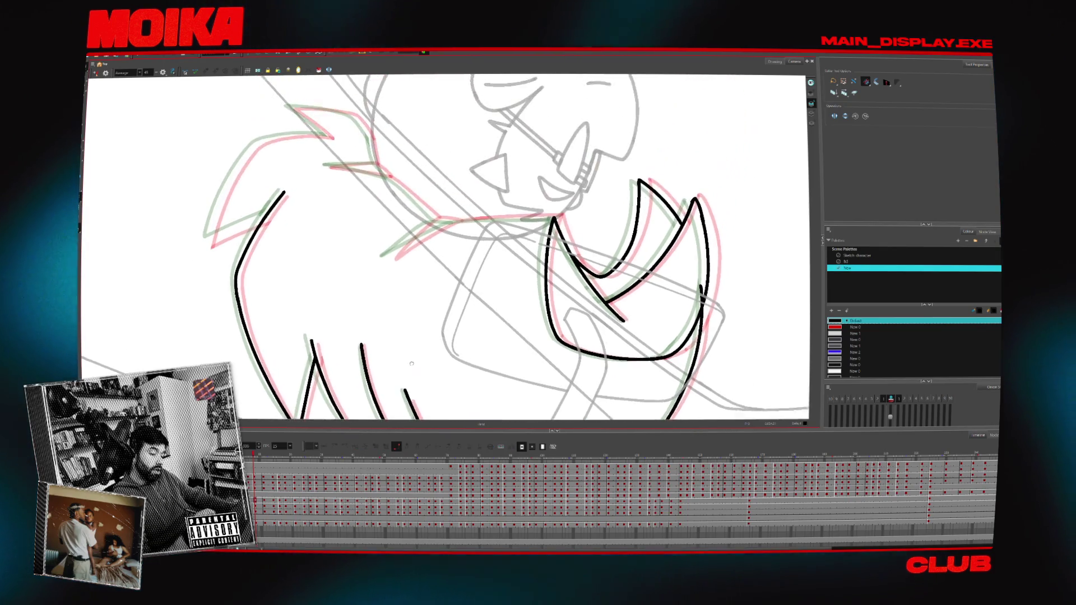
key("alt+b")
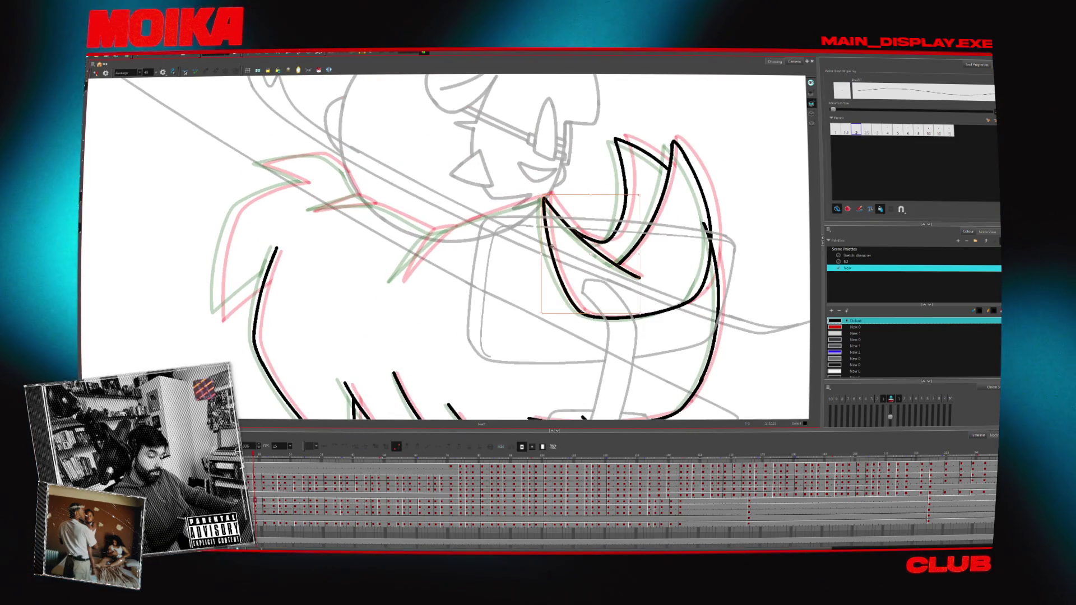
key("period")
key("comma")
left_click_drag(451, 228, 397, 280)
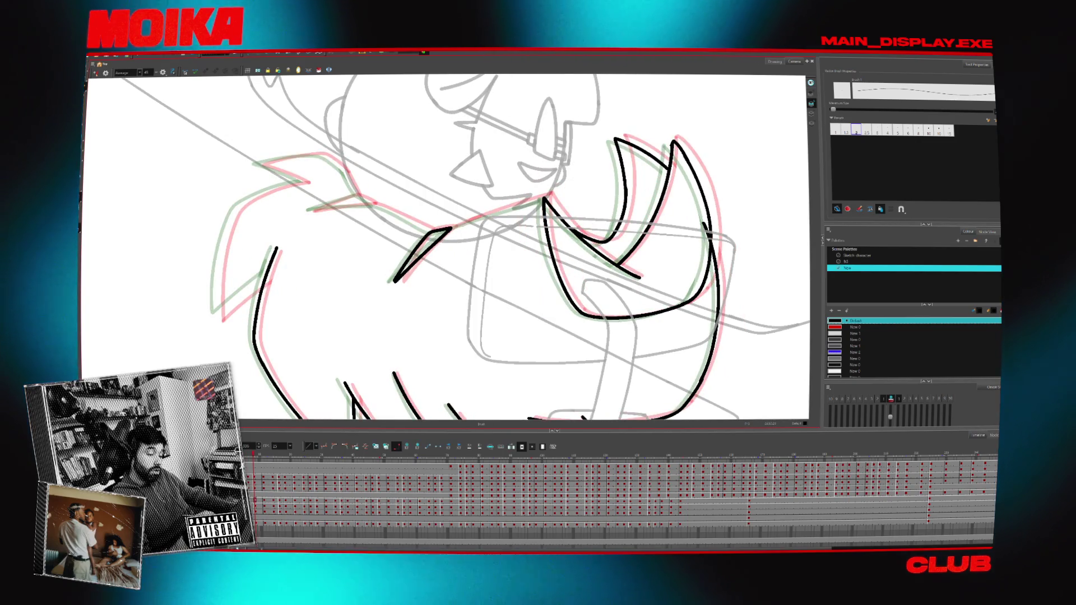
left_click_drag(450, 227, 474, 218)
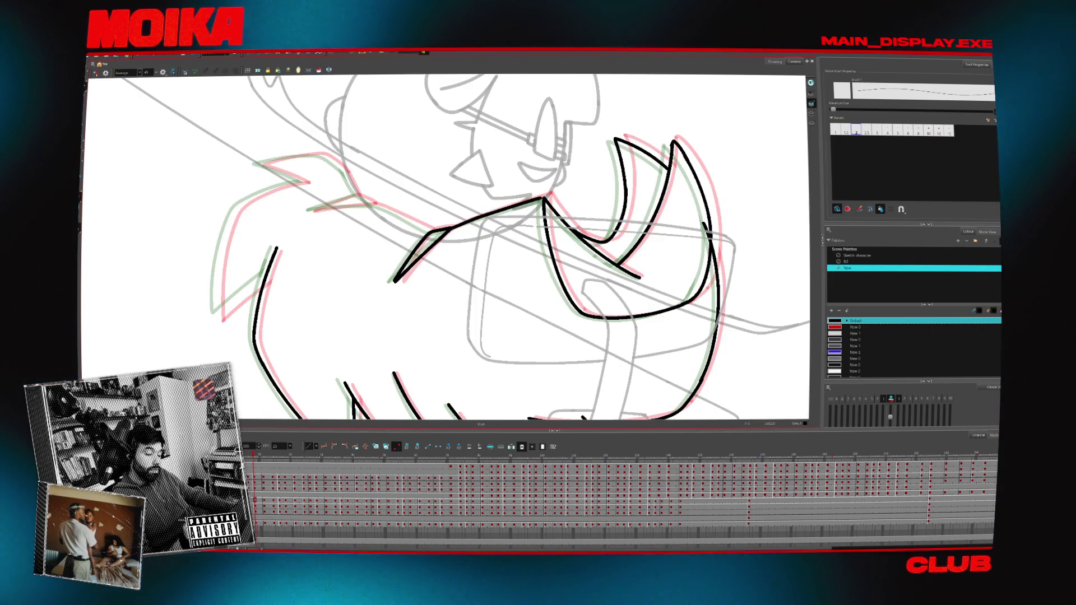
mouse_move(505, 168)
left_mouse_down()
mouse_move(426, 146)
mouse_move(347, 185)
left_mouse_up()
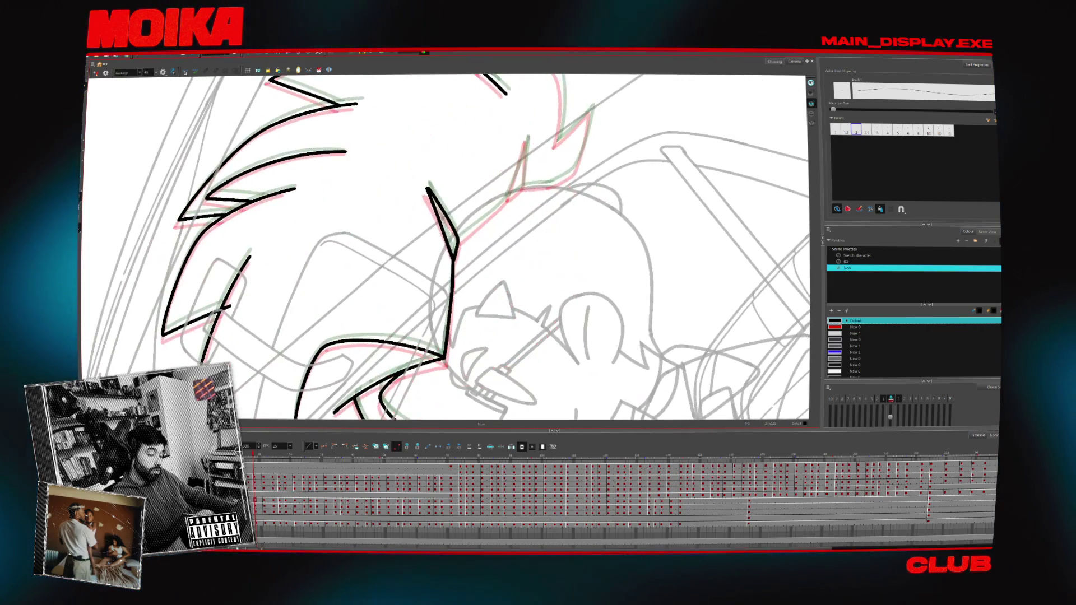
- Ink a hair spike line over the sketch and extend it upward, touching up the stroke
left_click_drag(459, 238, 506, 200)
left_click_drag(519, 164, 527, 139)
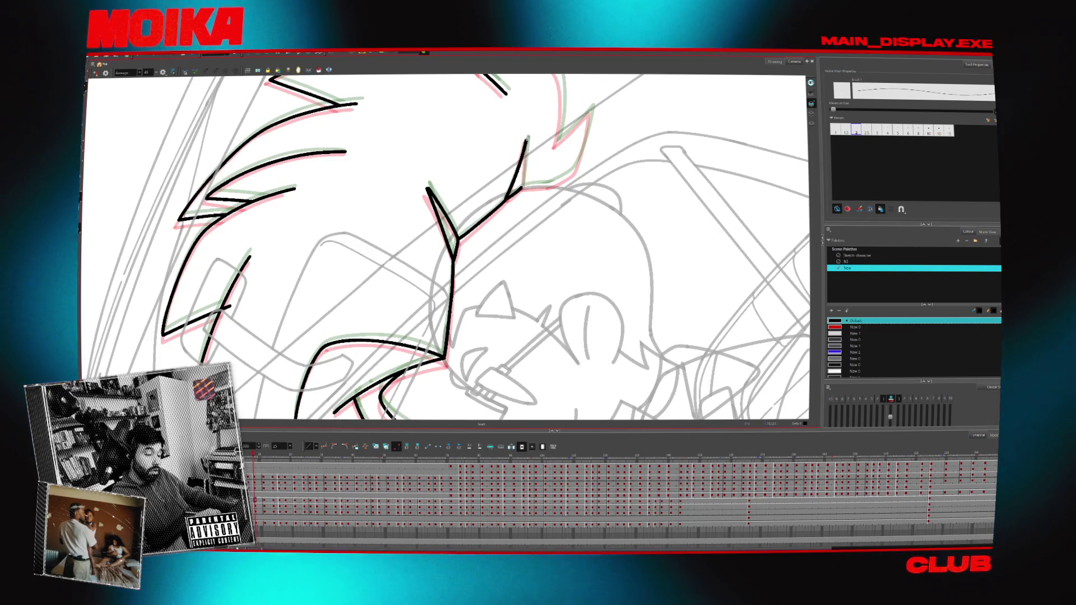
left_click_drag(525, 158, 525, 168)
key("4")
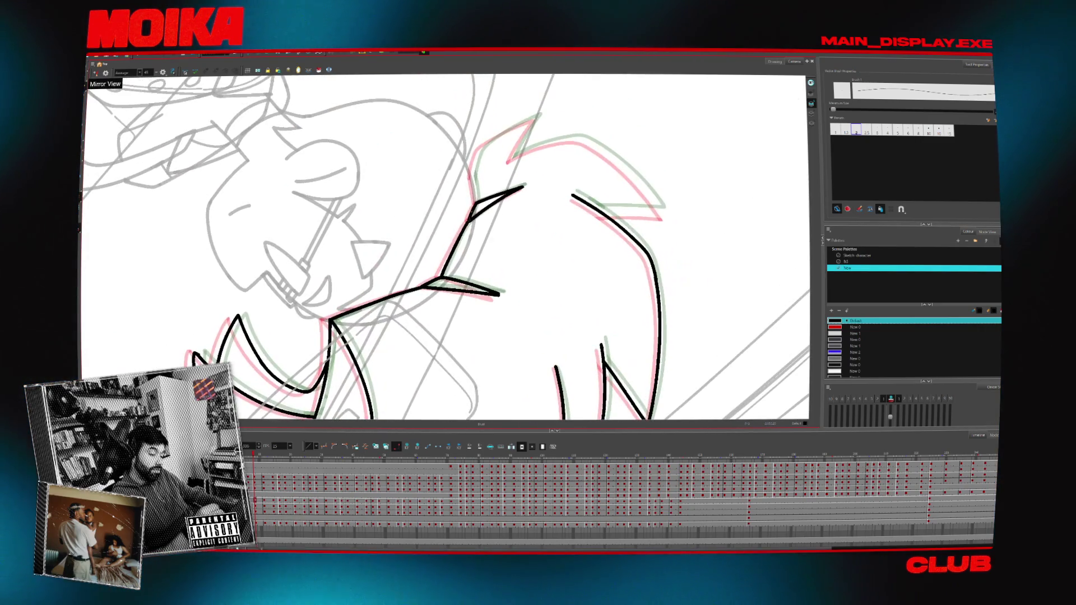
mouse_move(475, 164)
left_mouse_down()
mouse_move(471, 178)
mouse_move(510, 161)
left_mouse_up()
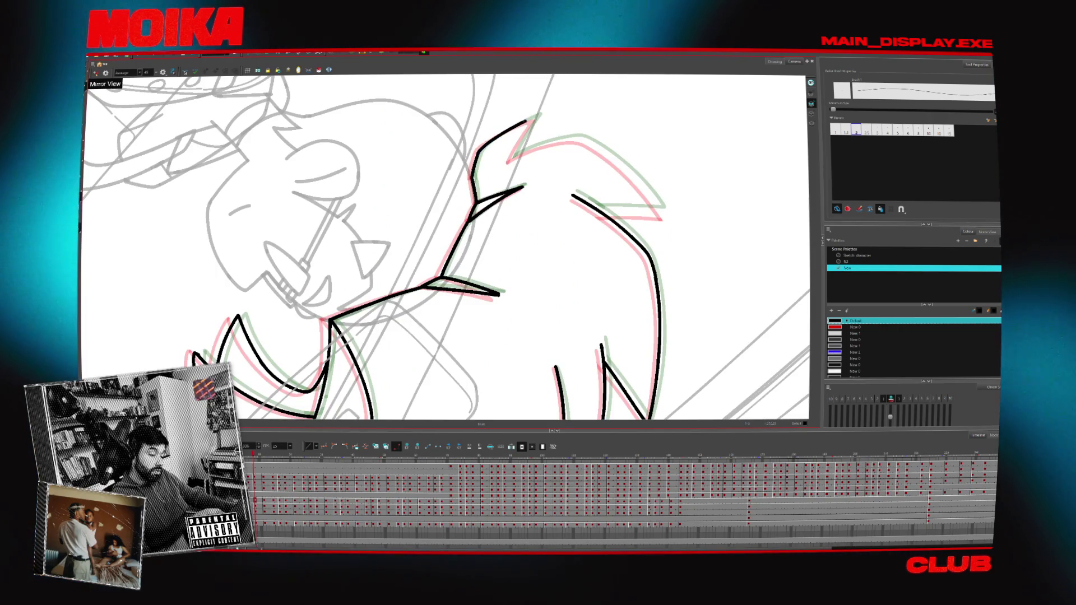
- Deselect the top-left hair stroke and zoom out to view the whole inked hair
left_click_drag(469, 240, 420, 275)
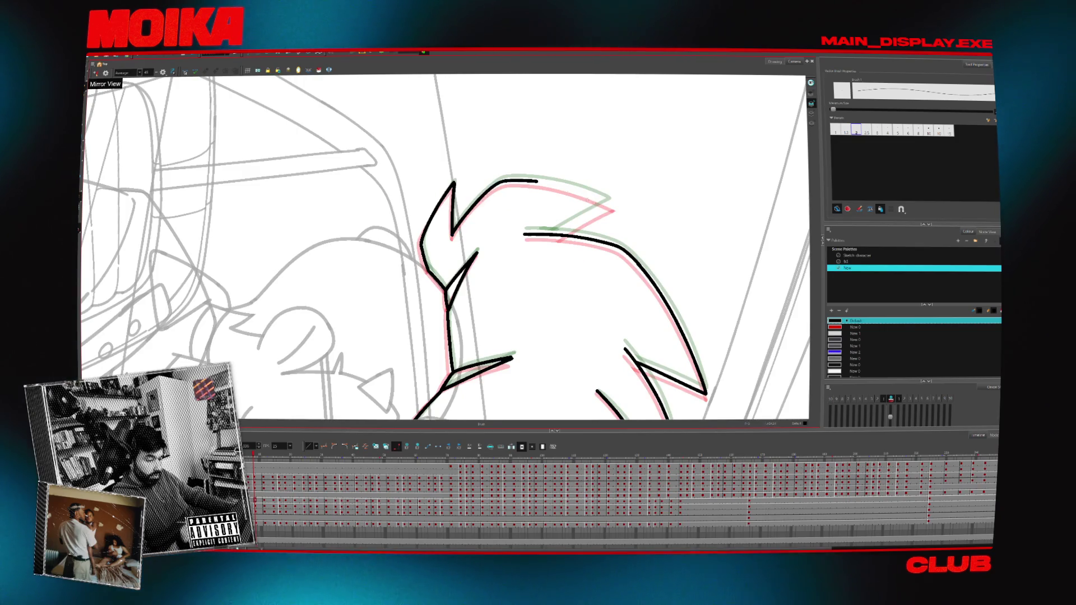
key("shift+m")
scroll(446, 248, "up", 3)
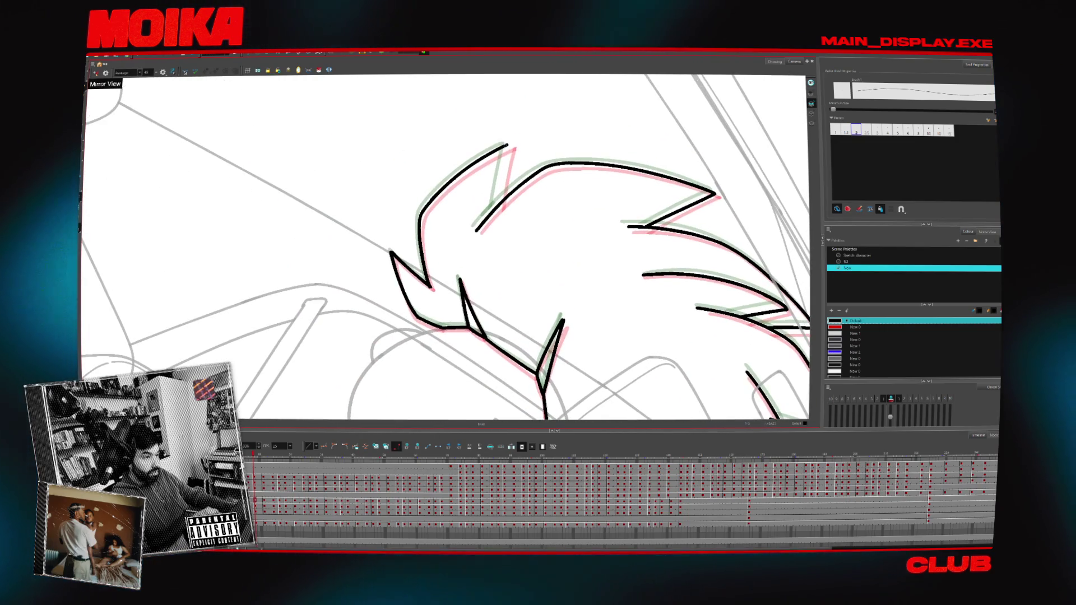
key("Escape")
key("alt+z")
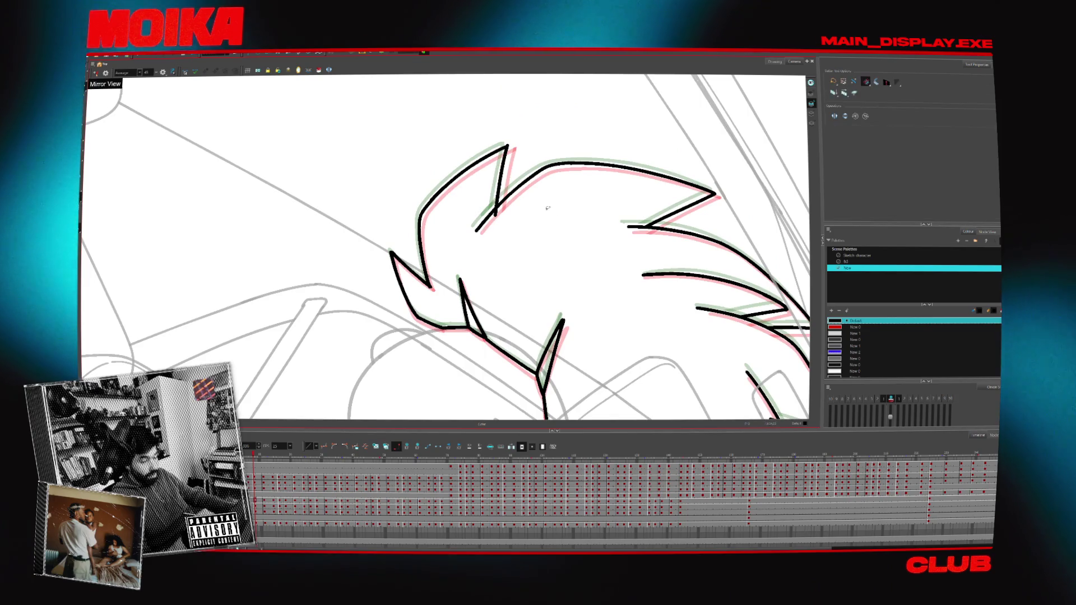
scroll(567, 316, "down", 3)
left_click_drag(567, 315, 573, 230)
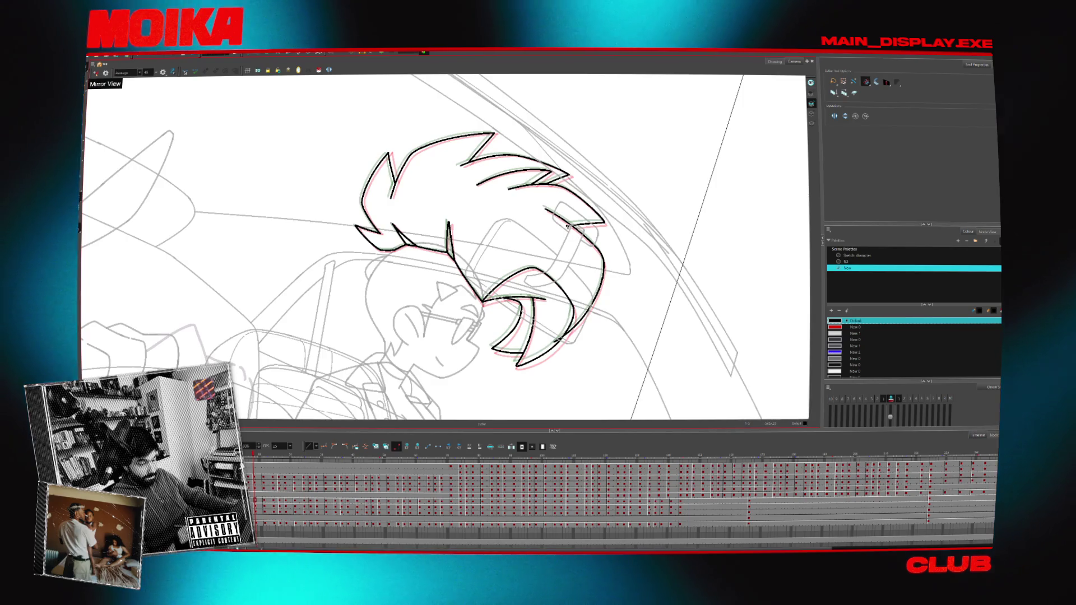
- Advance two frames to the next head drawing, trying and undoing a brush line at the mouth
key("period")
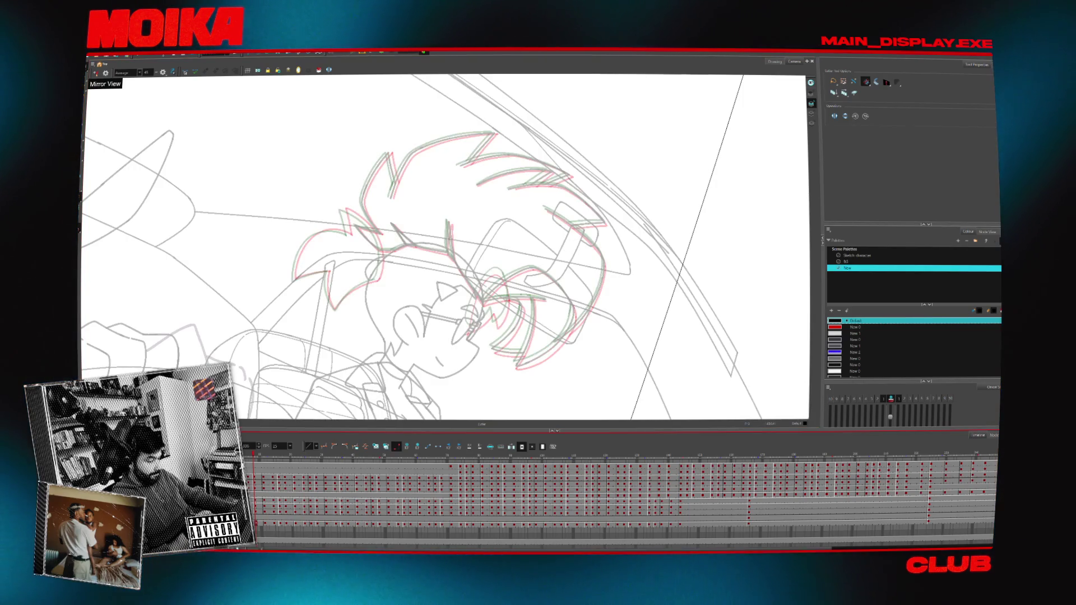
key("period")
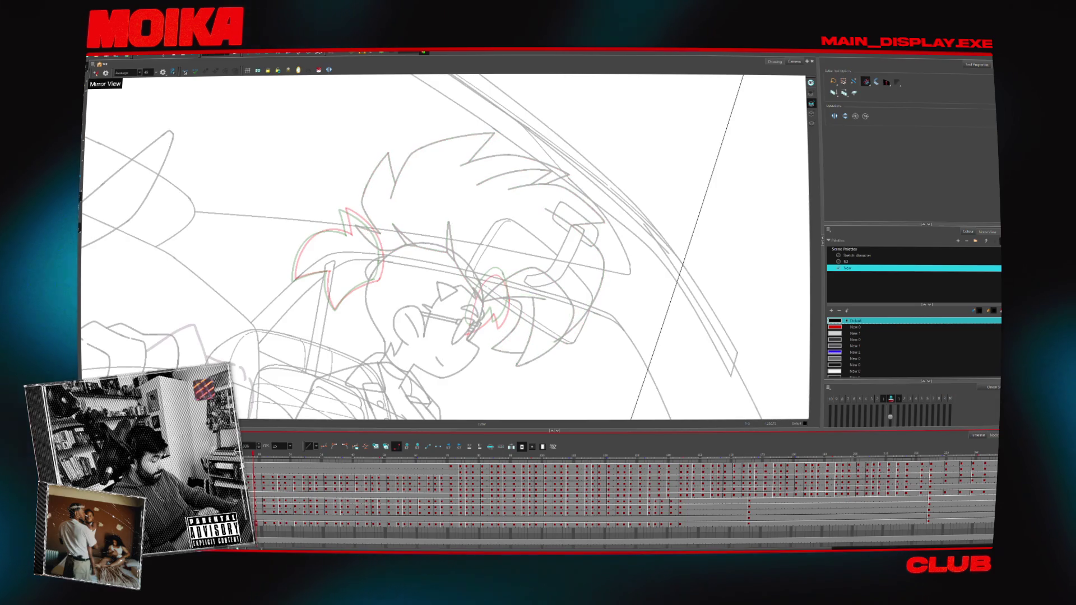
scroll(465, 314, "up", 4)
key("alt+b")
mouse_move(458, 338)
left_mouse_down()
mouse_move(496, 317)
mouse_move(518, 324)
mouse_move(537, 242)
mouse_move(599, 314)
mouse_move(690, 213)
left_mouse_up()
key("ctrl+z")
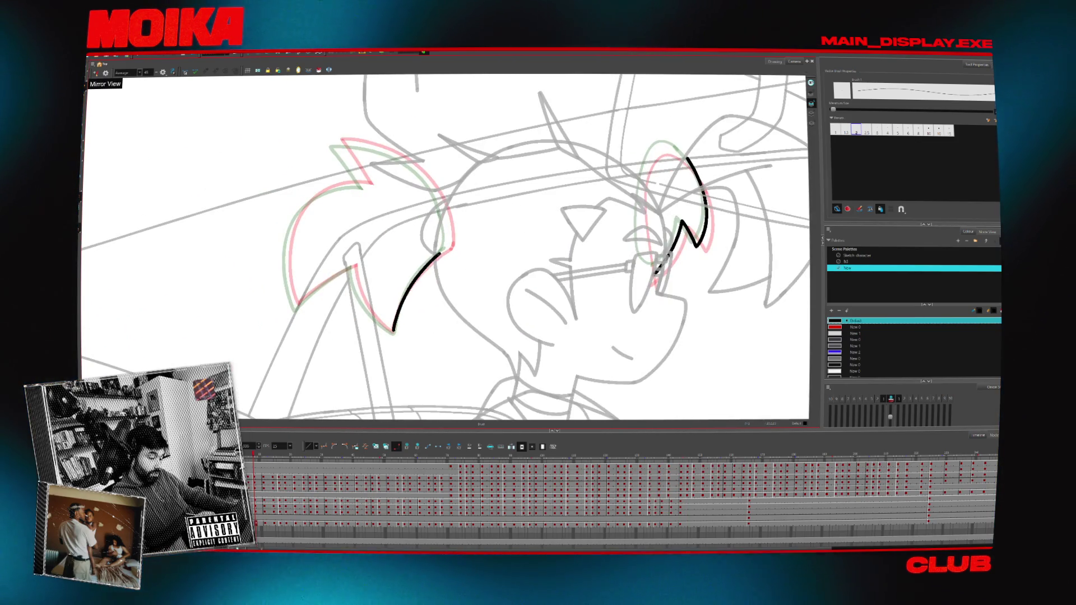
- Trace the first spike's V-shaped outer curve, then draw a line down from the second spike's tip
key("v")
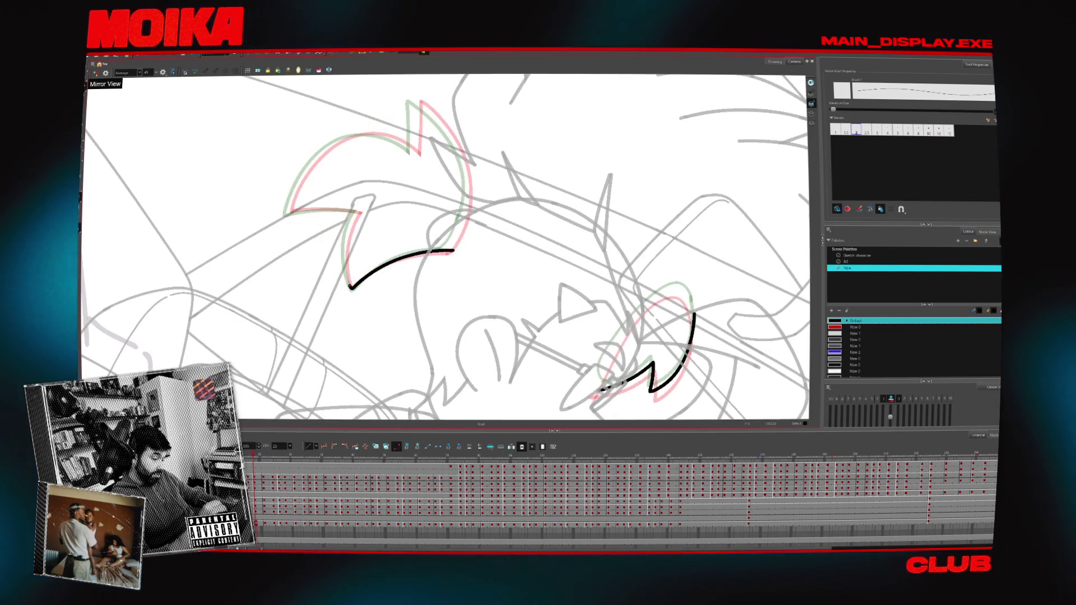
mouse_move(357, 213)
left_mouse_down()
mouse_move(454, 132)
mouse_move(505, 168)
left_mouse_up()
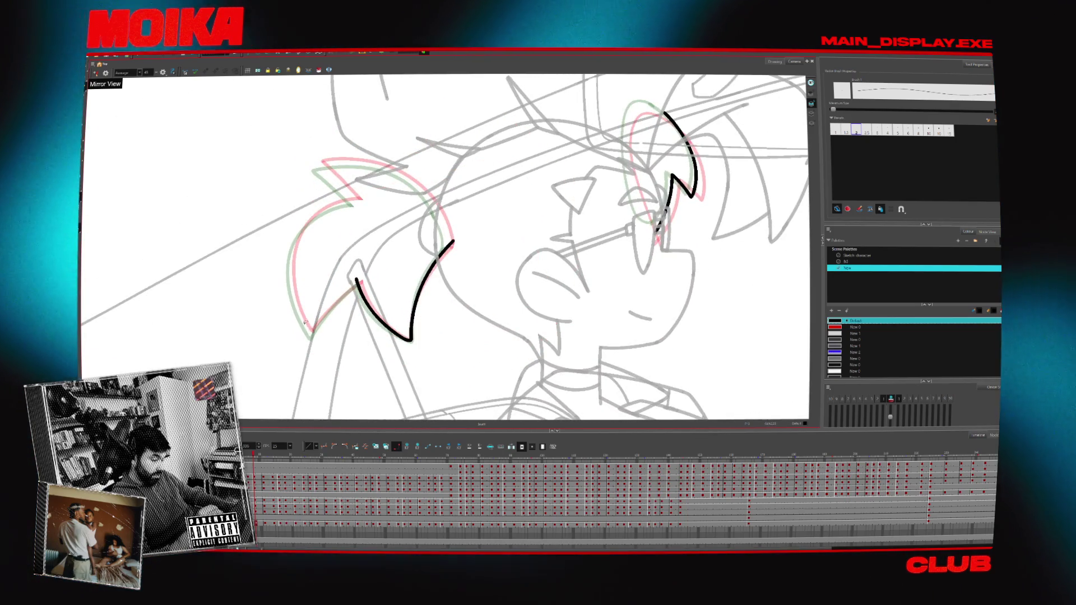
left_click_drag(310, 335, 371, 274)
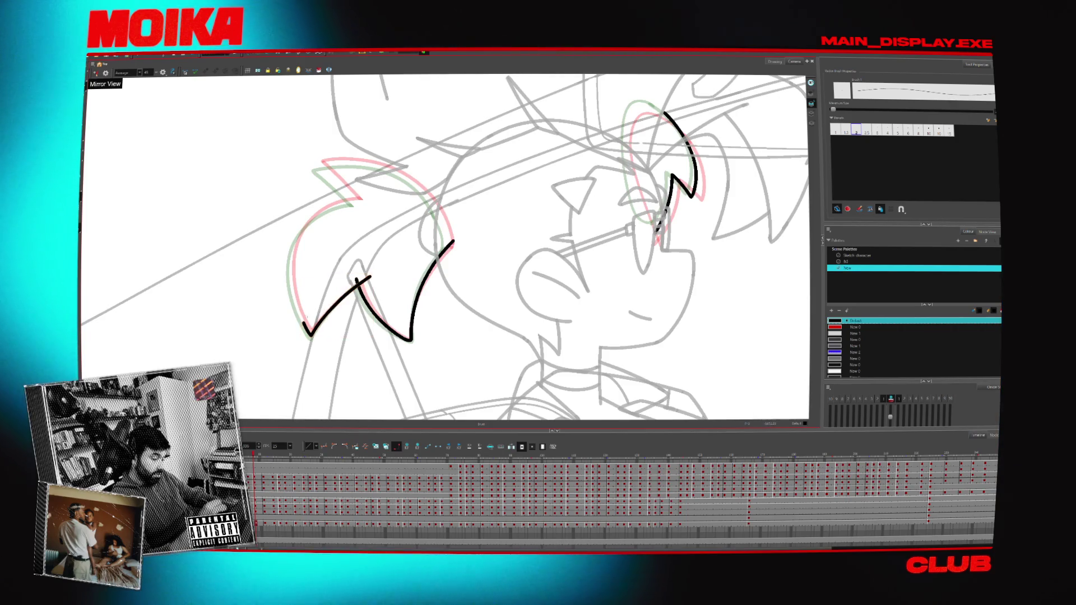
left_click_drag(310, 334, 362, 201)
key("4")
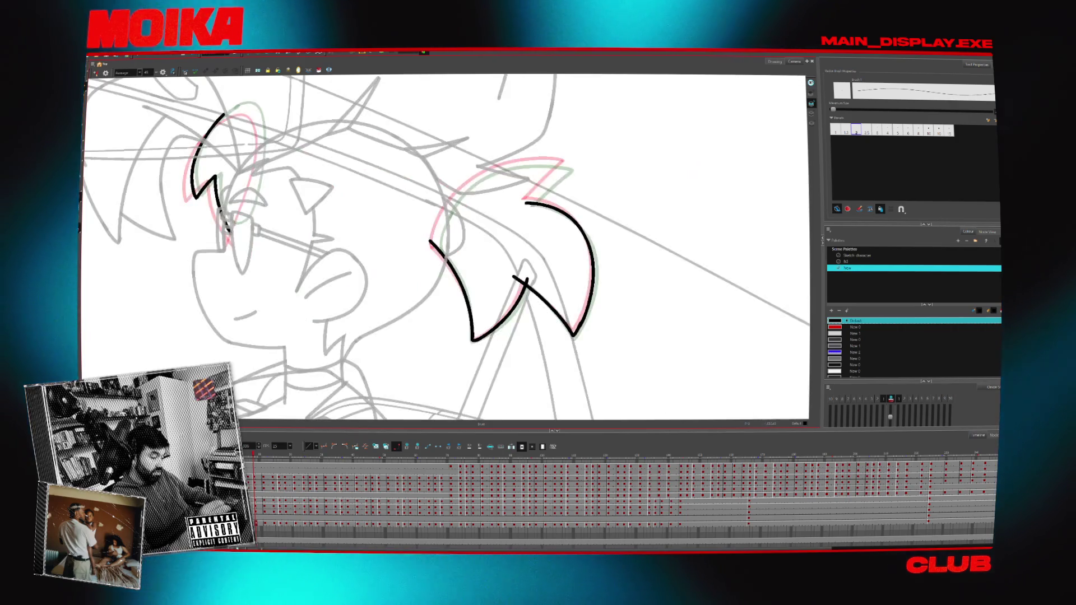
key("c")
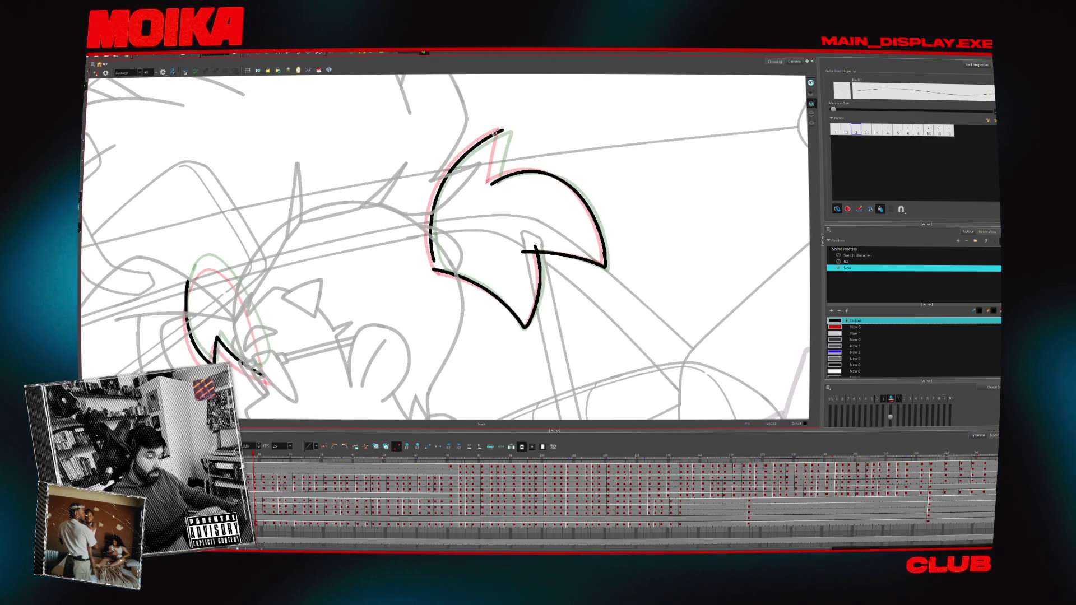
left_click(521, 125)
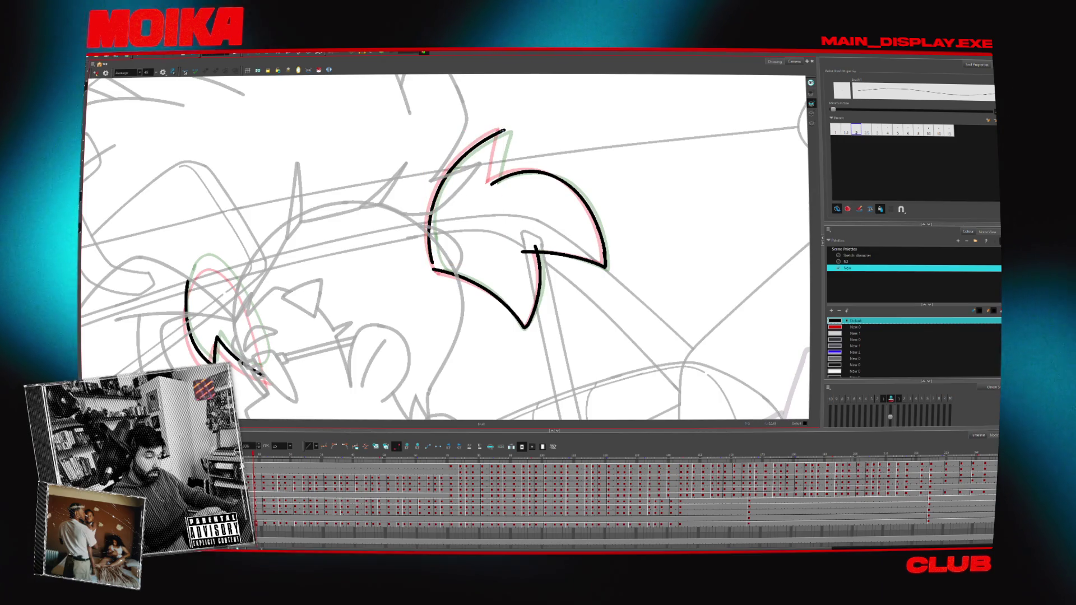
left_click_drag(505, 131, 494, 193)
key("alt+s")
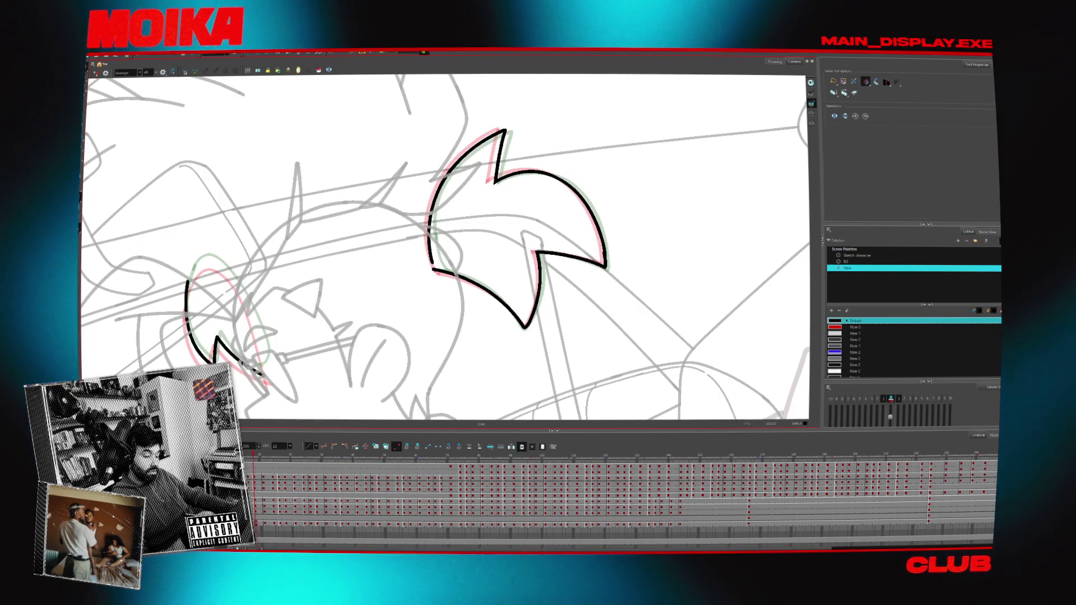
key("alt+b")
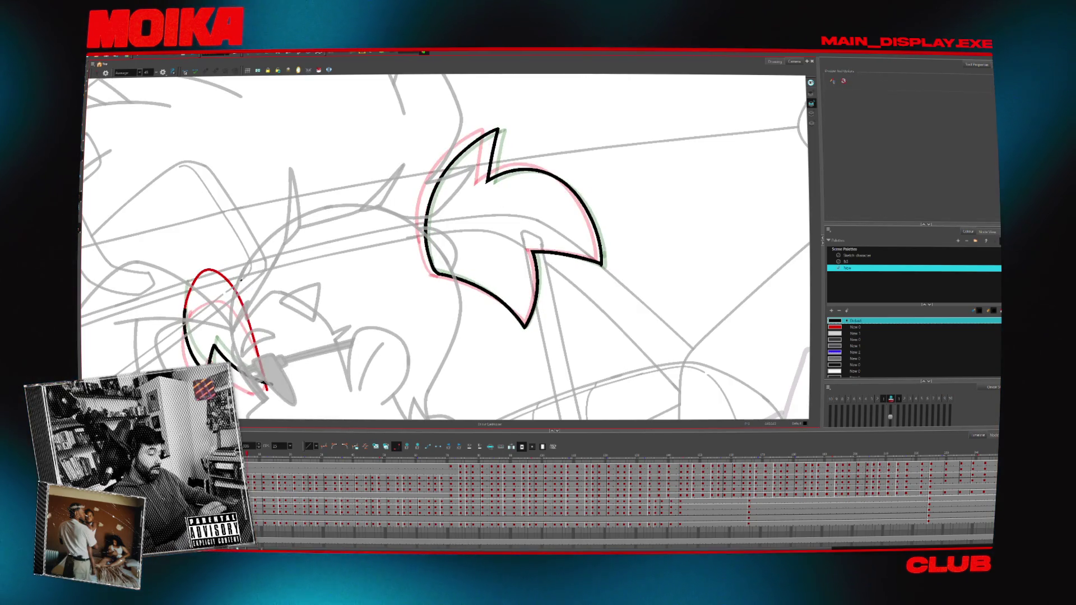
- Switch to red with a slightly larger brush and draw a curve along the hair spike
key("alt+b")
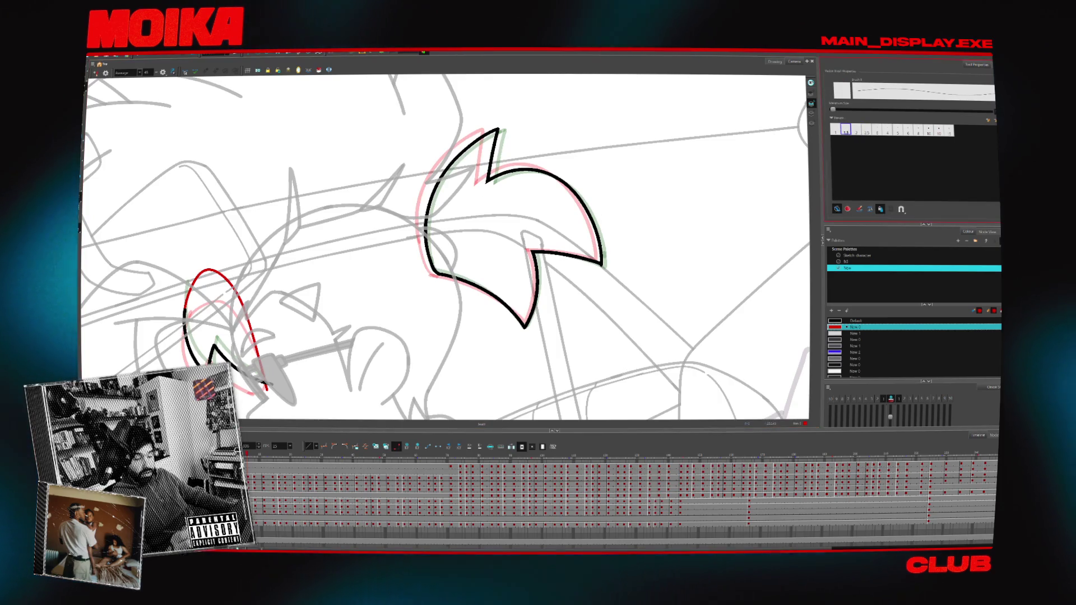
key("4")
mouse_move(535, 340)
left_mouse_down()
mouse_move(503, 327)
mouse_move(531, 349)
left_mouse_up()
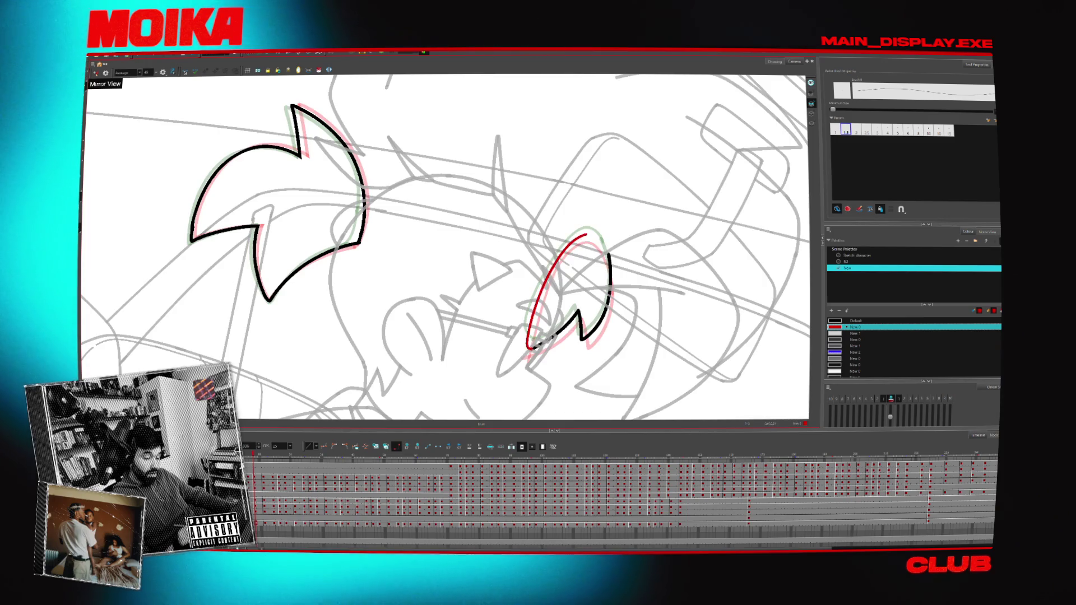
key("ctrl+z")
left_click(835, 321)
left_click(855, 130)
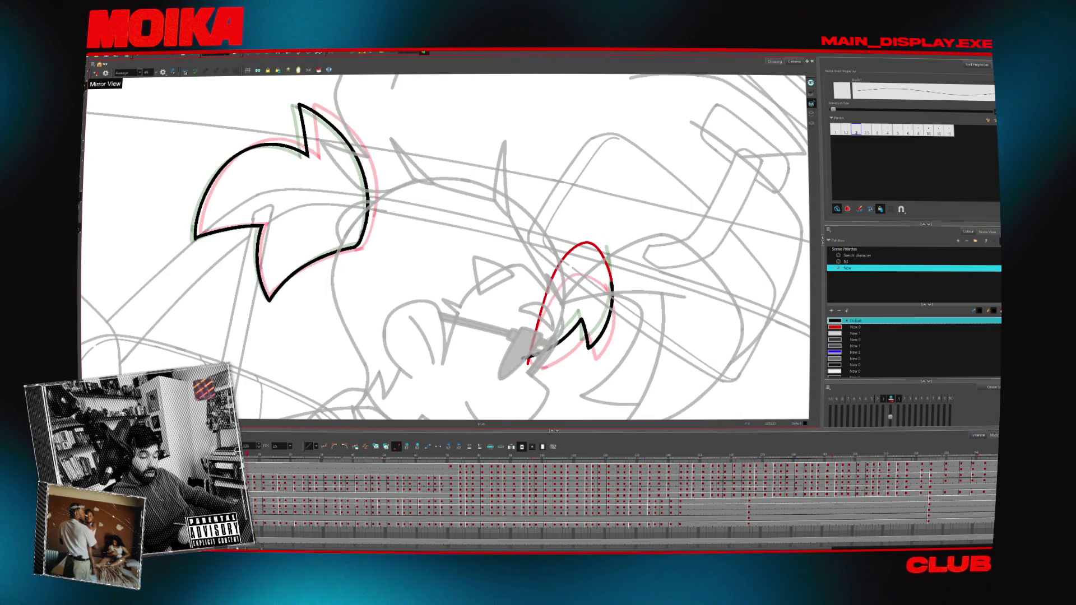
left_click(855, 326)
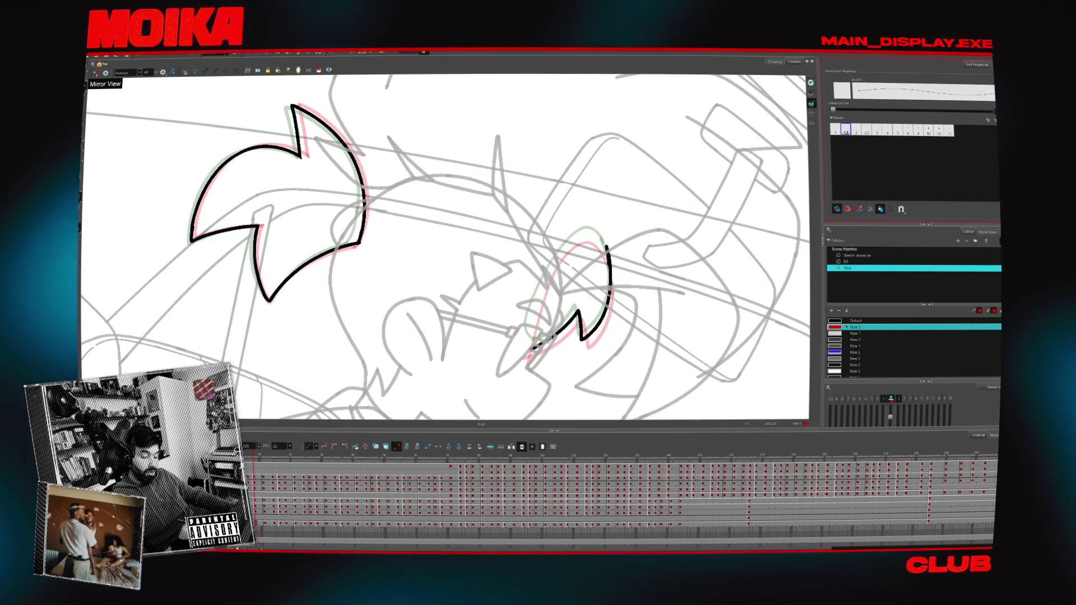
left_click_drag(532, 349, 562, 254)
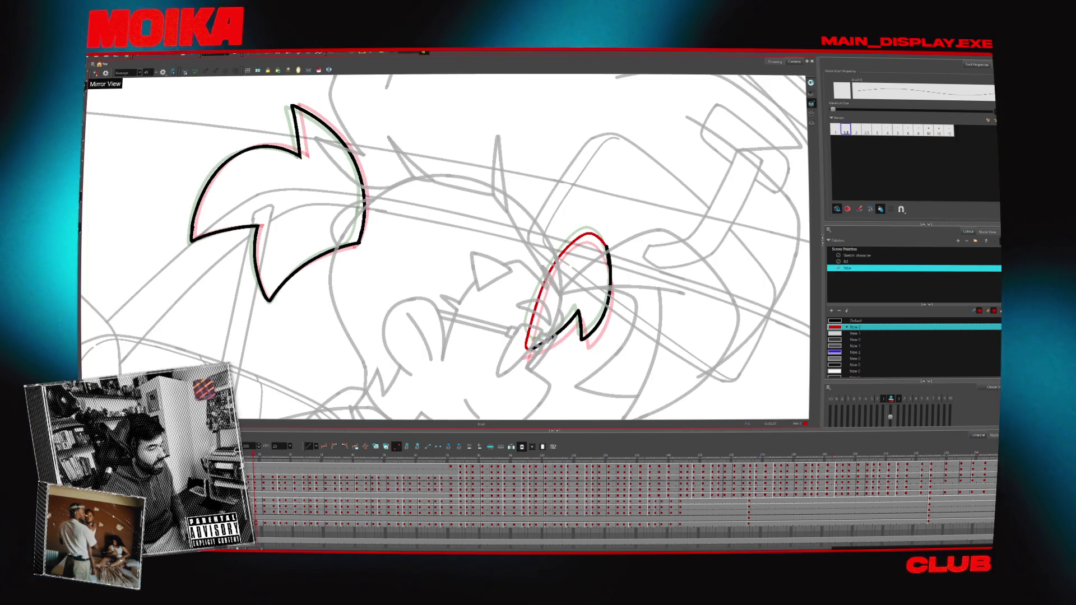
- Fit the whole scene in view to review the inked hair
key("alt+s")
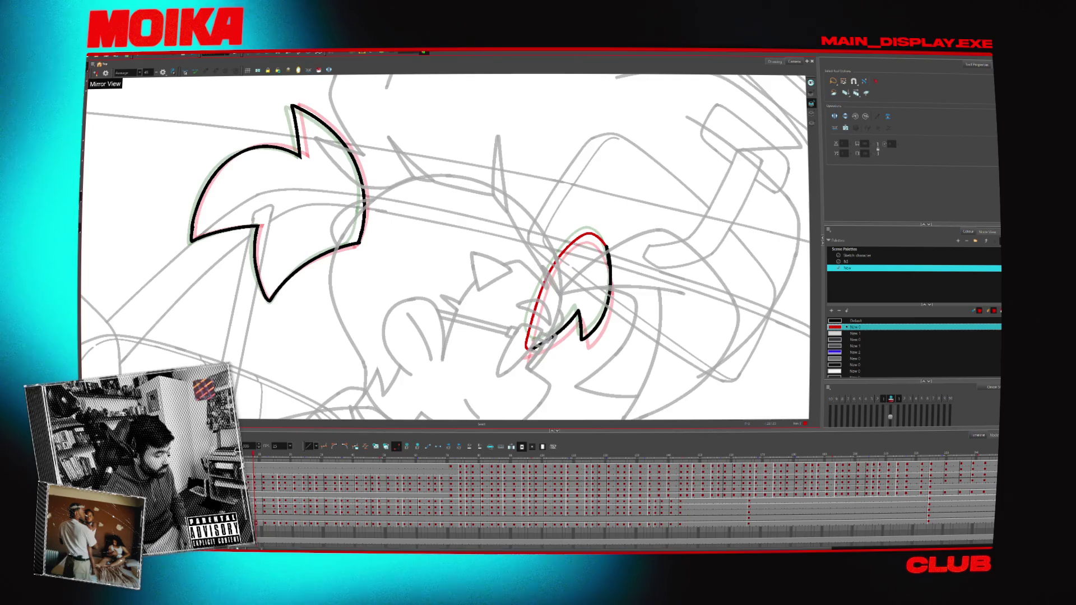
key("shift+m")
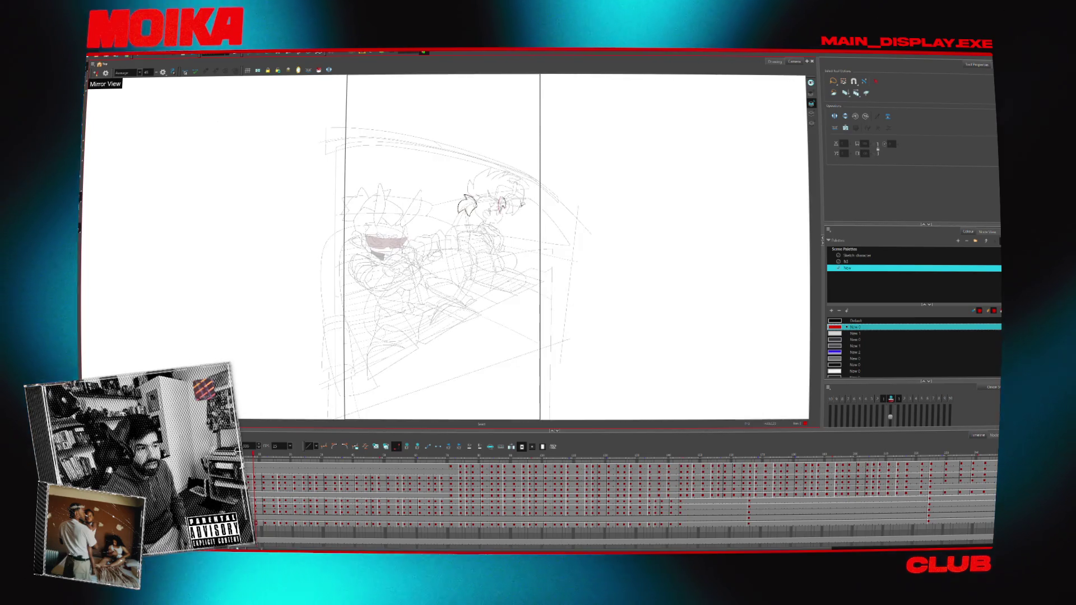
scroll(526, 190, "up", 3)
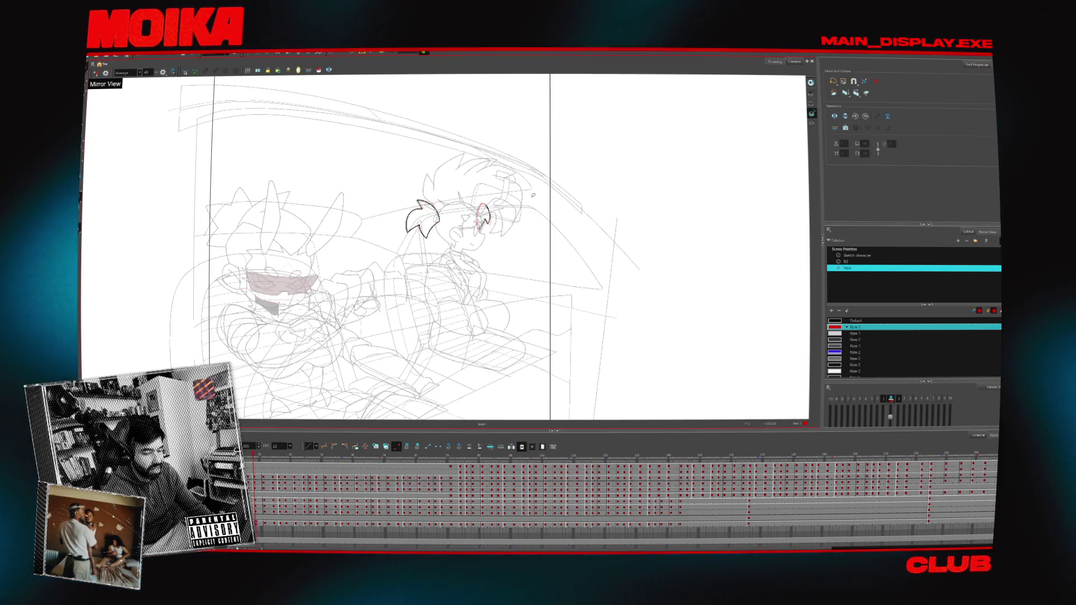
scroll(464, 207, "up", 4)
scroll(586, 276, "down", 1)
scroll(461, 231, "up", 1)
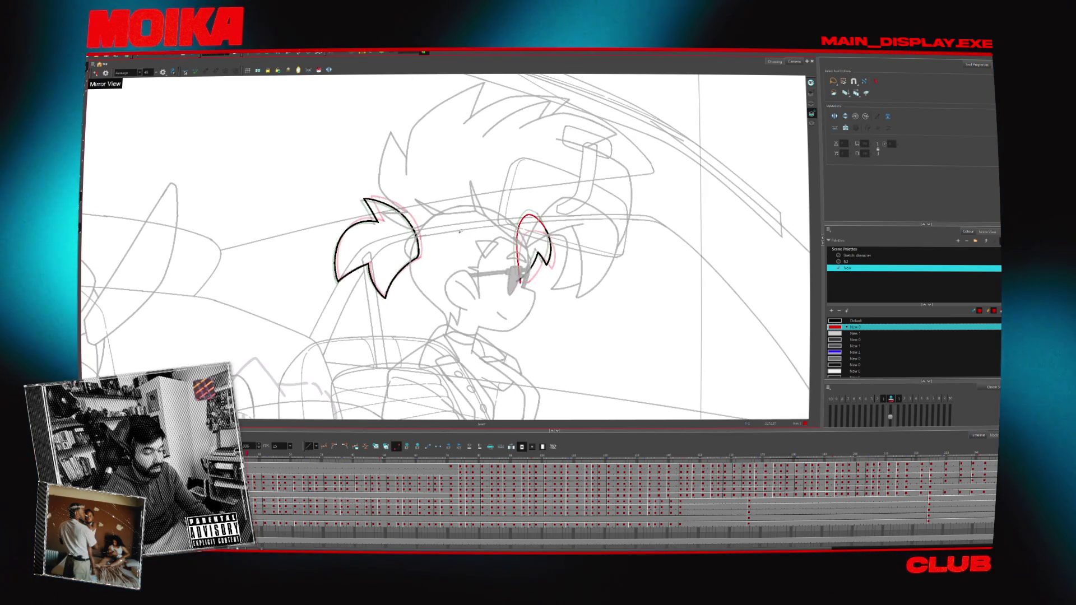
scroll(448, 241, "down", 1)
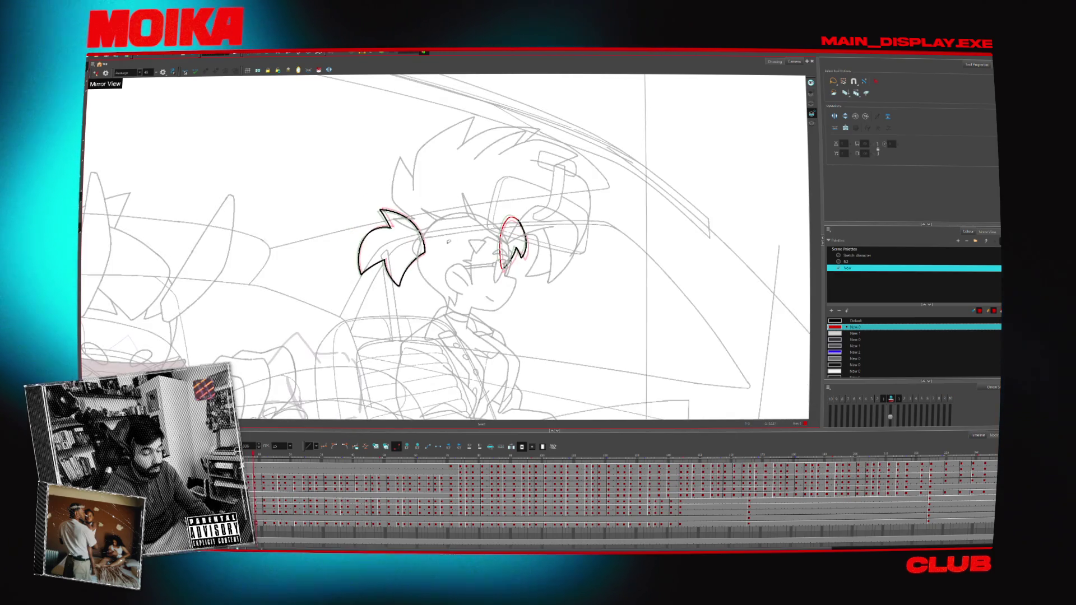
- With the Paint tool, step back two frames and forward one, then show the Node View
left_click(317, 70)
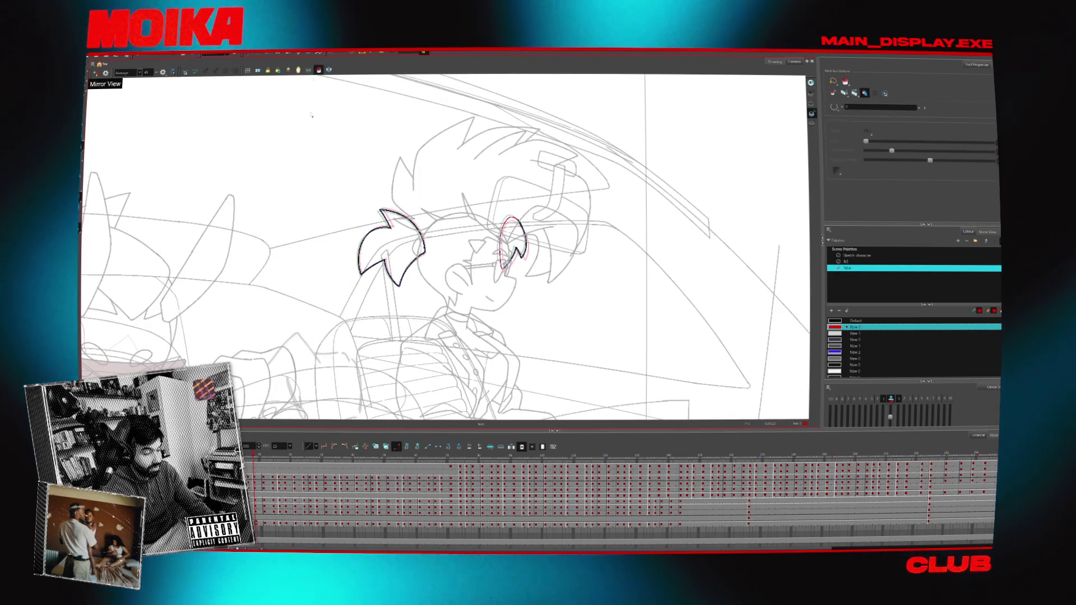
key("comma")
key("comma")
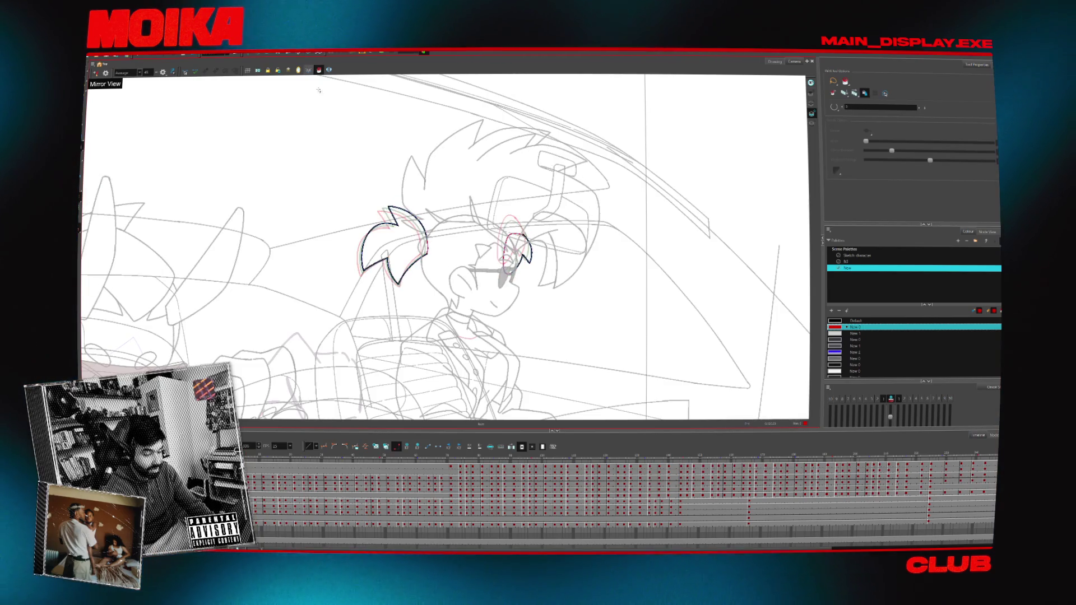
key("comma")
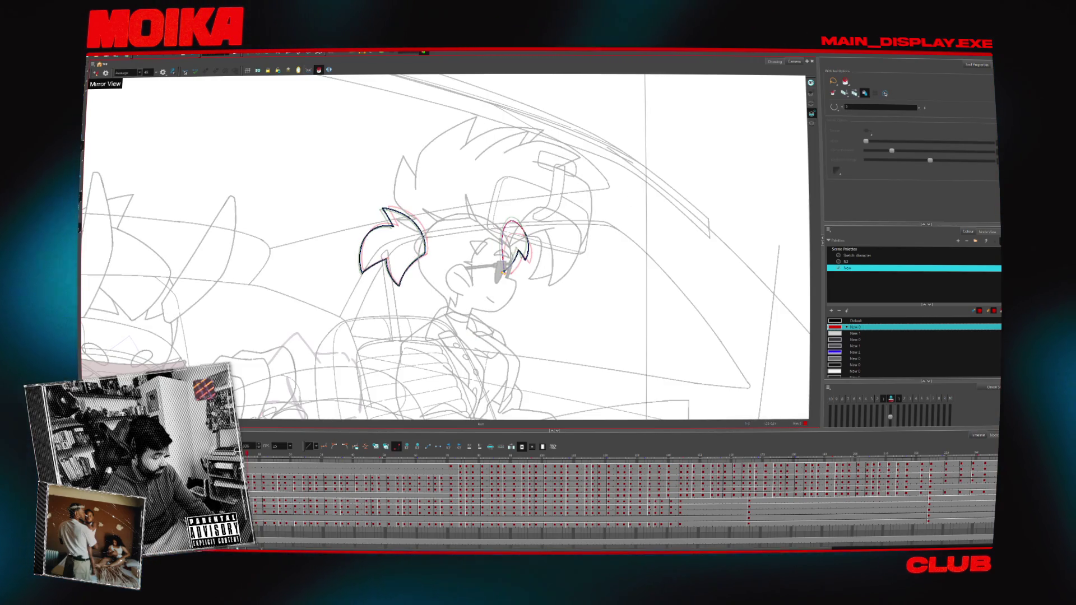
key("period")
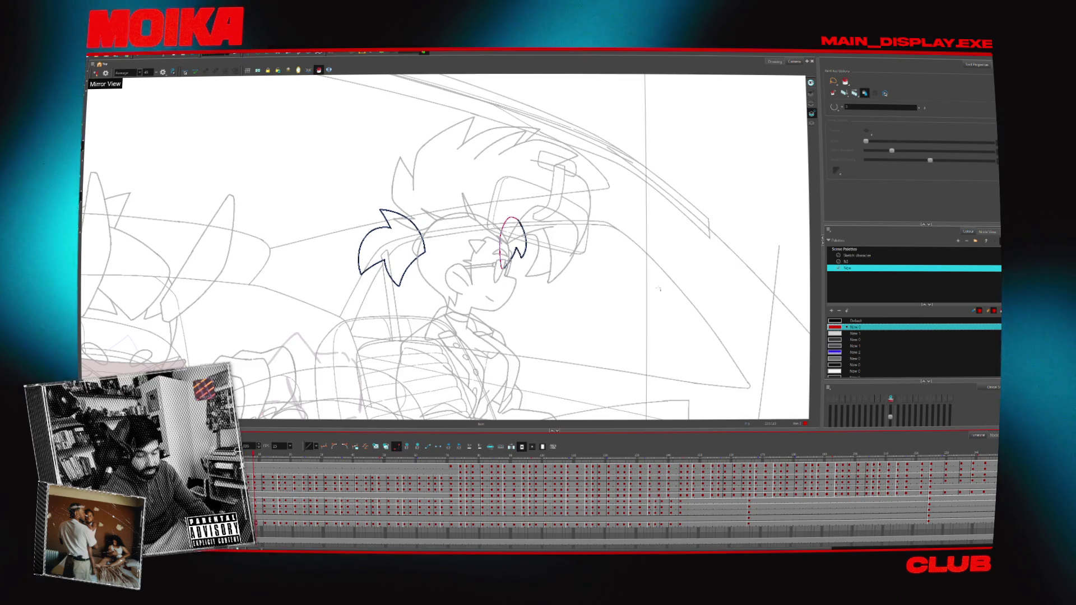
key("ctrl+Tab")
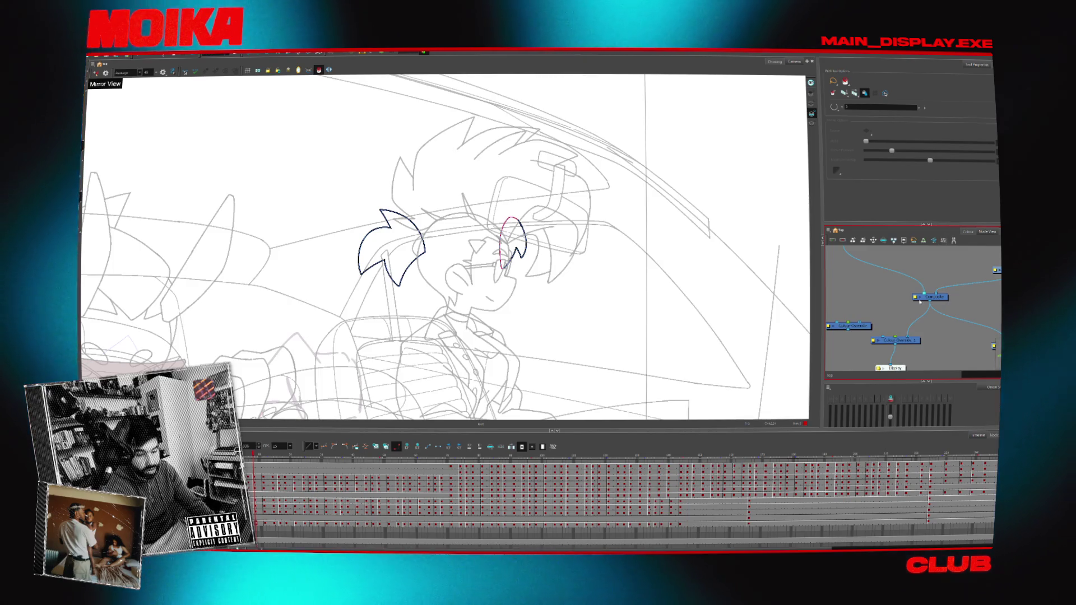
- Move the Colour-Override_1 node to show grey fills, then select the passenger's drawing for editing
scroll(906, 318, "down", 2)
left_click_drag(903, 311, 876, 318)
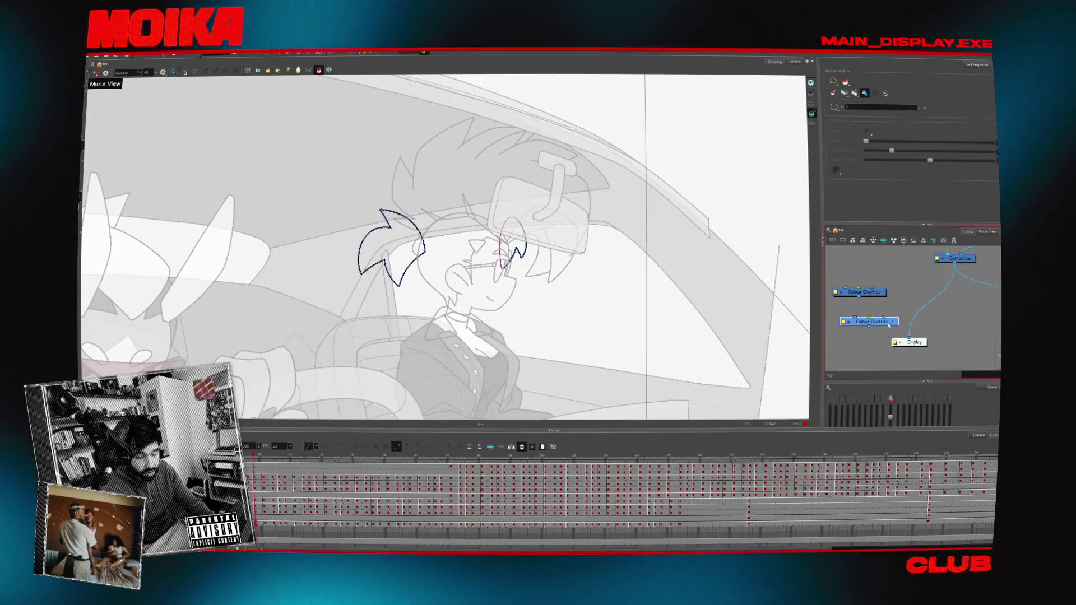
left_click(968, 231)
left_click(983, 231)
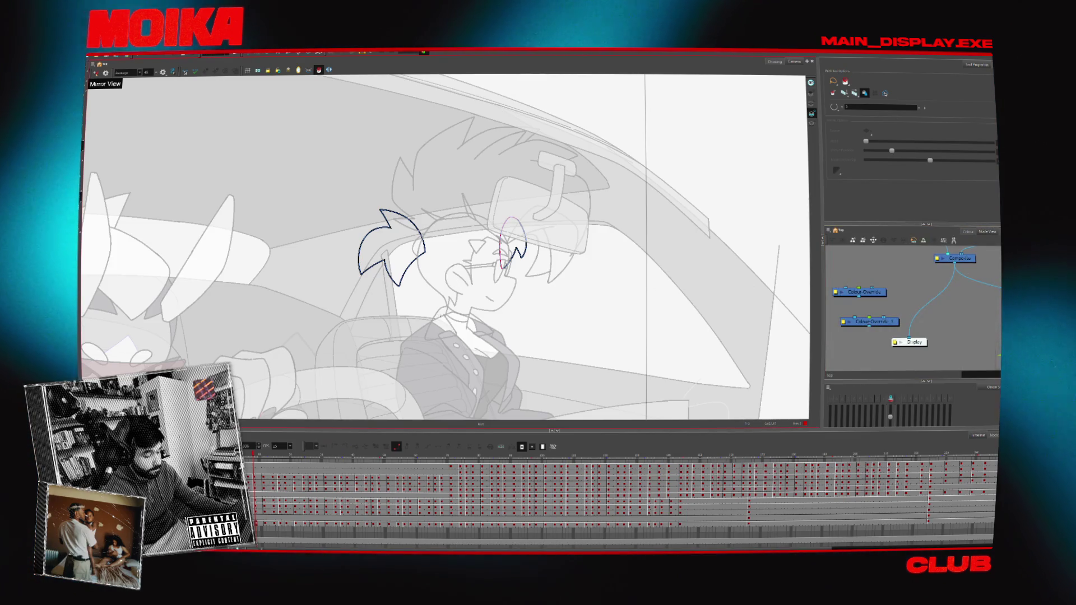
left_click(410, 335)
scroll(411, 335, "down", 2)
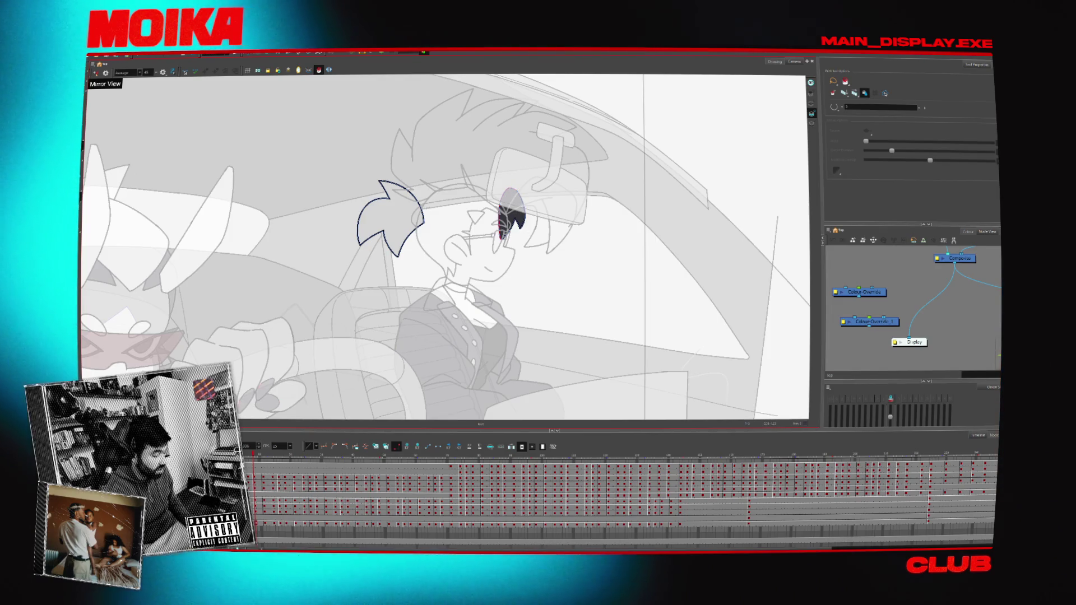
- Step from the passenger's hair to her jacket to her head outline, and turn on the light table
key("slash")
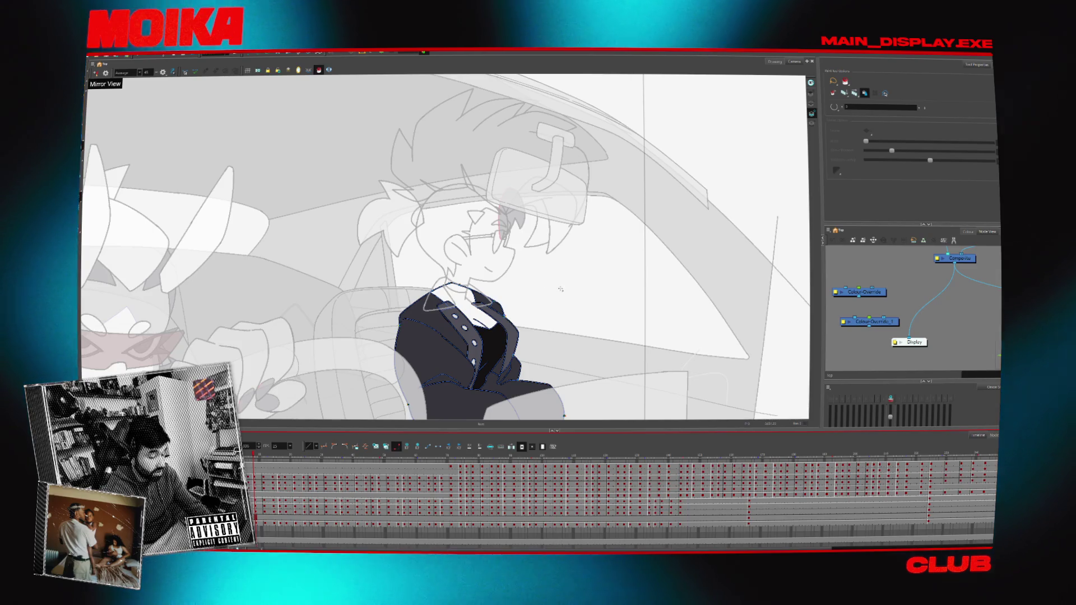
key("slash")
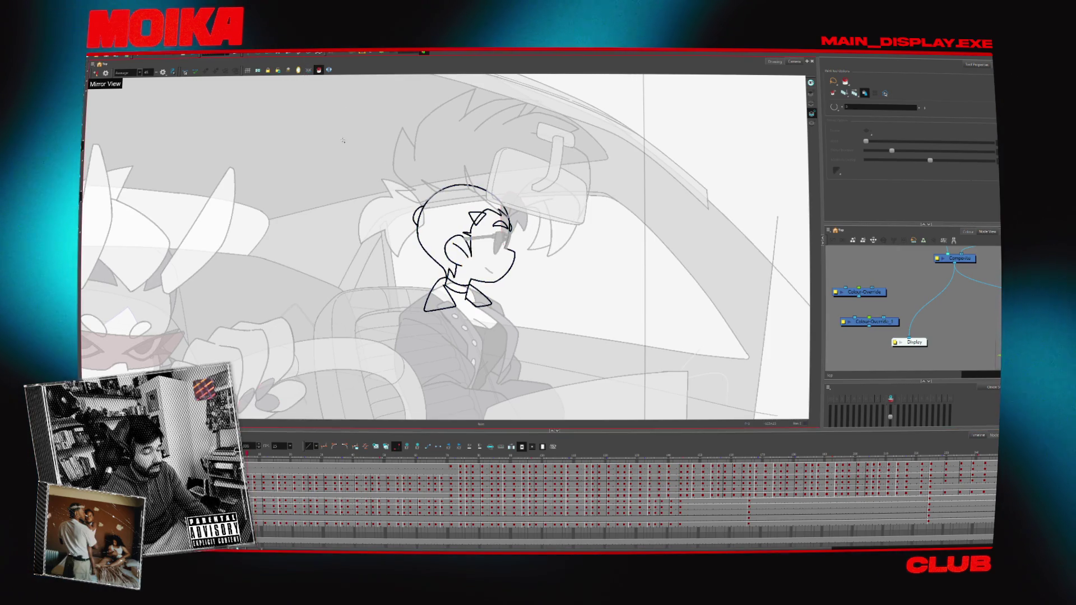
key("shift+l")
key("shift+l")
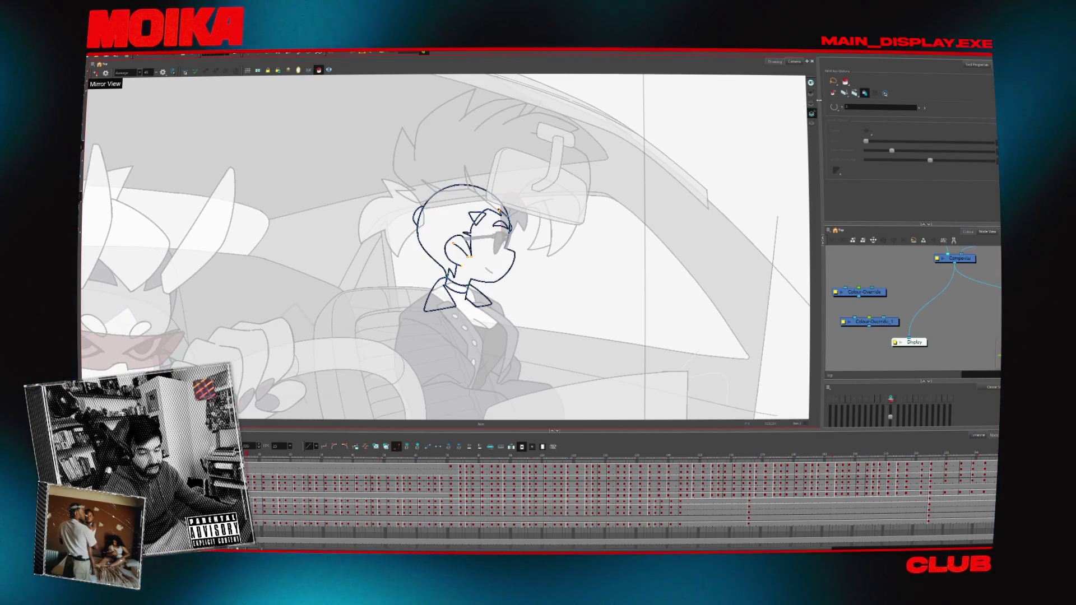
- Zoom and pan to centre the passenger's head, briefly previewing the coloured art
scroll(465, 182, "up", 3)
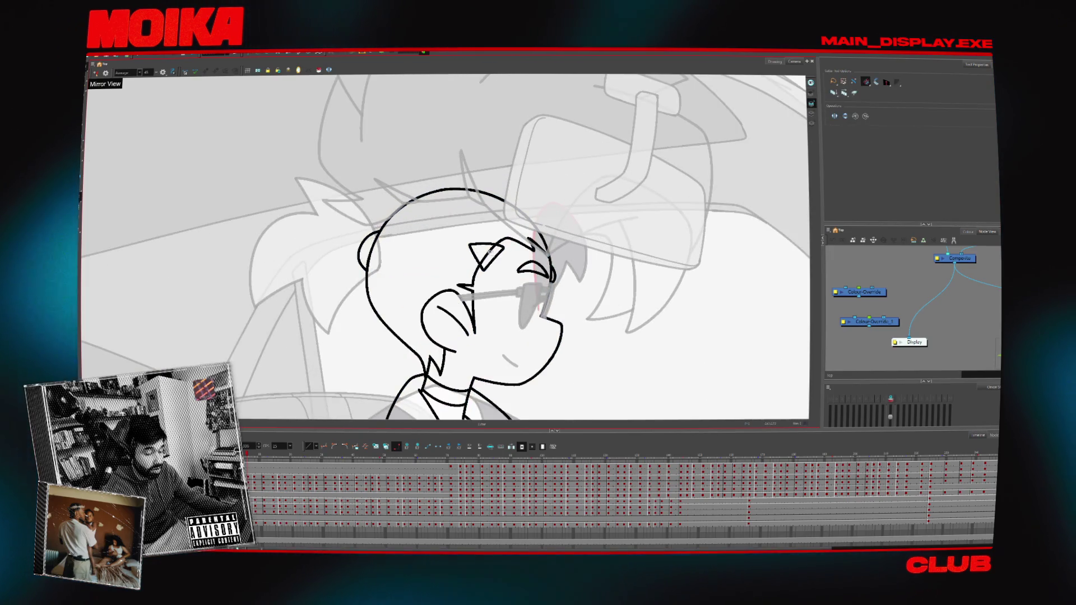
scroll(579, 227, "down", 3)
key("shift+l")
key("shift+l")
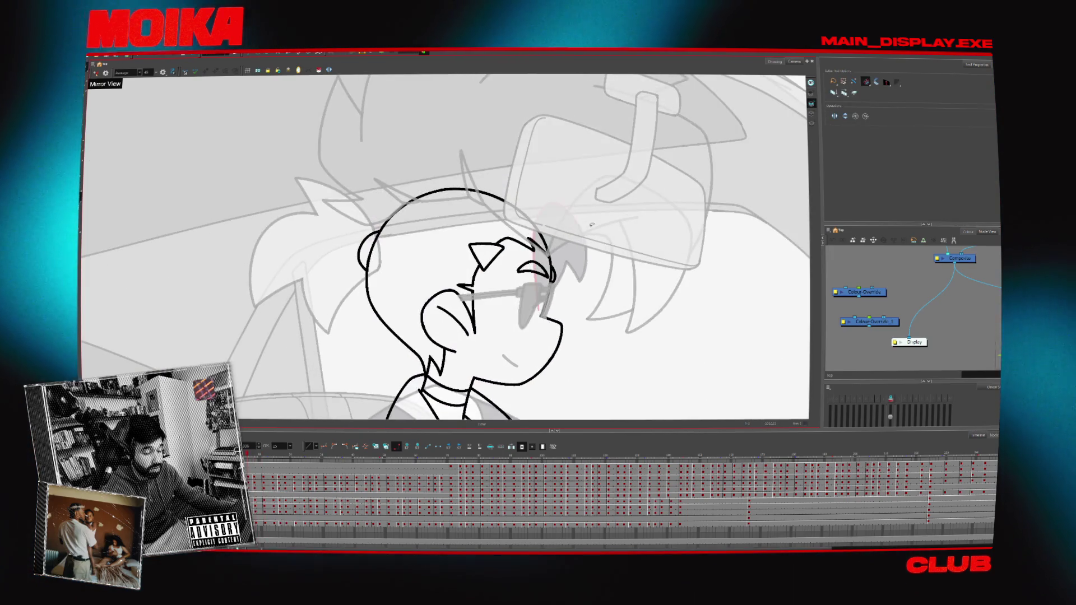
left_click_drag(518, 235, 493, 210)
key("shift+l")
key("shift+l")
key("alt+i")
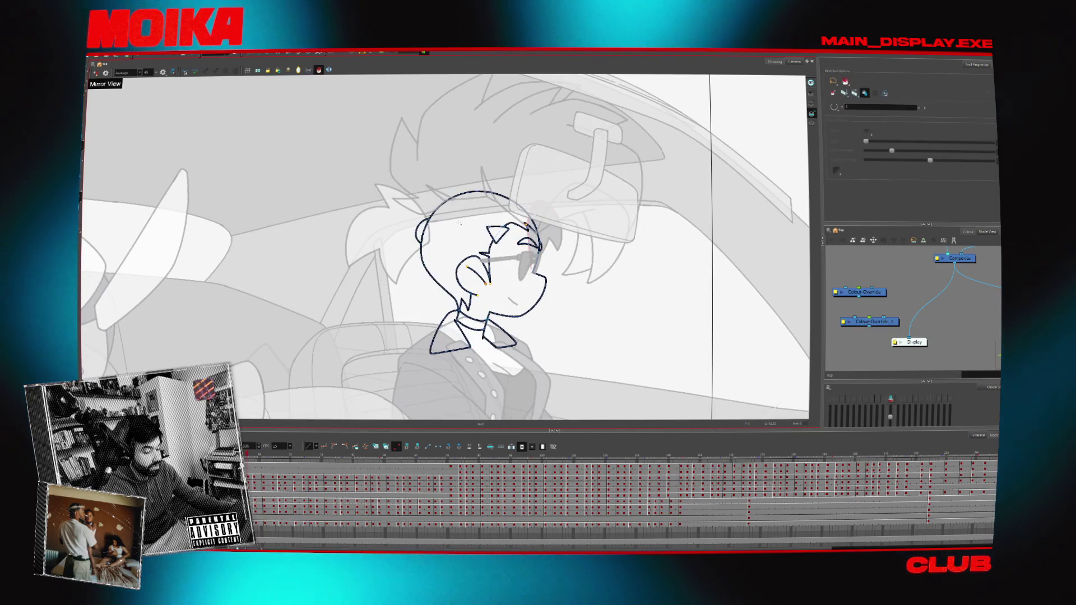
- Fill the passenger's hair and jacket collar dark grey on successive head poses
left_click(459, 223)
key("shift+l")
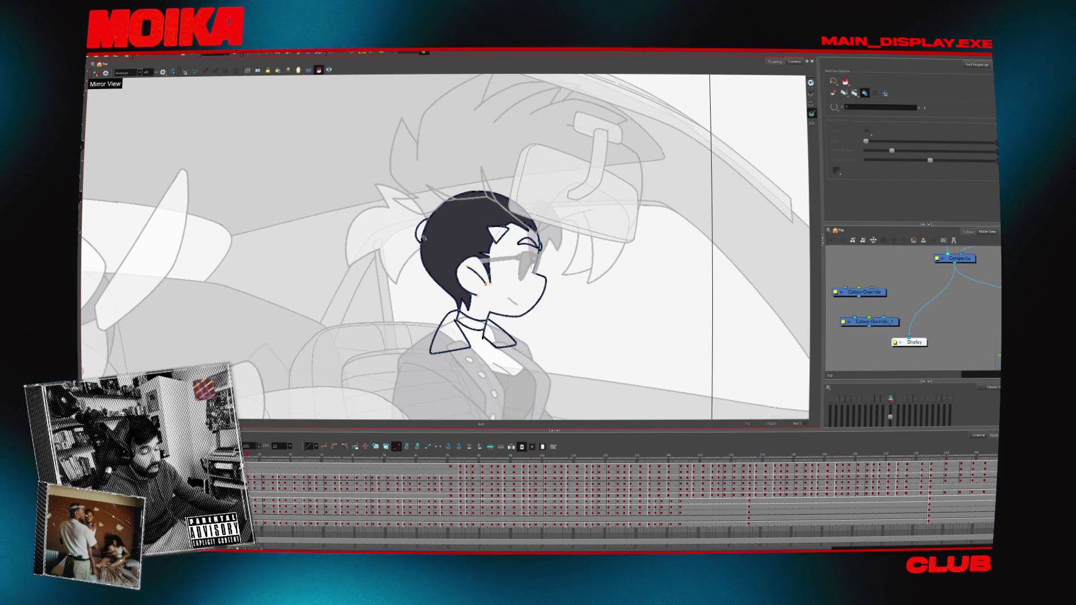
key("shift+l")
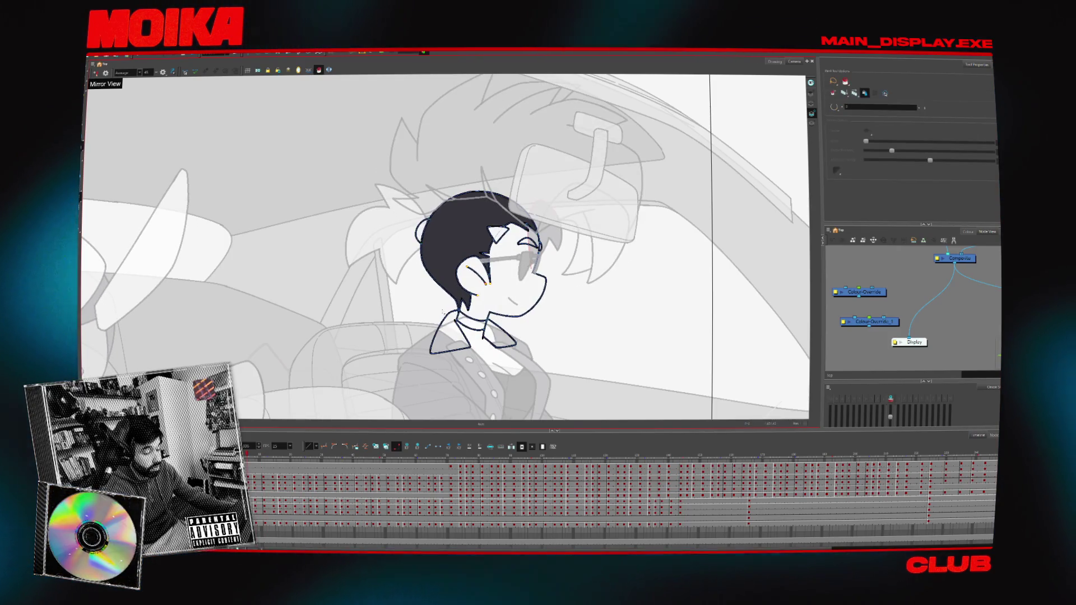
key("period")
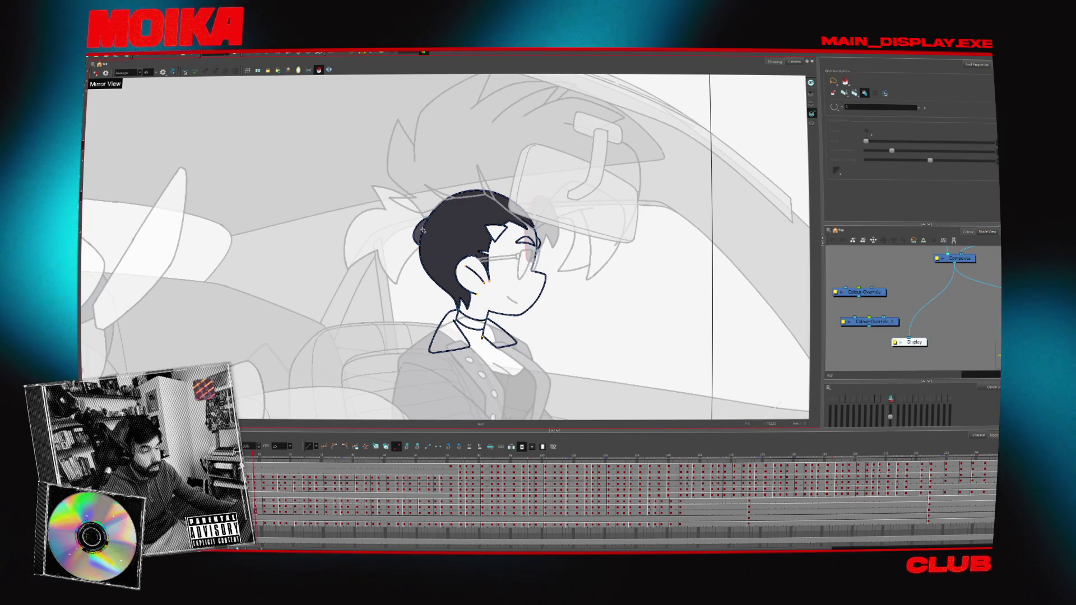
left_click(462, 338)
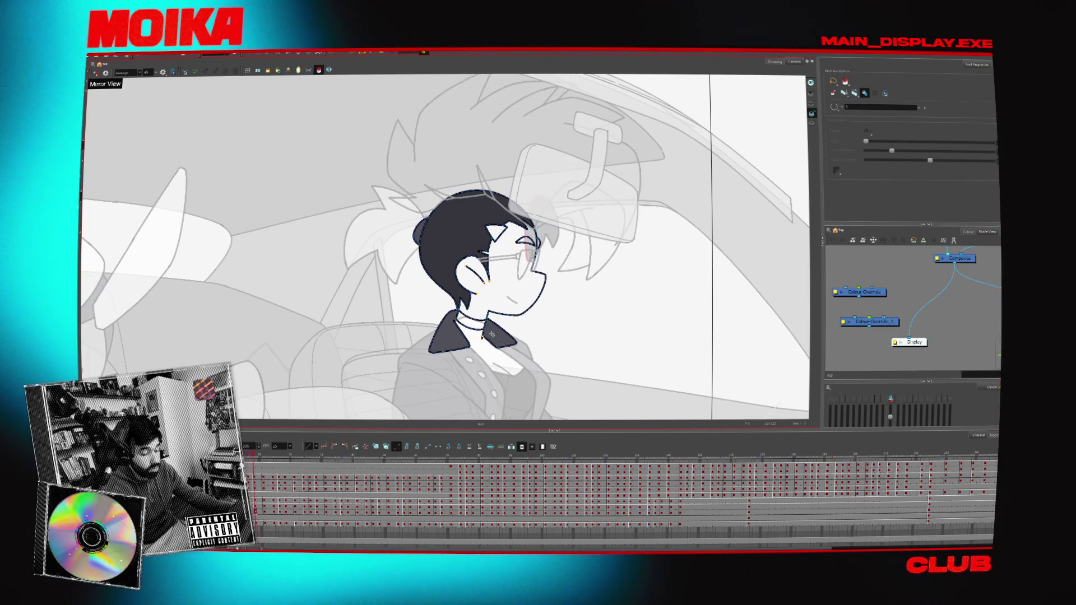
- Zoom in on the passenger's neck and flip between poses to check the dark-grey choker
key("comma")
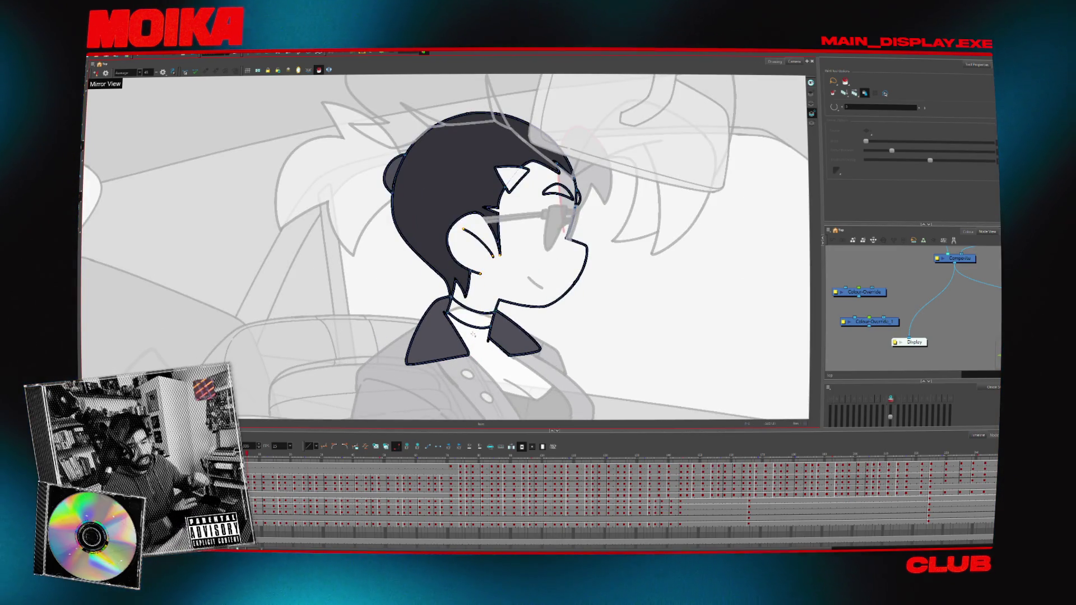
key("period")
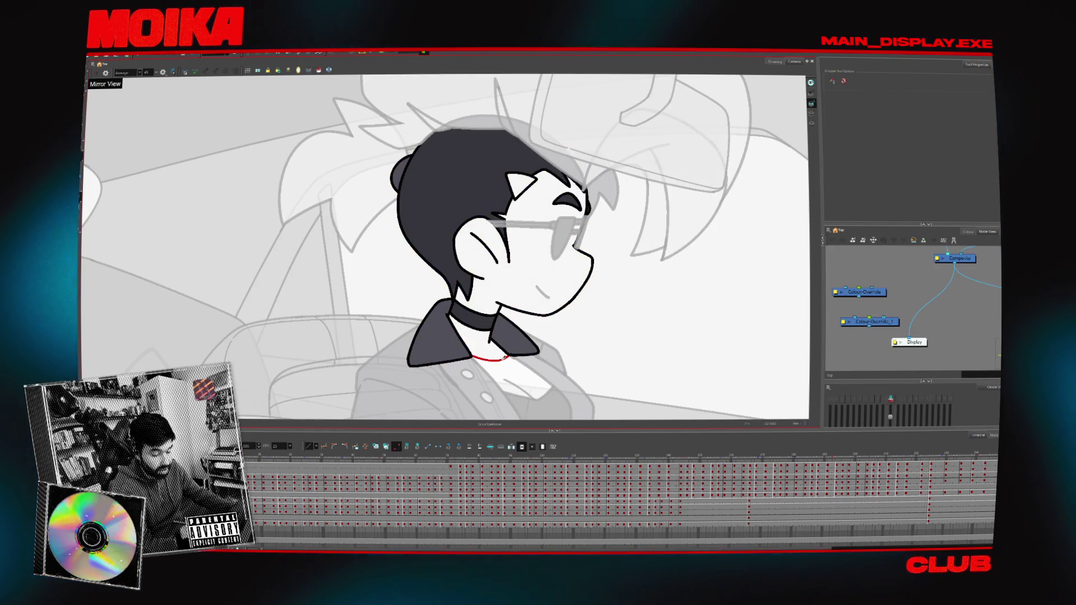
key("alt+z")
left_click(497, 314)
left_click(496, 314)
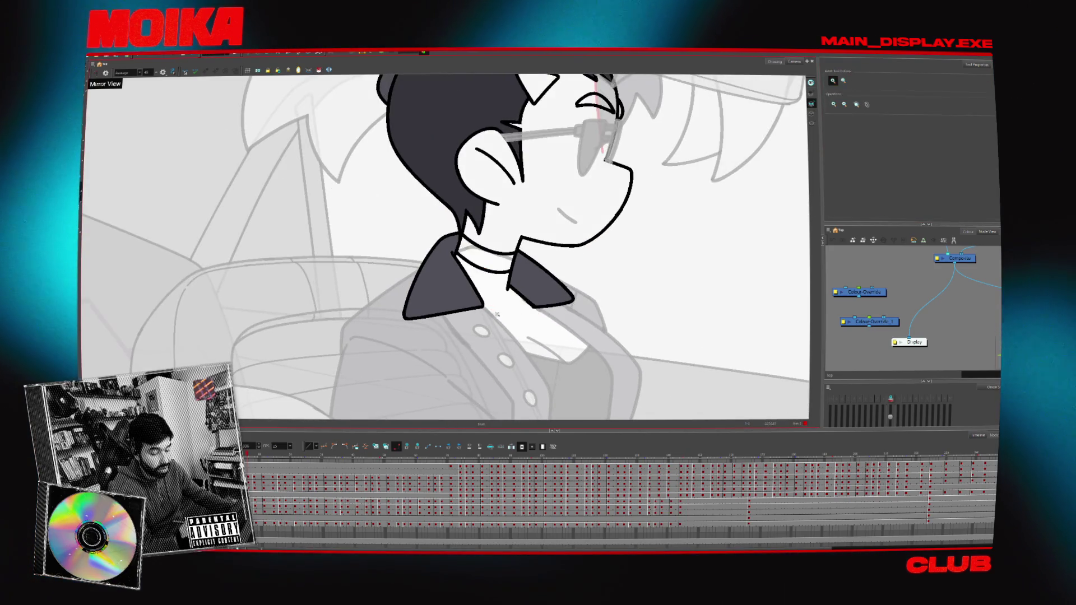
key("alt+b")
key("period")
key("comma")
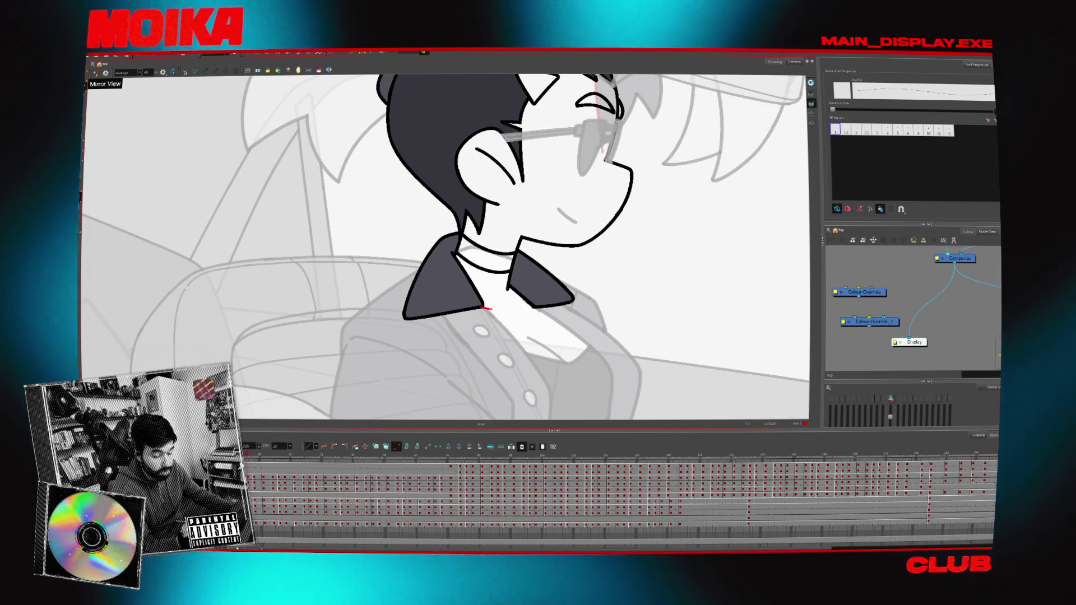
key("period")
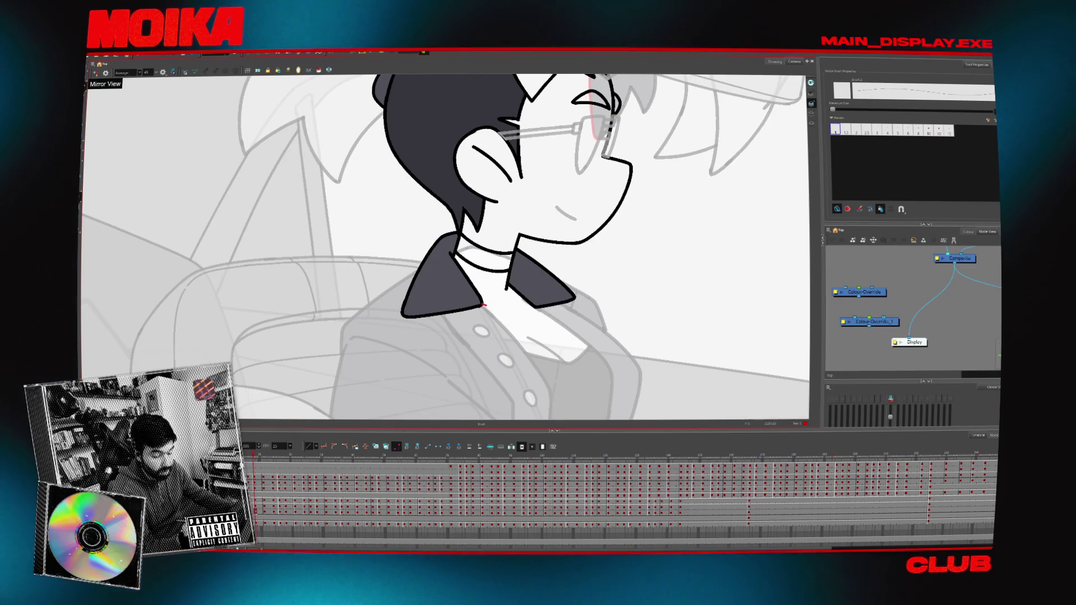
key("period")
key("comma")
key("alt+z")
- Zoom out to the whole passenger and step through her head poses frame by frame
key("2")
key("2")
key("2")
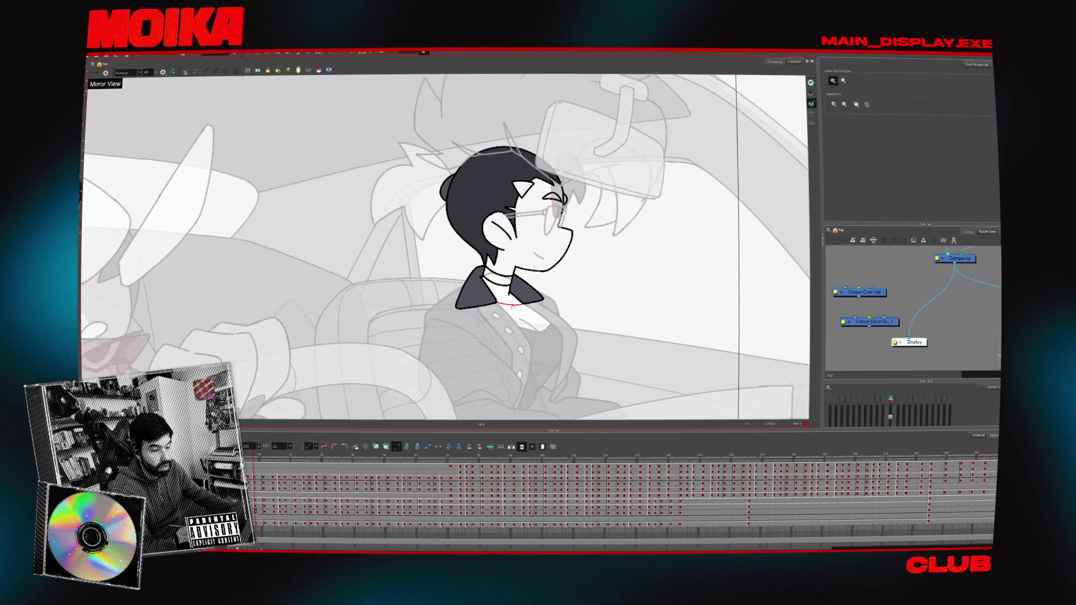
key("period")
key("period")
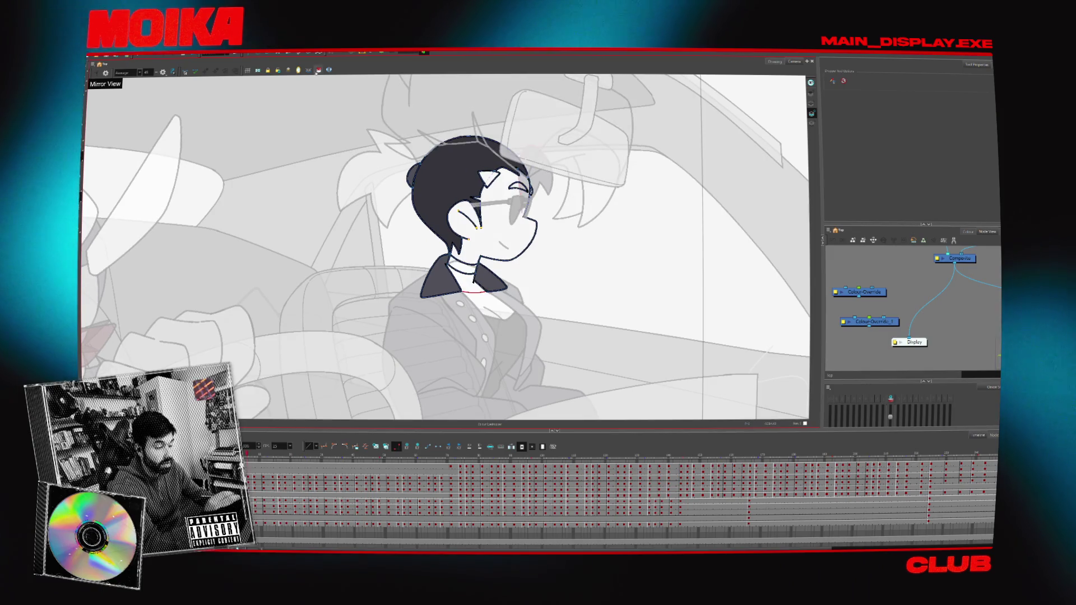
key("alt+q")
key("period")
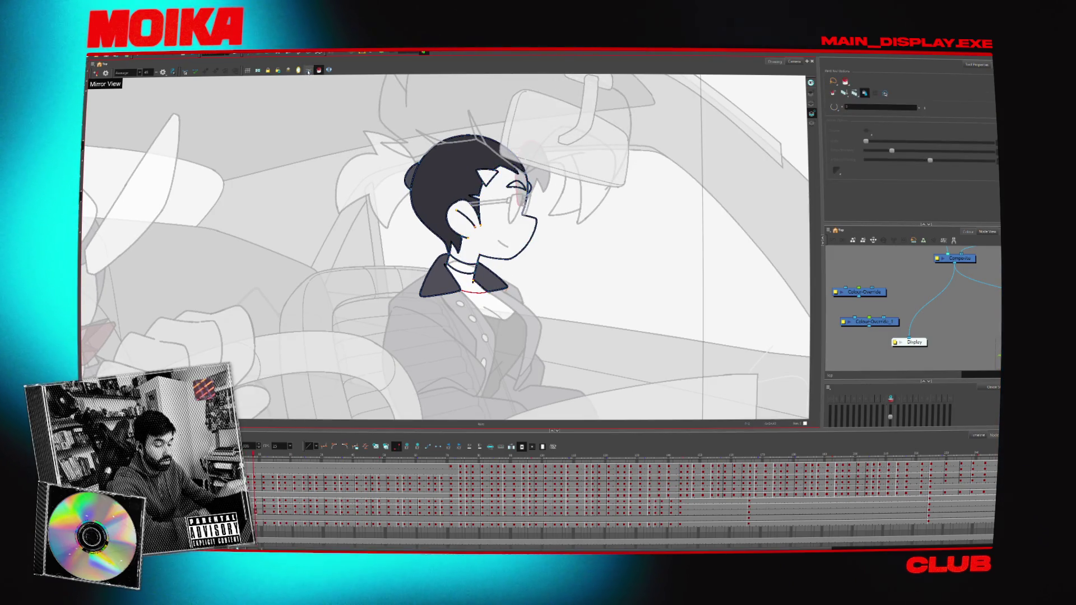
key("period")
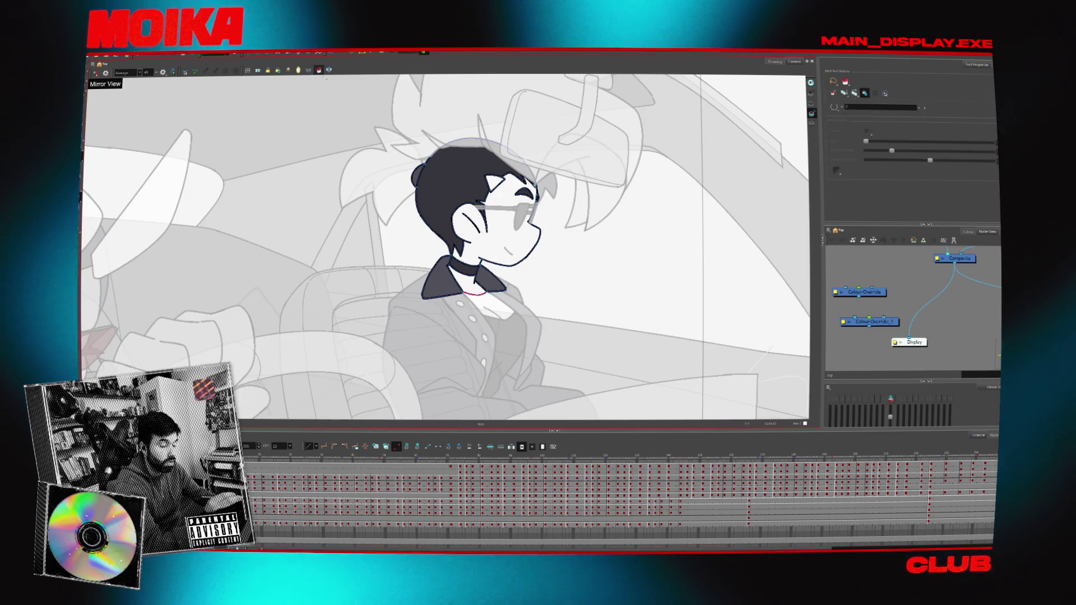
key("period")
key("period")
key("period")
key("alt+q")
key("comma")
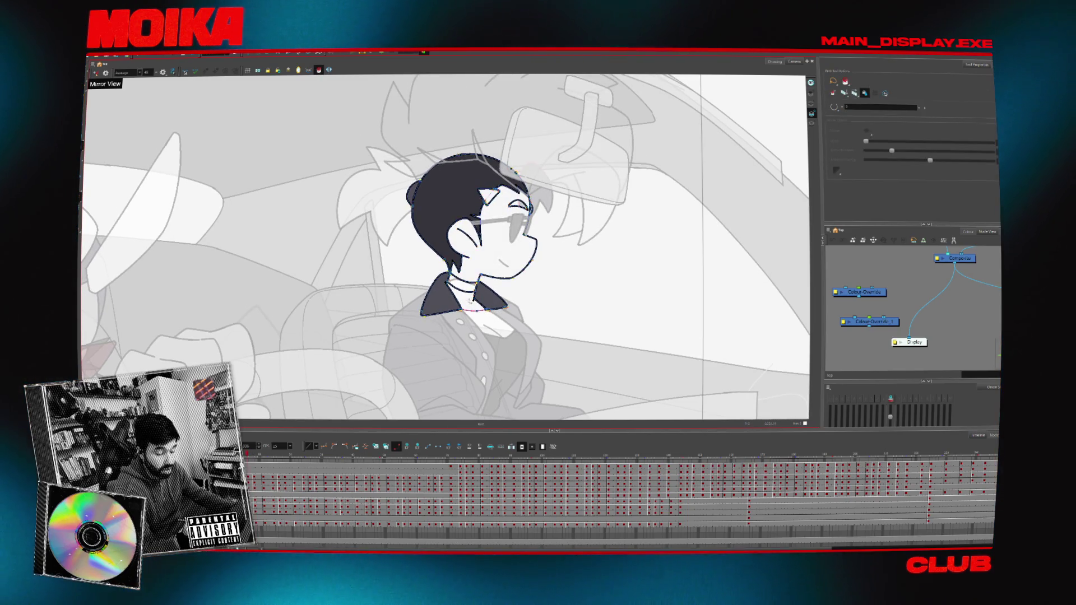
key("period")
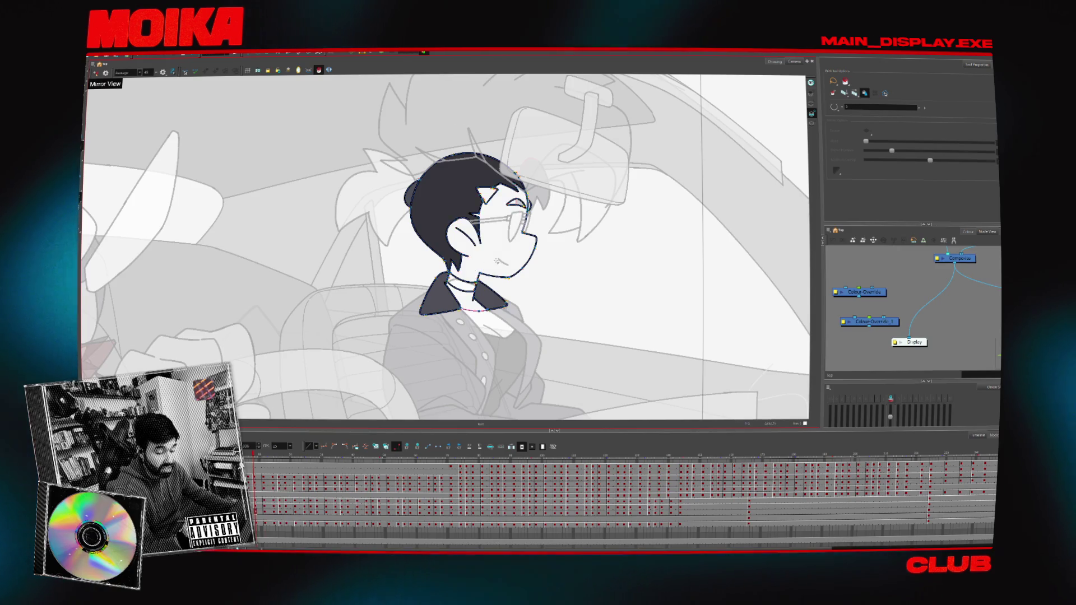
key("period")
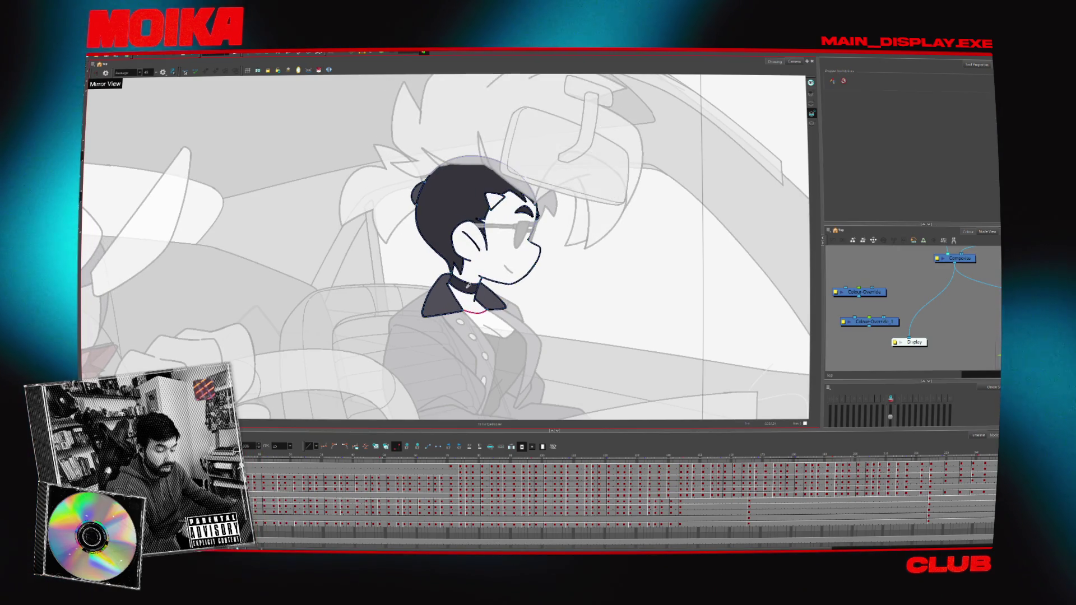
- With the Paint tool and colour picker, go to the frames with black-filled glasses and compare them
key("alt+i")
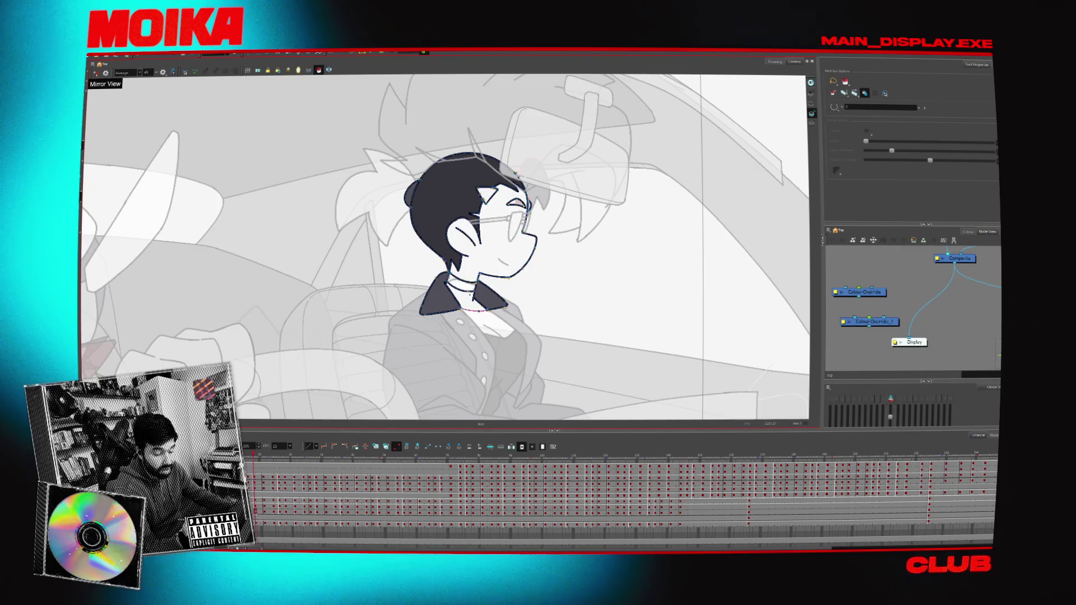
key("period")
key("period")
key("period")
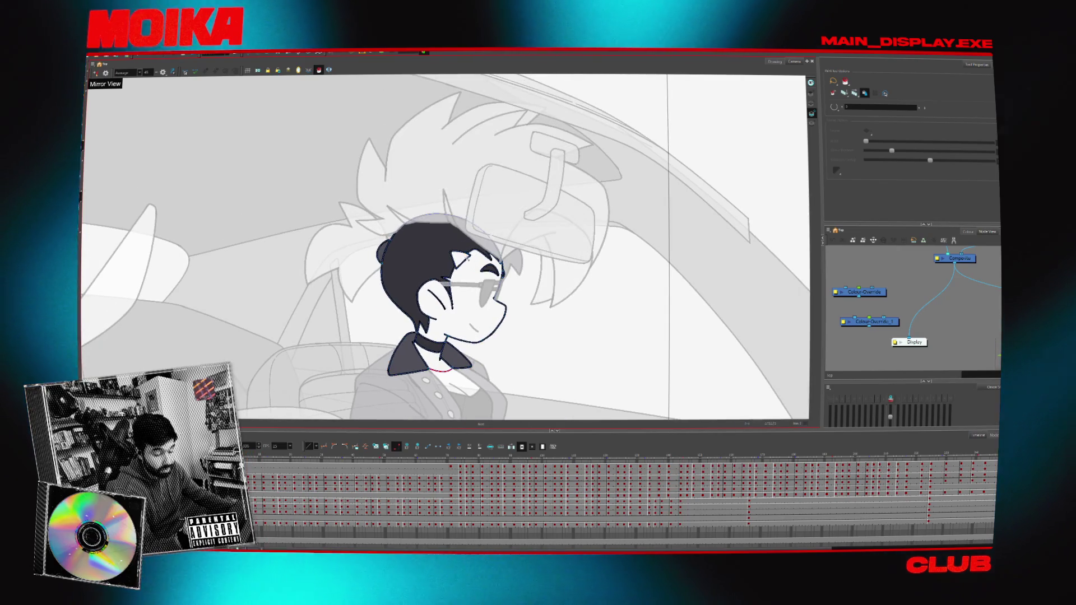
key("alt+d")
key("period")
key("period")
key("period")
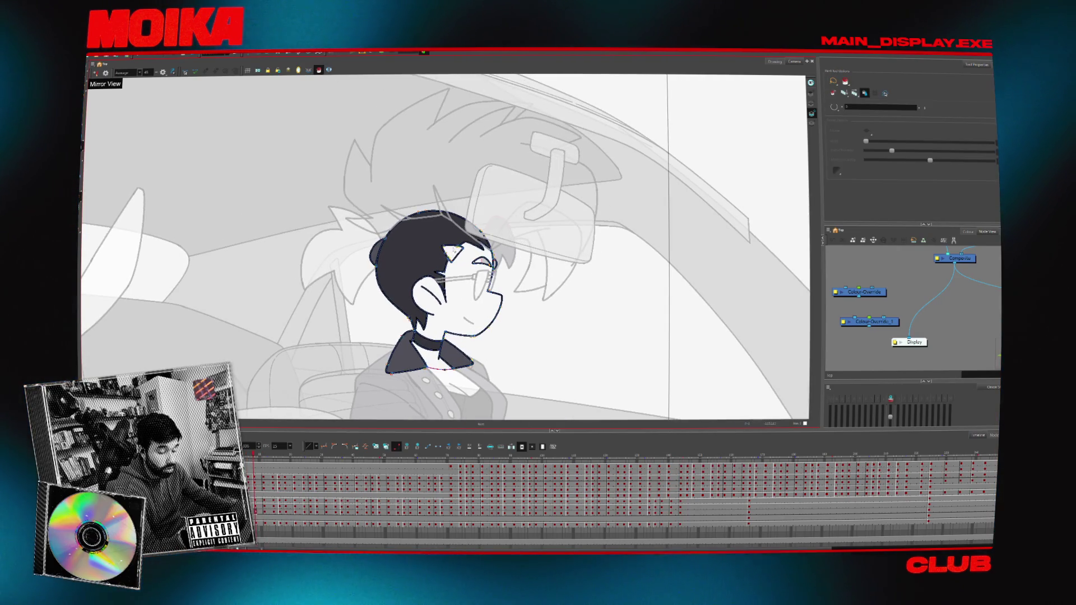
key("comma")
key("comma")
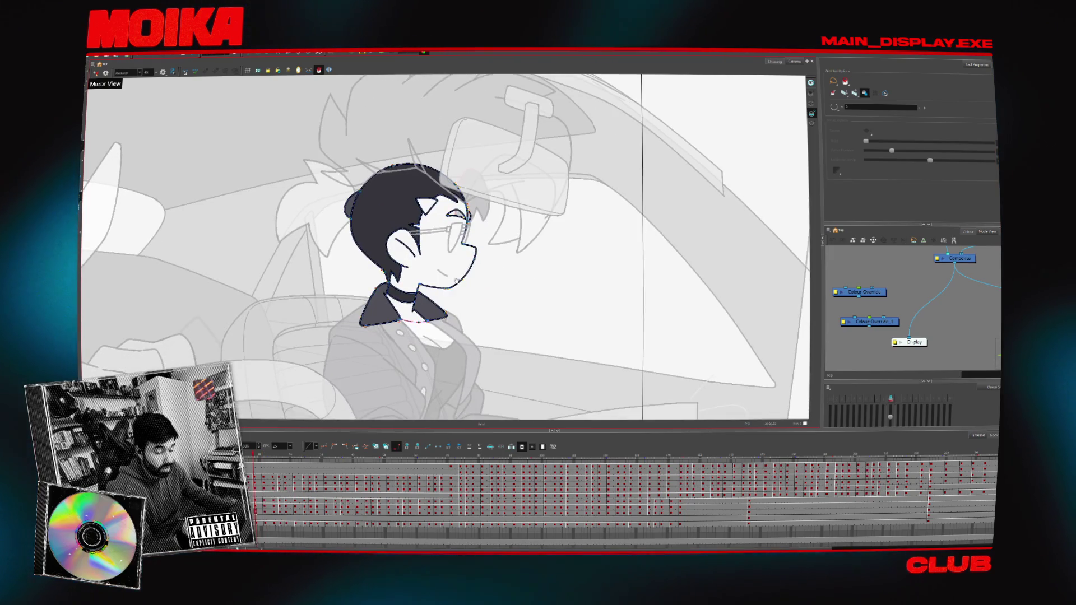
key("comma")
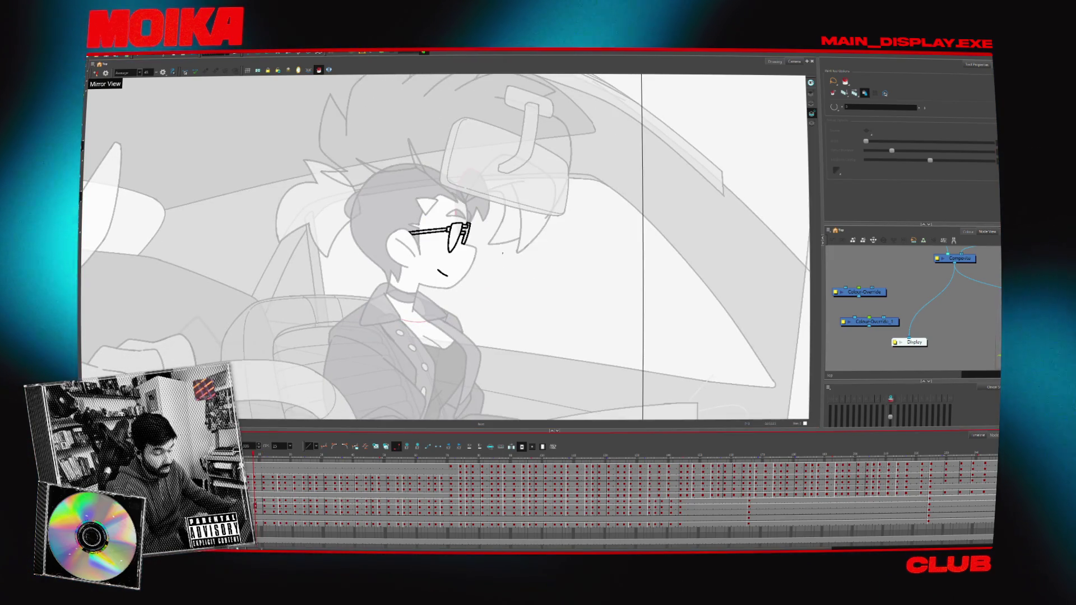
key("comma")
key("comma")
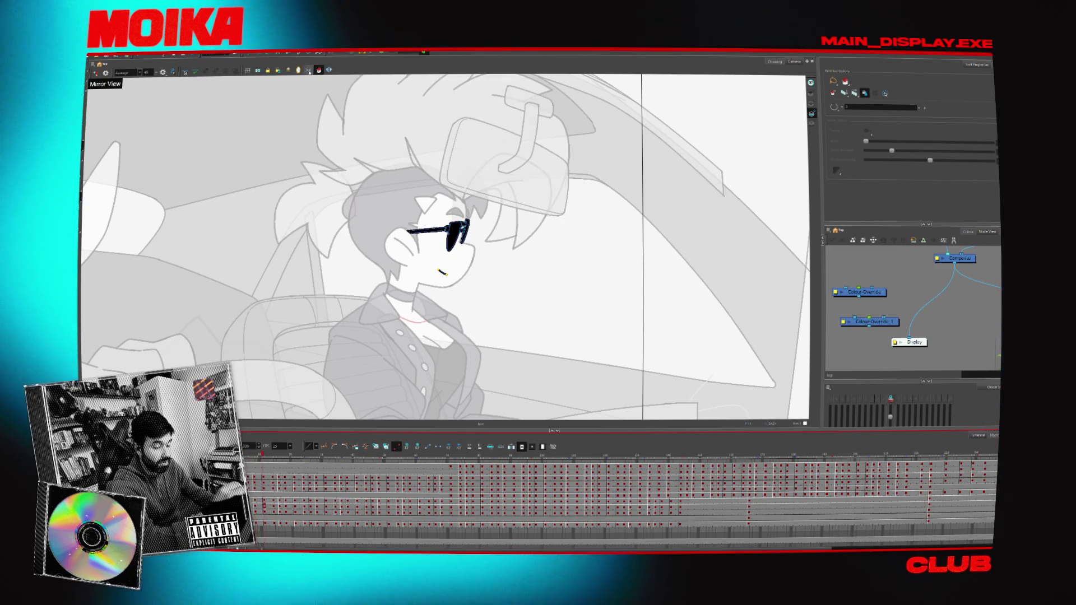
key("period")
key("period")
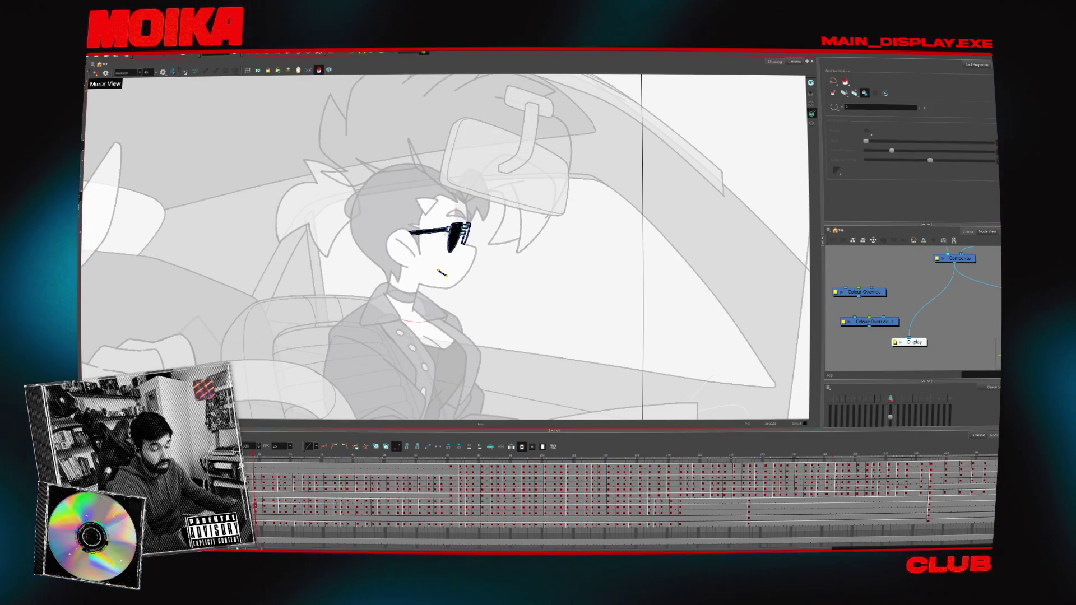
- Zoom in on the sunglasses and raise the brush size to 1.5, then 2
key("period")
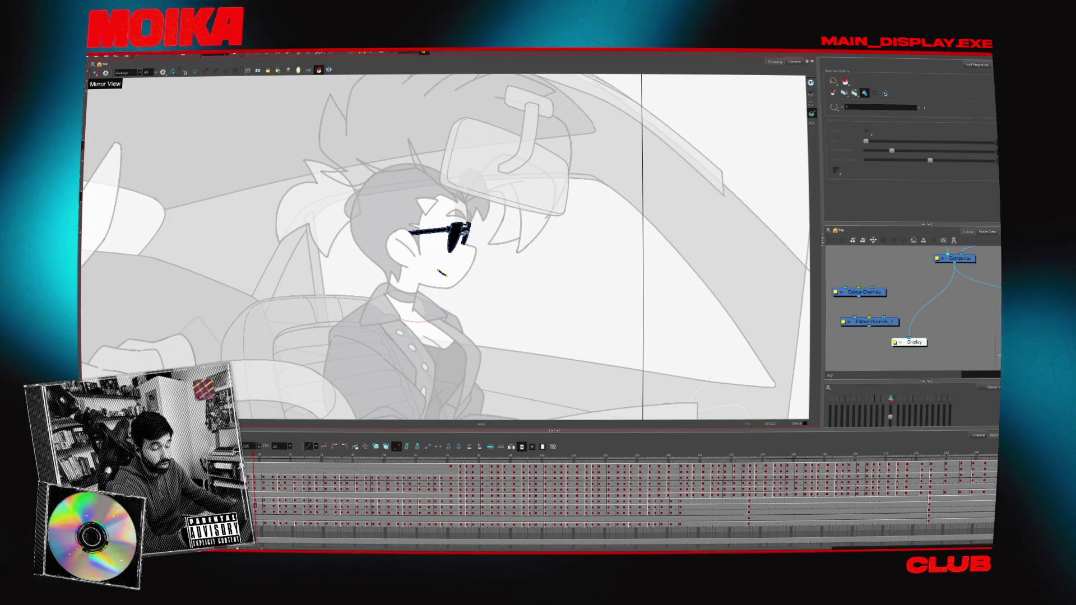
scroll(460, 231, "up", 5)
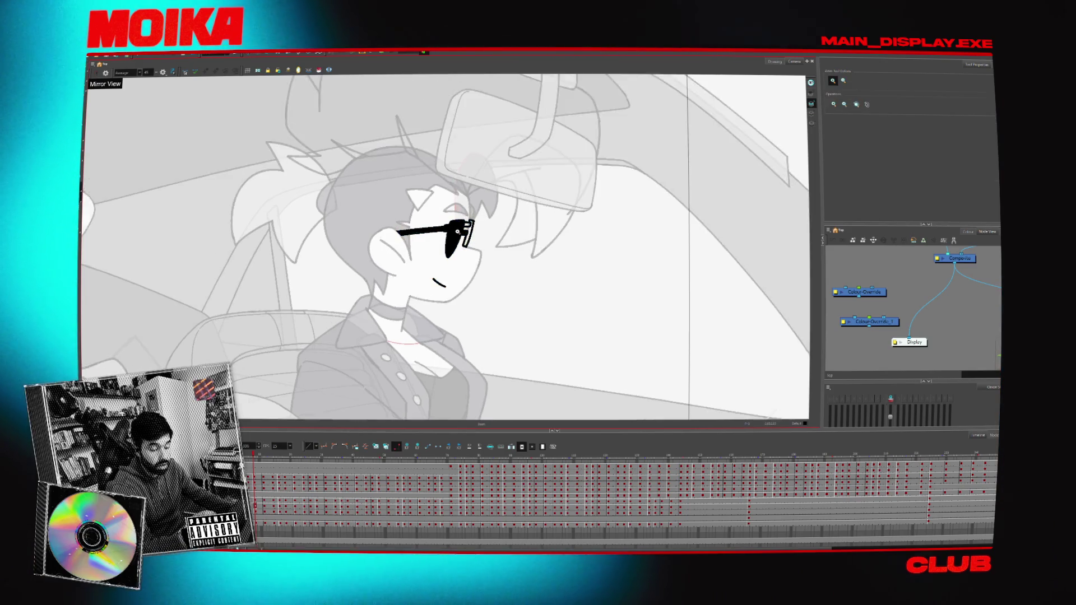
key("alt+b")
left_click(851, 132)
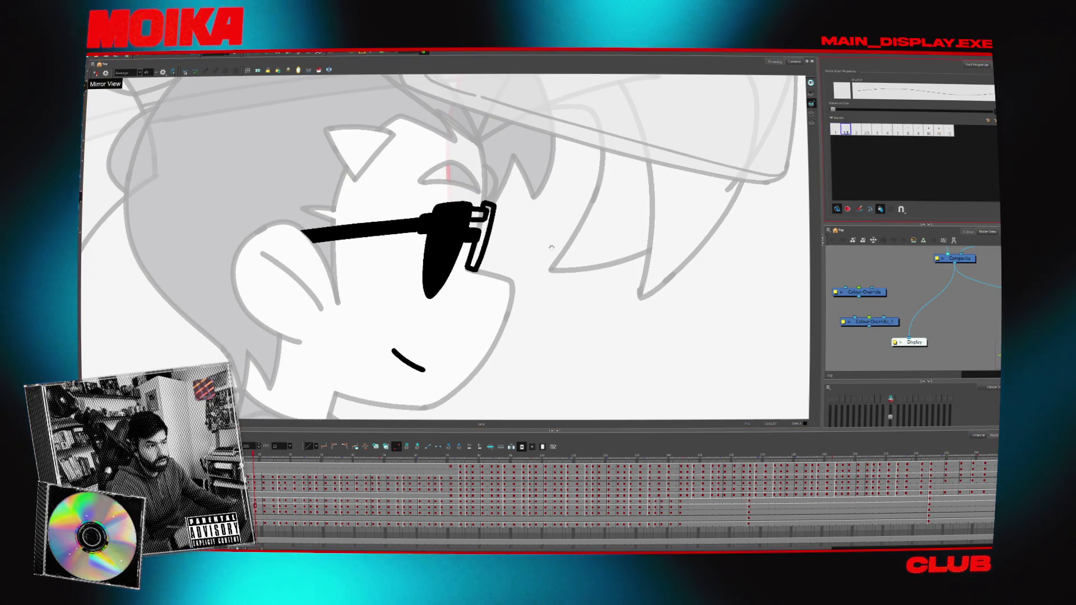
left_click_drag(505, 271, 513, 320)
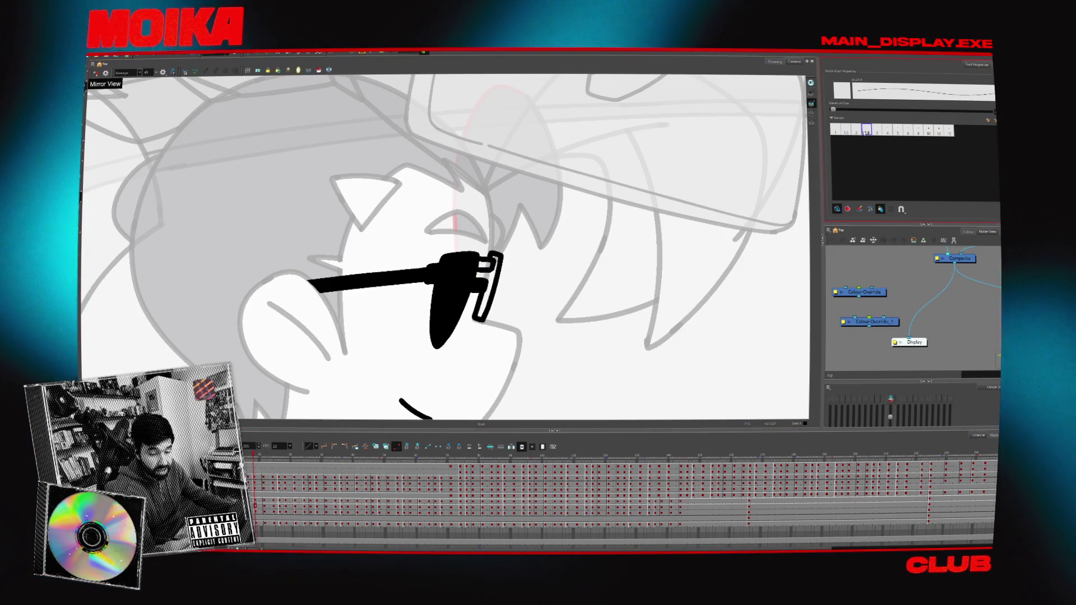
key("bracketright")
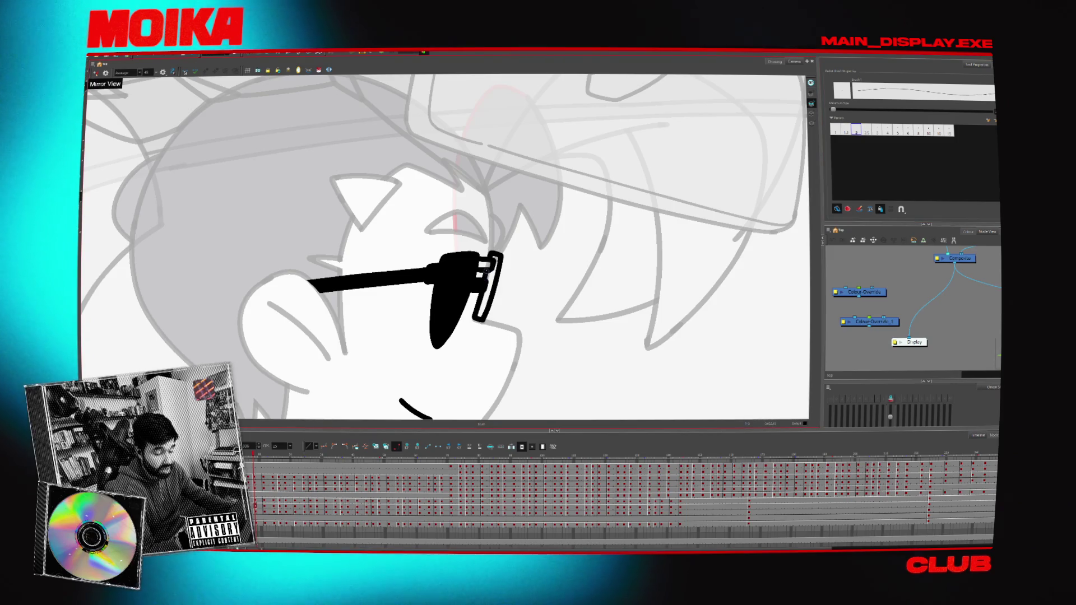
- Select all the sunglasses strokes, then zoom back out to the whole character
key("ctrl+a")
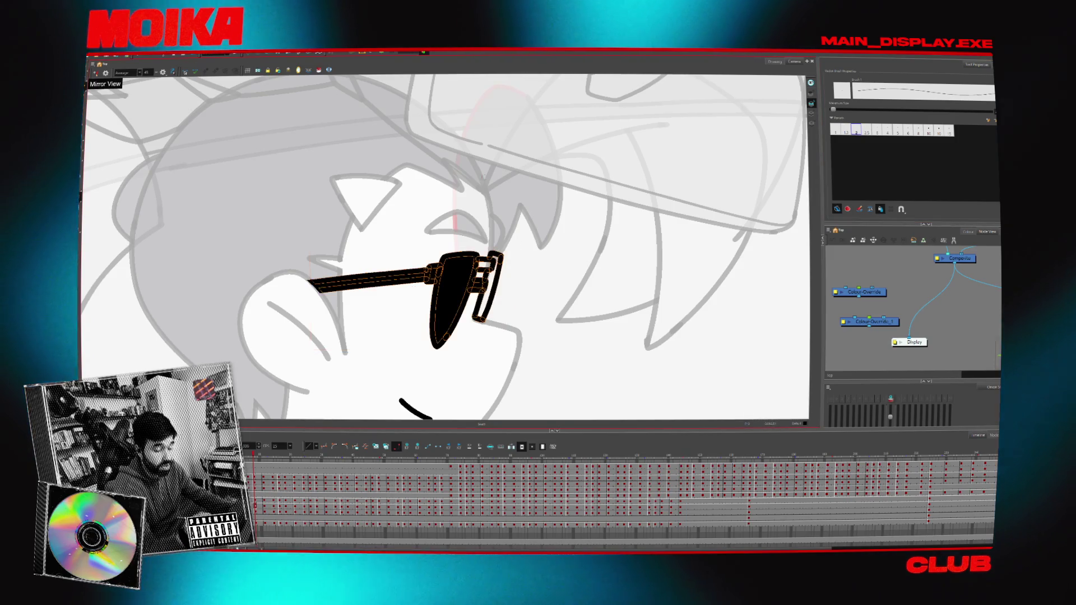
key("alt+i")
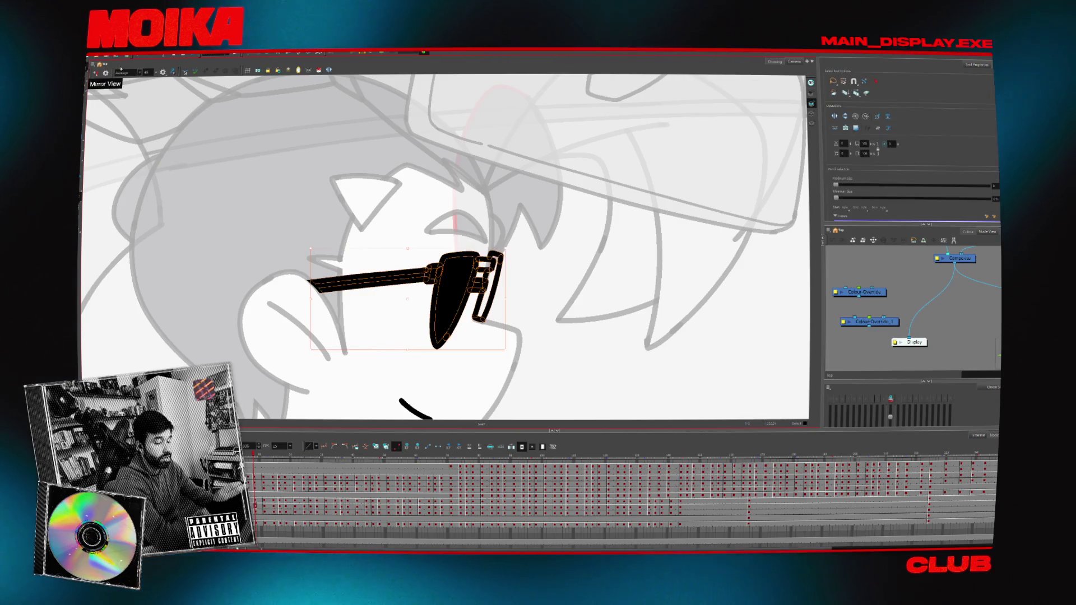
key("ctrl+a")
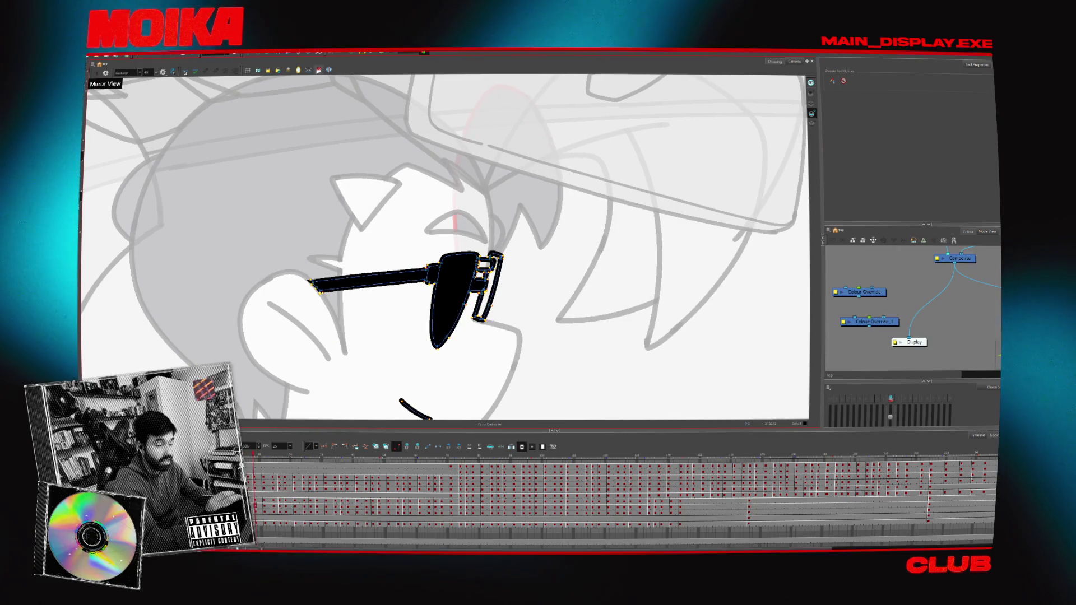
key("alt+b")
key("alt+z")
scroll(516, 325, "down", 4)
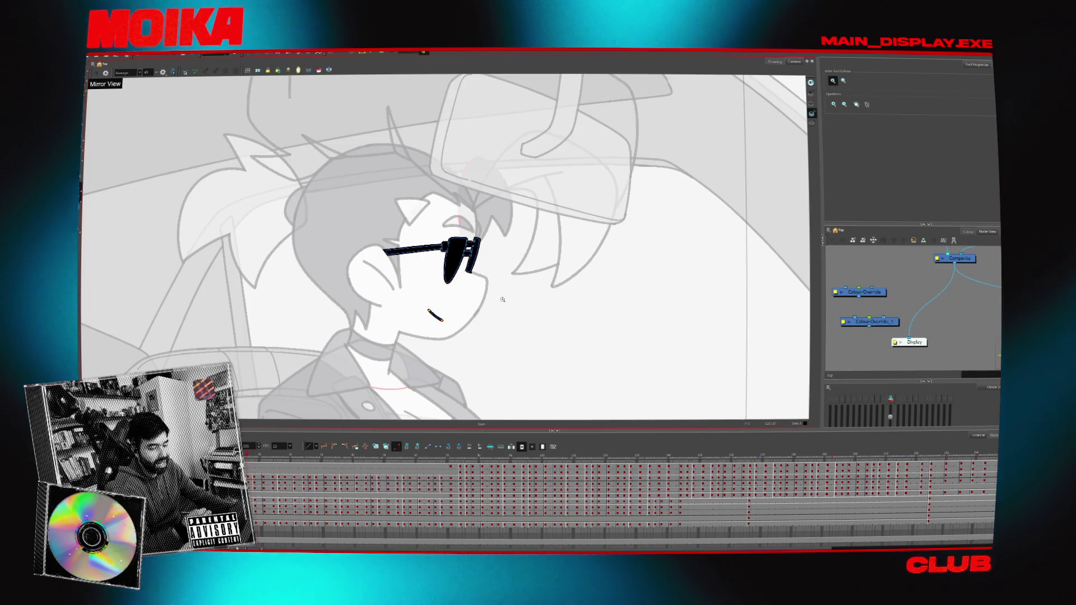
scroll(503, 302, "up", 2)
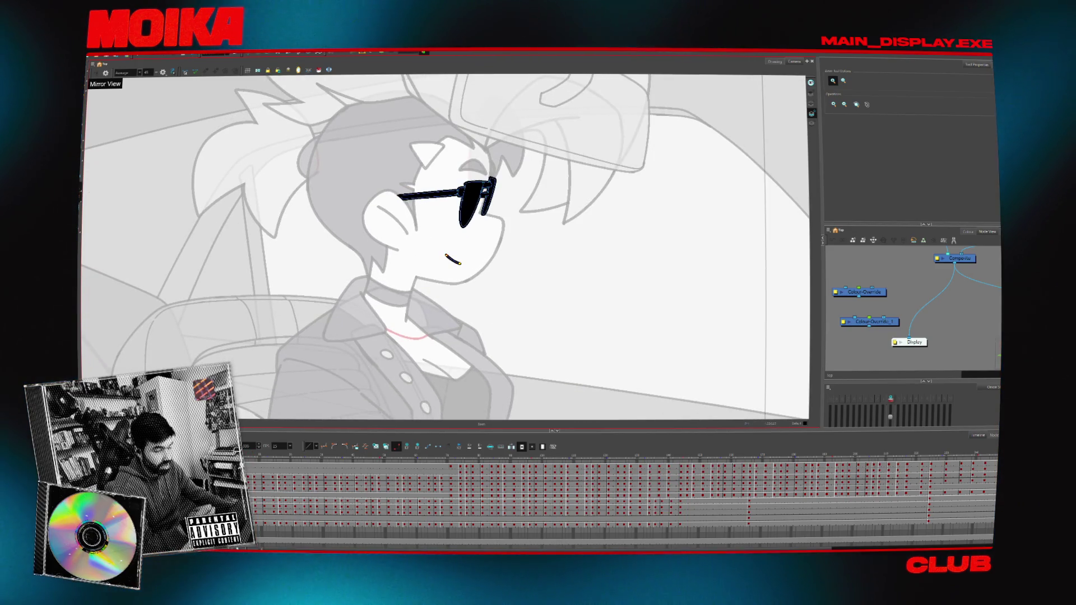
- Frame the passenger's hair drawing and reshape its spiky strokes with the Contour Editor
key("slash")
left_click_drag(500, 297, 485, 340)
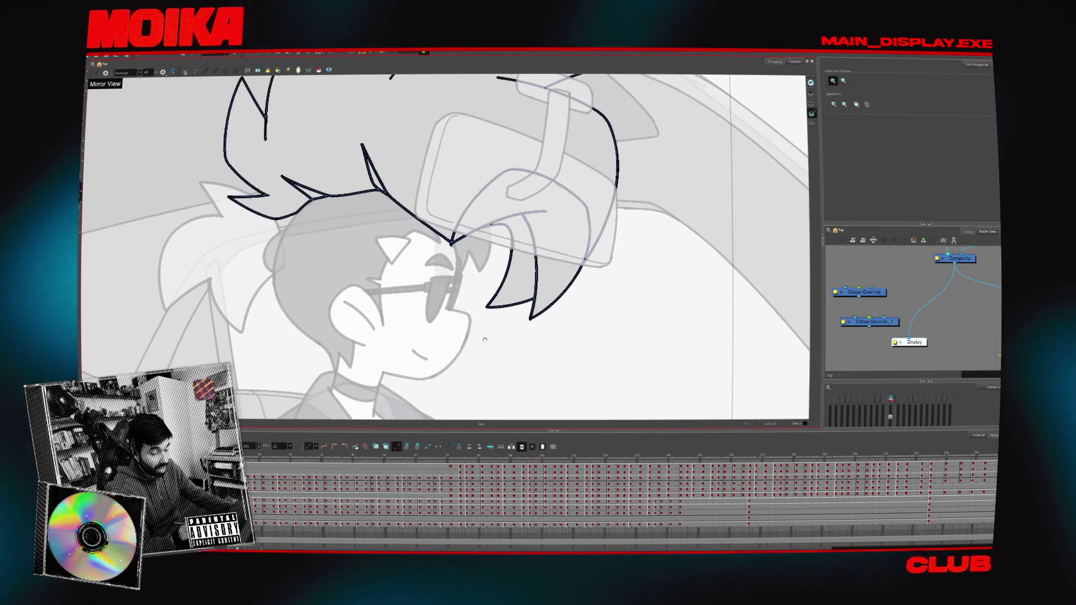
scroll(521, 281, "down", 3)
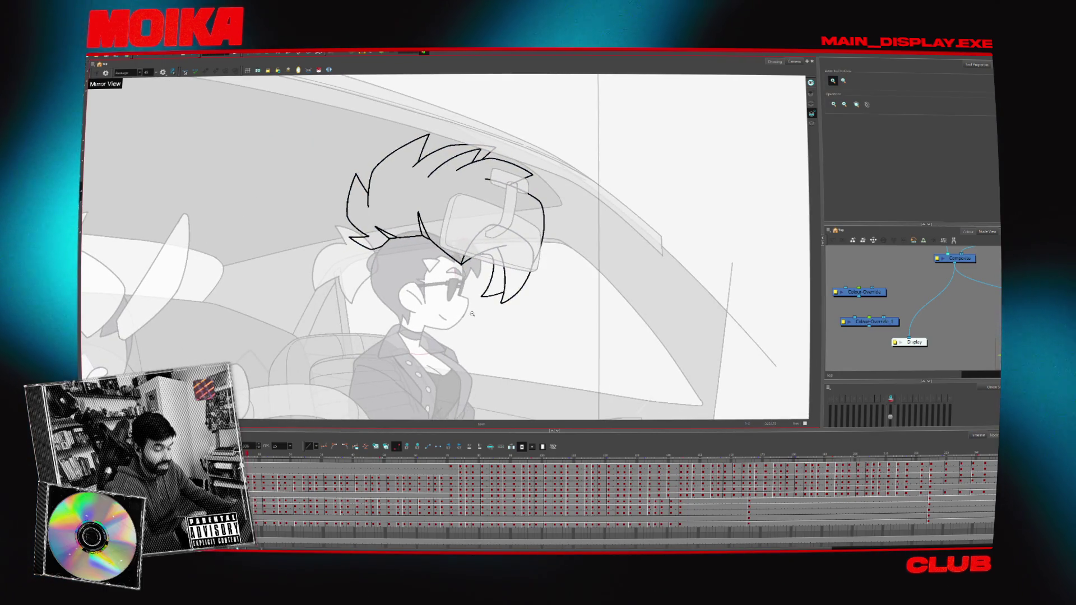
key("alt+q")
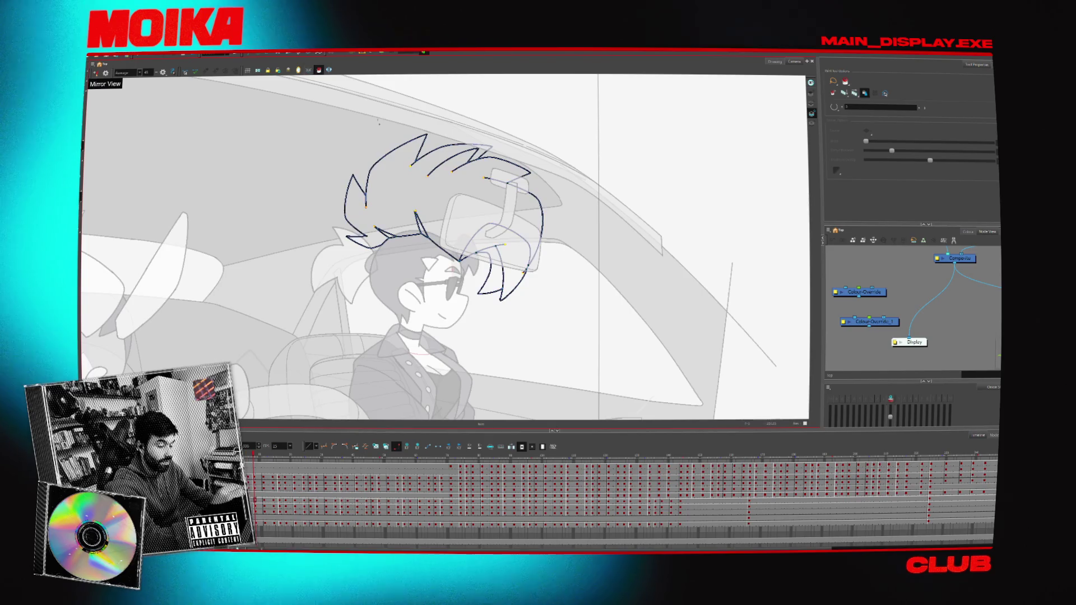
left_click(607, 260)
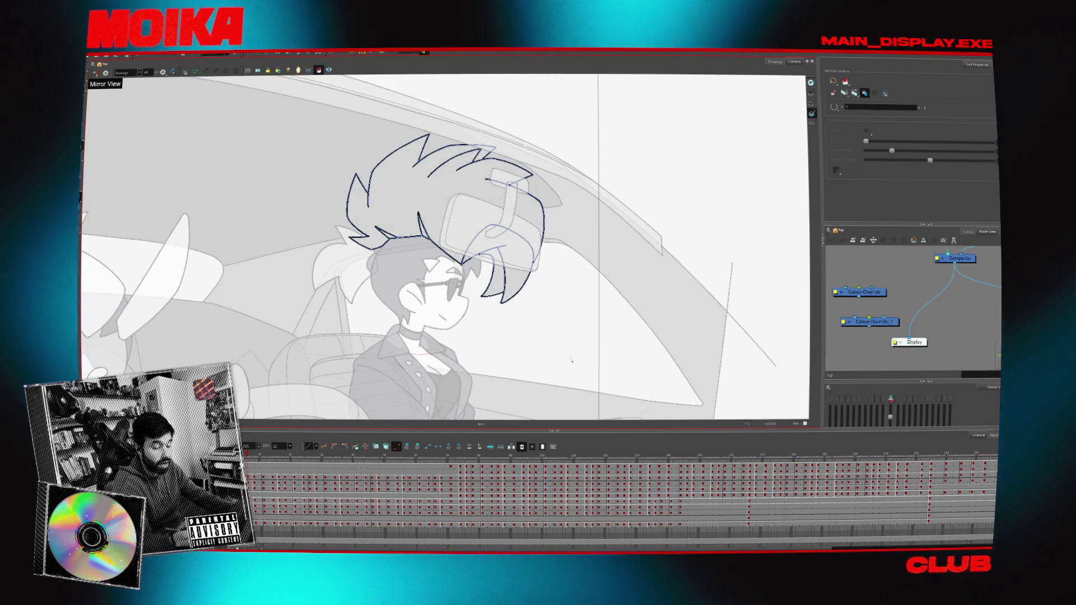
- Step ahead to check the hair, then select the passenger's jacket drawing
key("period")
key("period")
key("period")
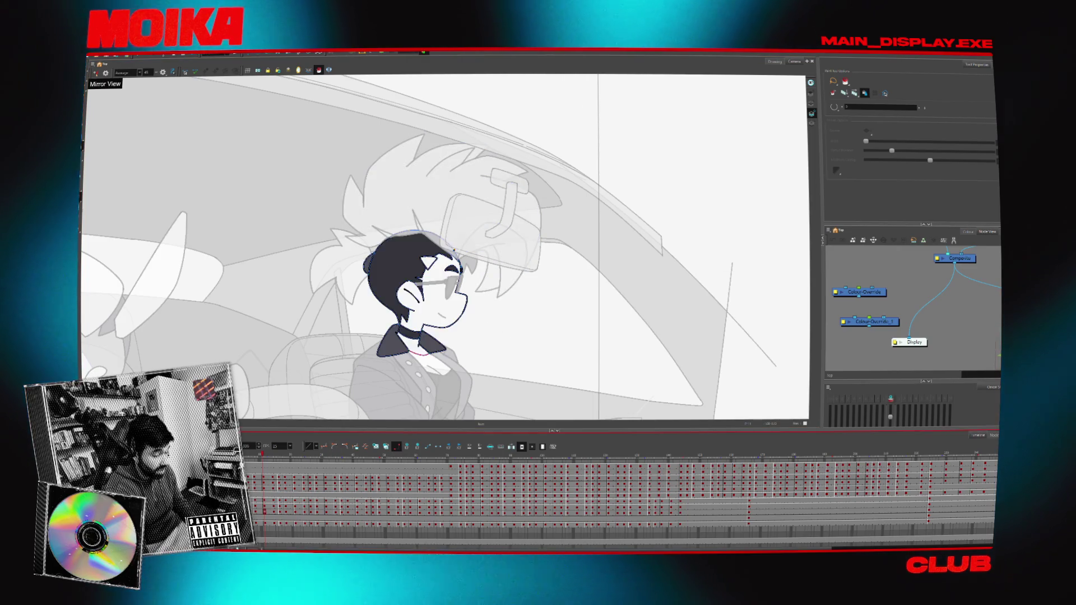
left_click(264, 518)
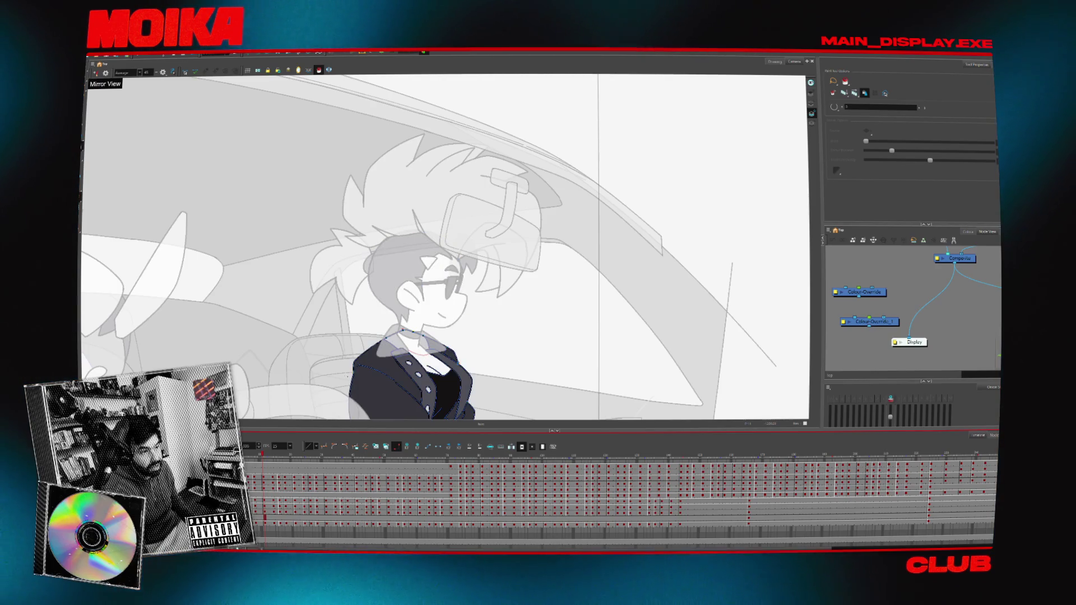
key("shift+m")
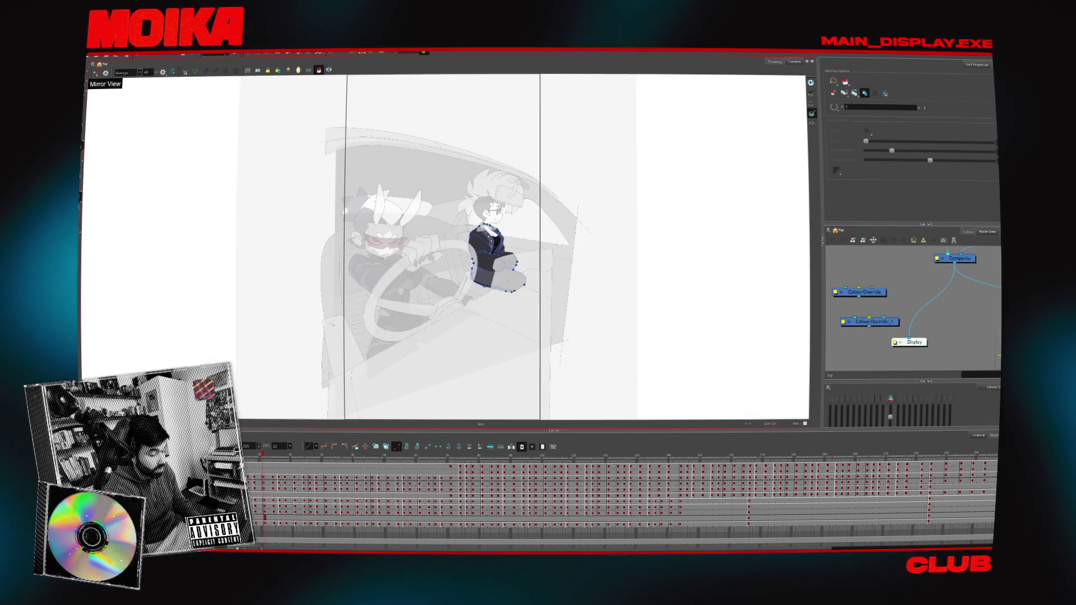
scroll(507, 254, "up", 3)
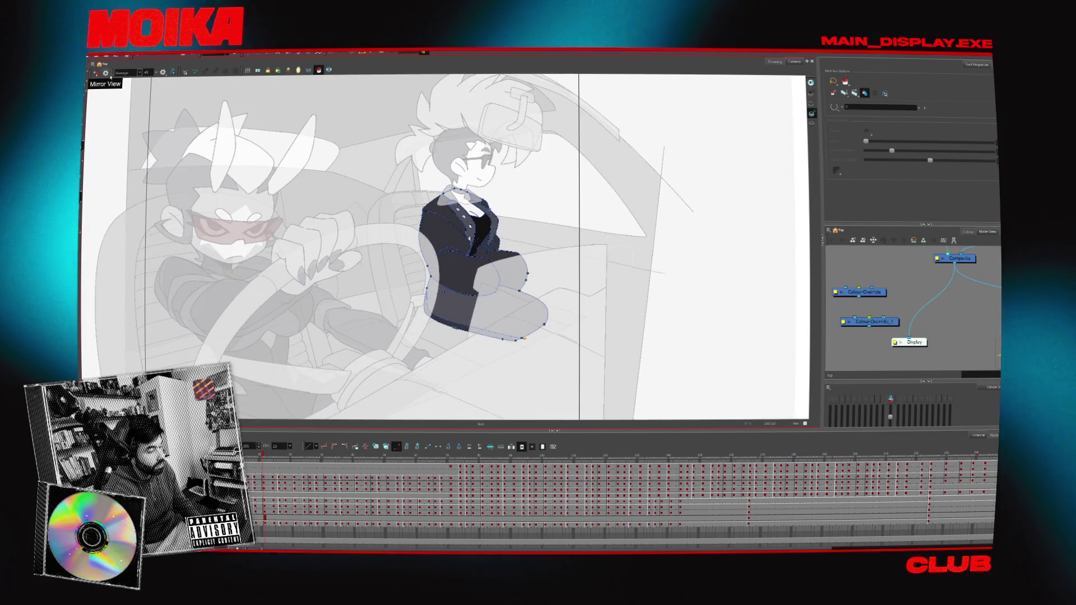
key("alt+s")
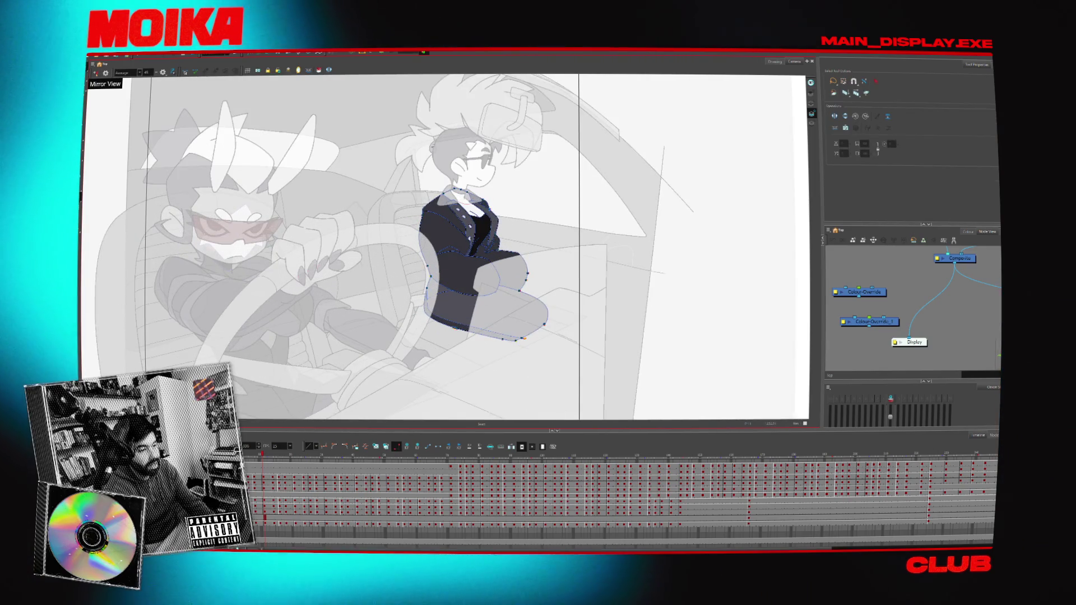
left_click(812, 107)
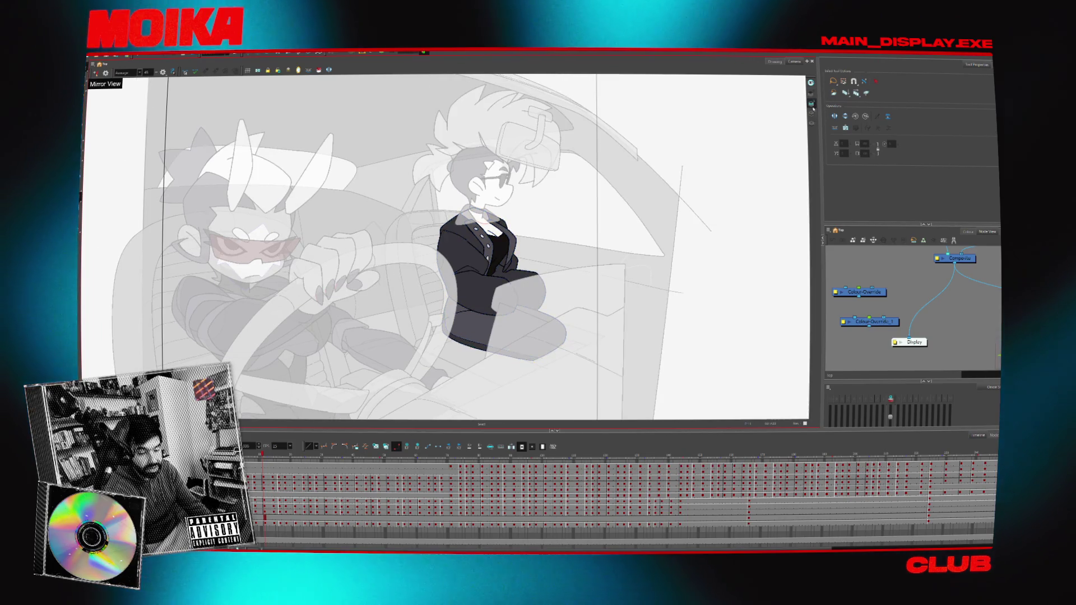
key("shift+l")
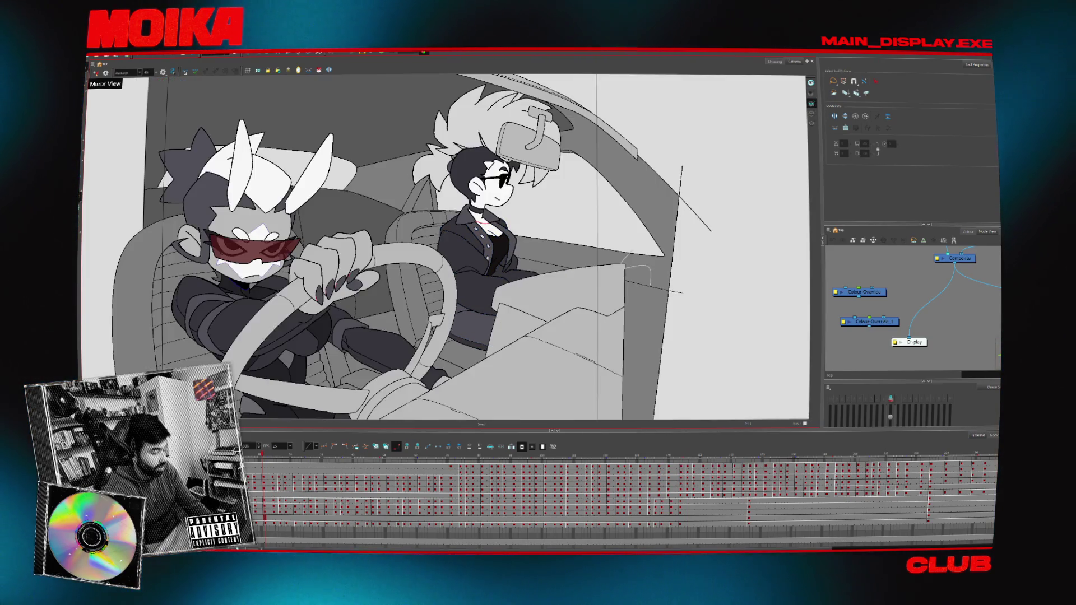
key("space")
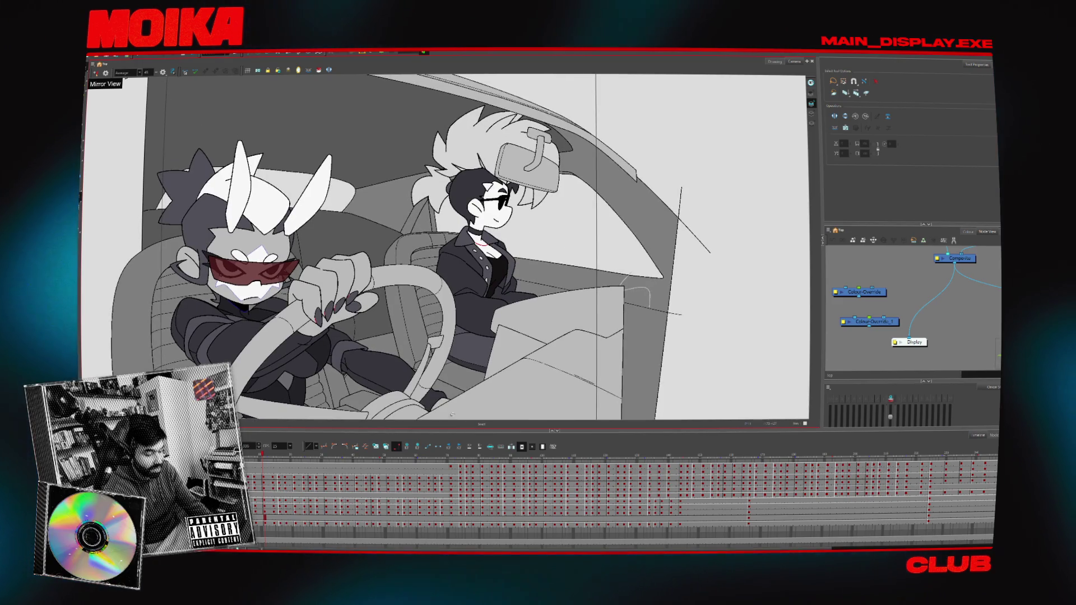
left_click(263, 461)
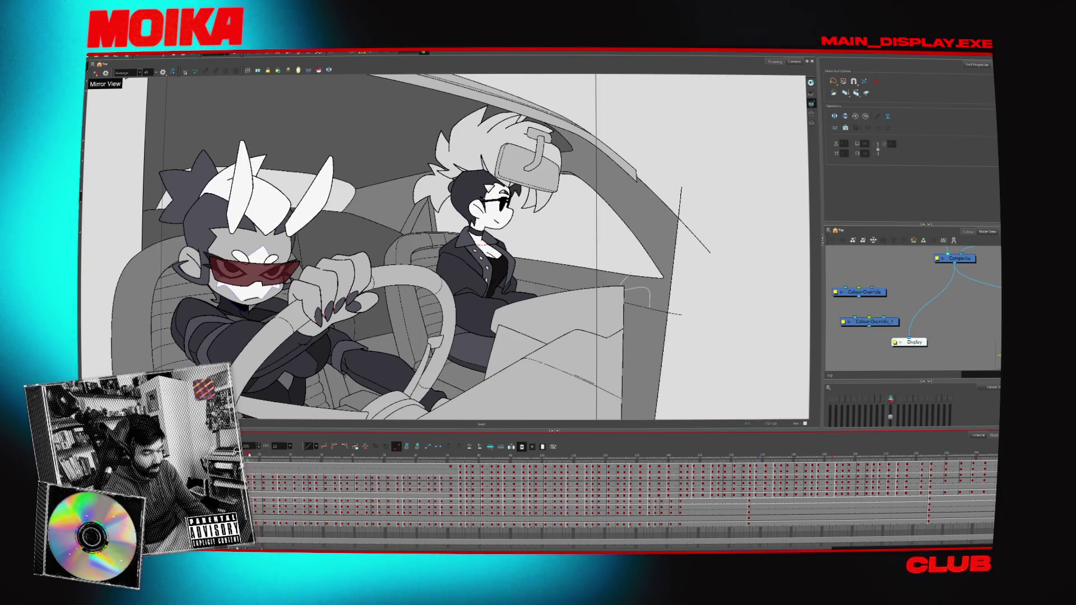
key("period")
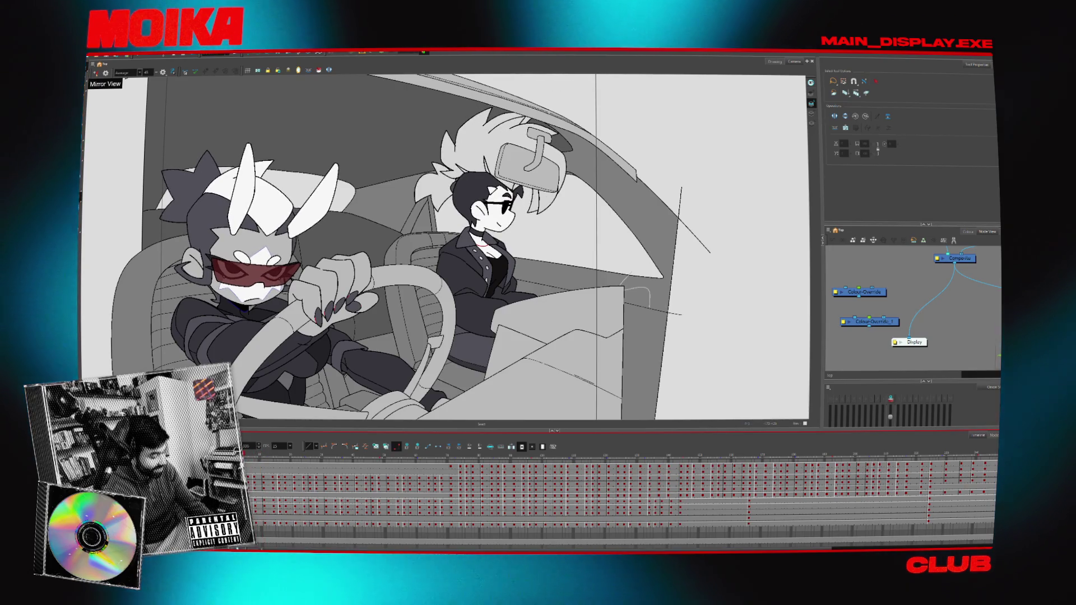
key("period")
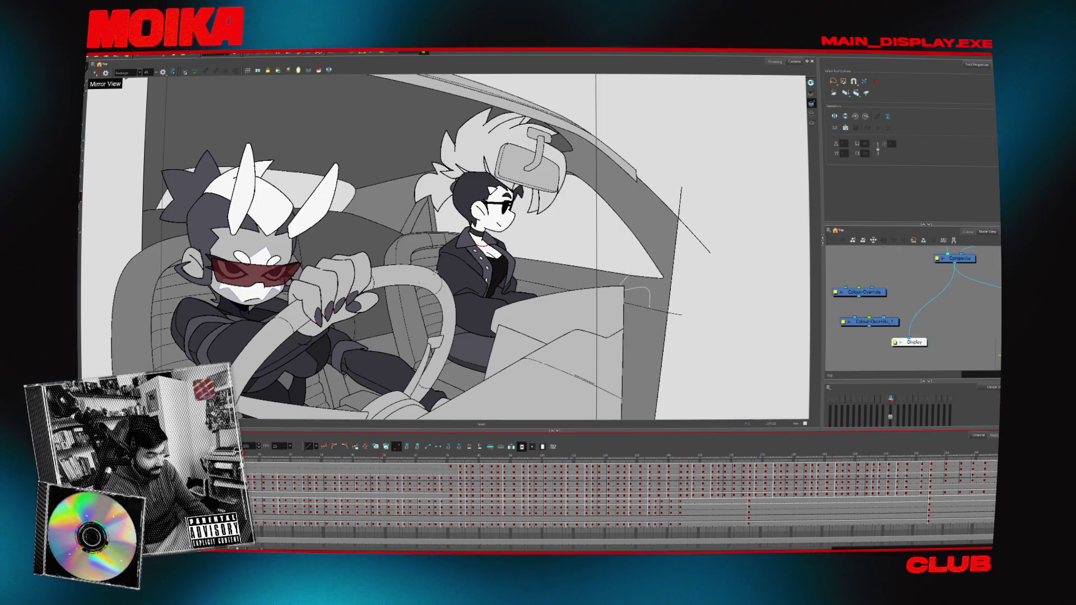
key("period")
key("period")
key("period")
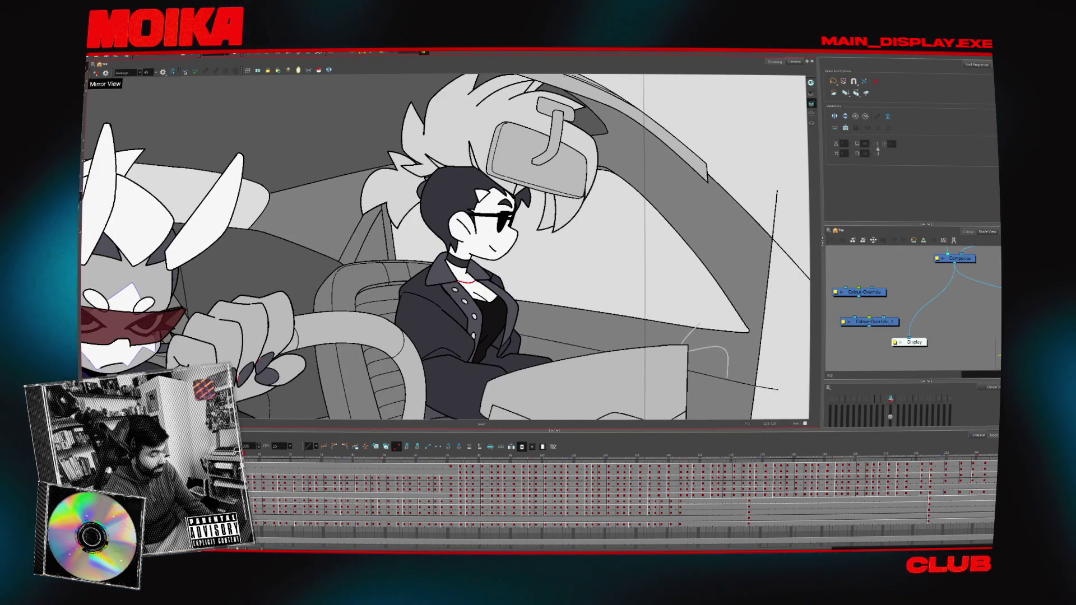
- Fade the scene with the light table and step through the passenger's hair and head drawings
key("shift+l")
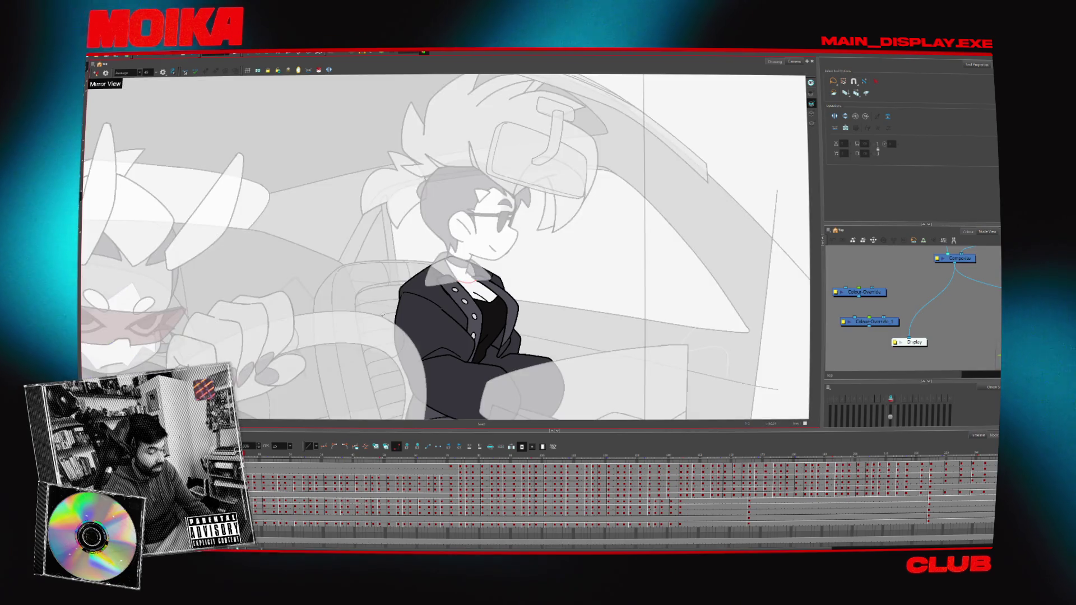
key("slash")
key("slash")
key("slash")
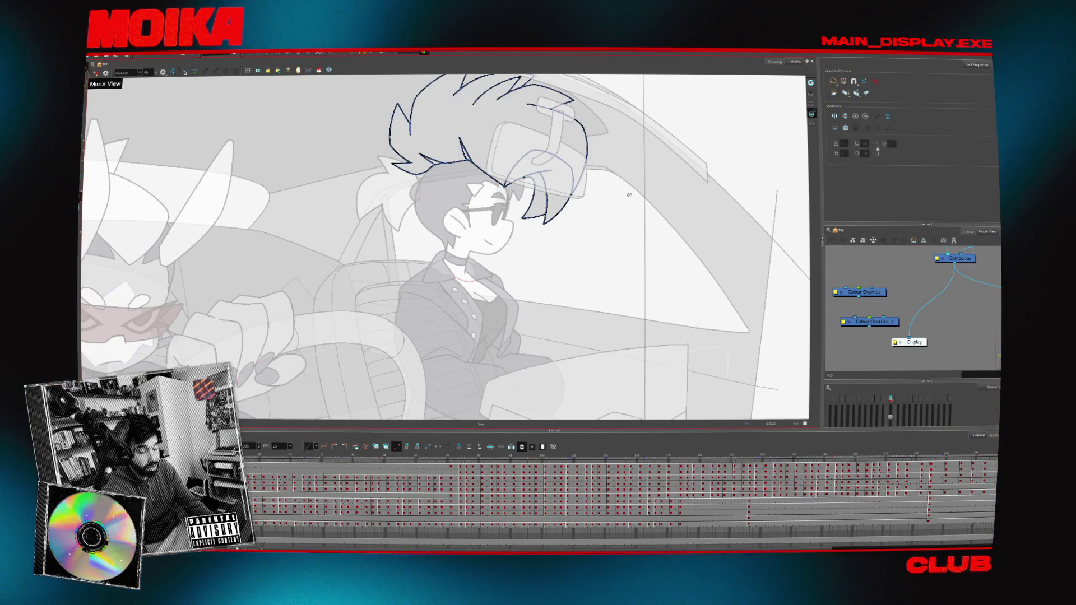
key("period")
key("shift+slash")
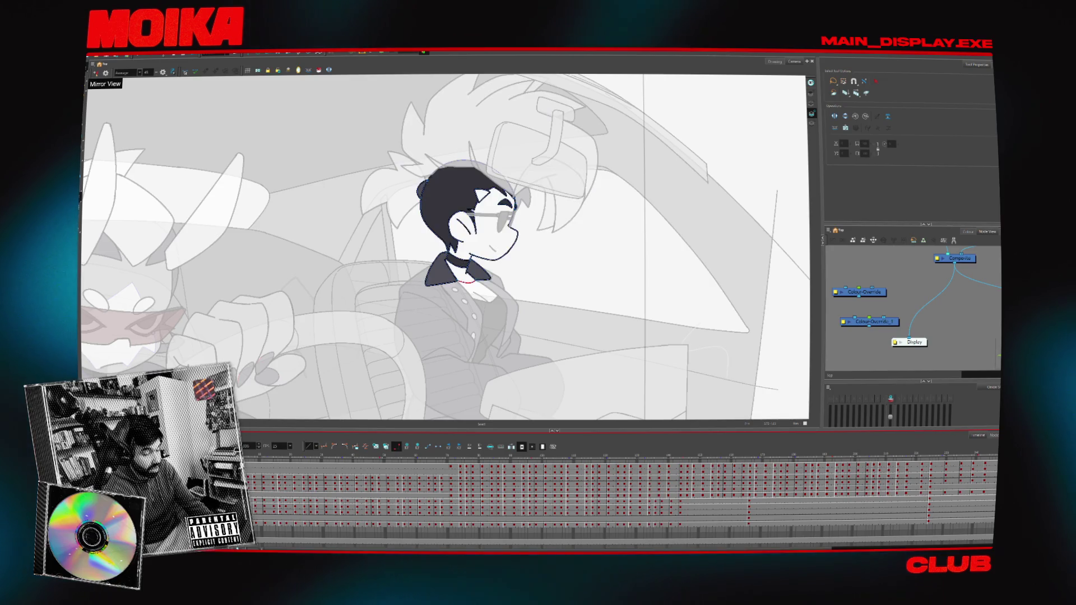
key("period")
- Step through head poses with the Contour Editor and Paint tools, then restore full contrast
key("alt+q")
scroll(506, 212, "up", 3)
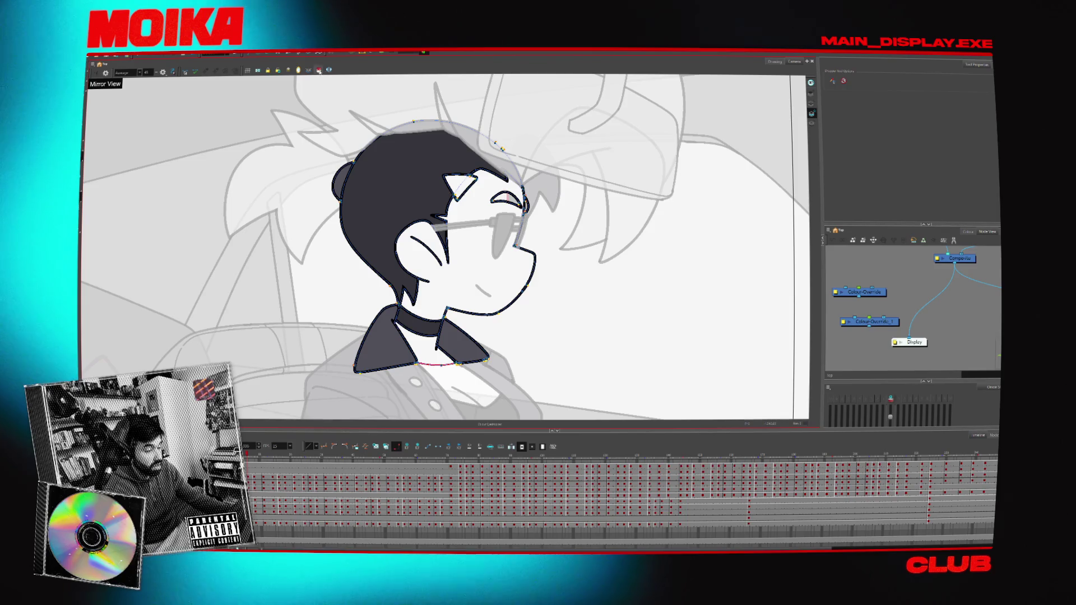
key("alt+i")
key("period")
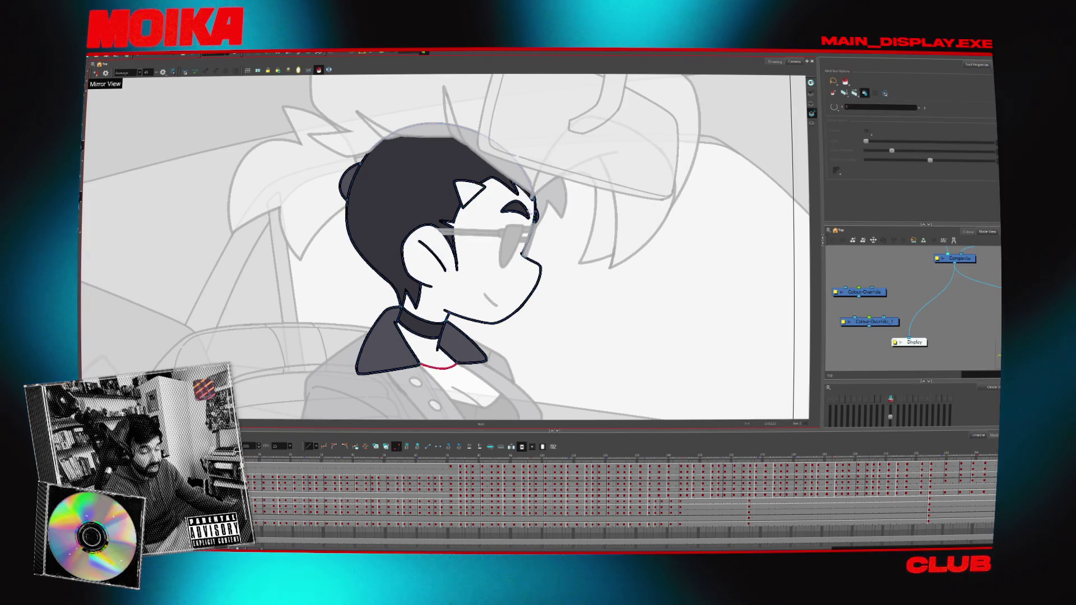
key("period")
key("period")
key("period")
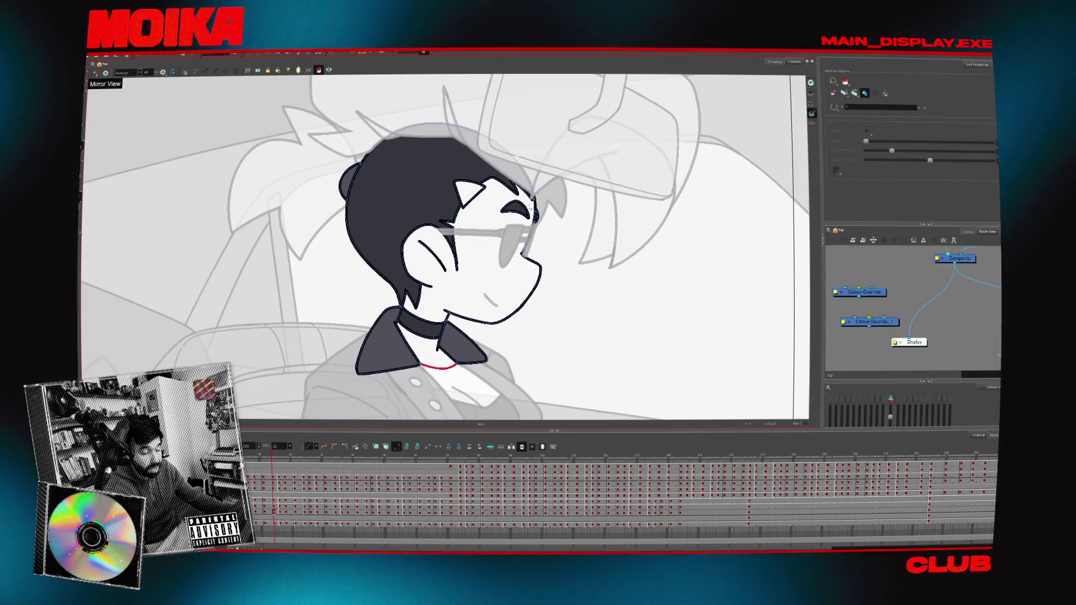
scroll(517, 241, "down", 5)
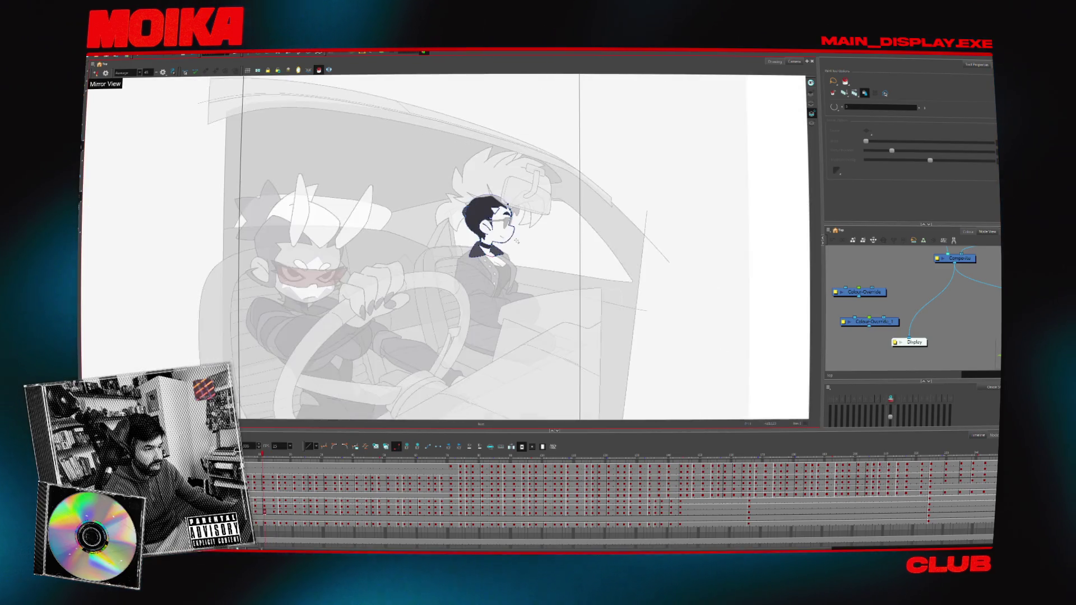
scroll(516, 241, "up", 1)
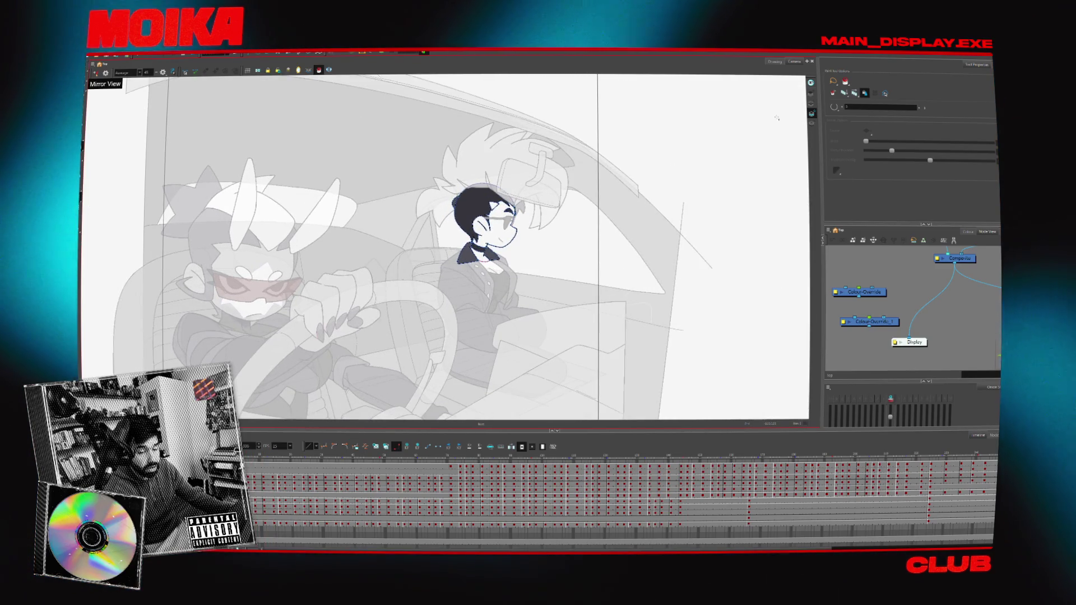
key("period")
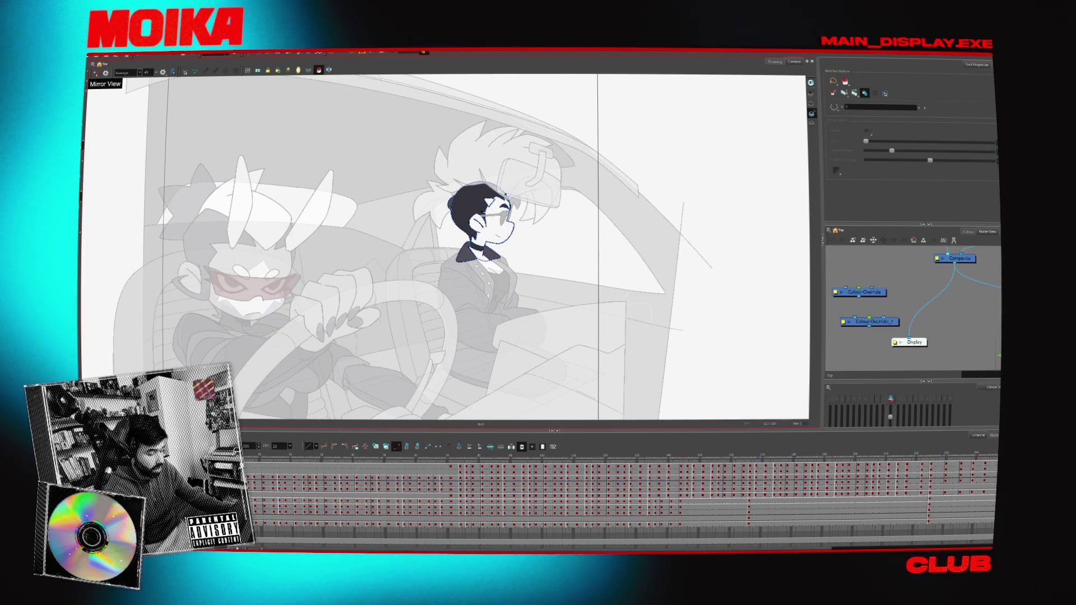
left_click(270, 455)
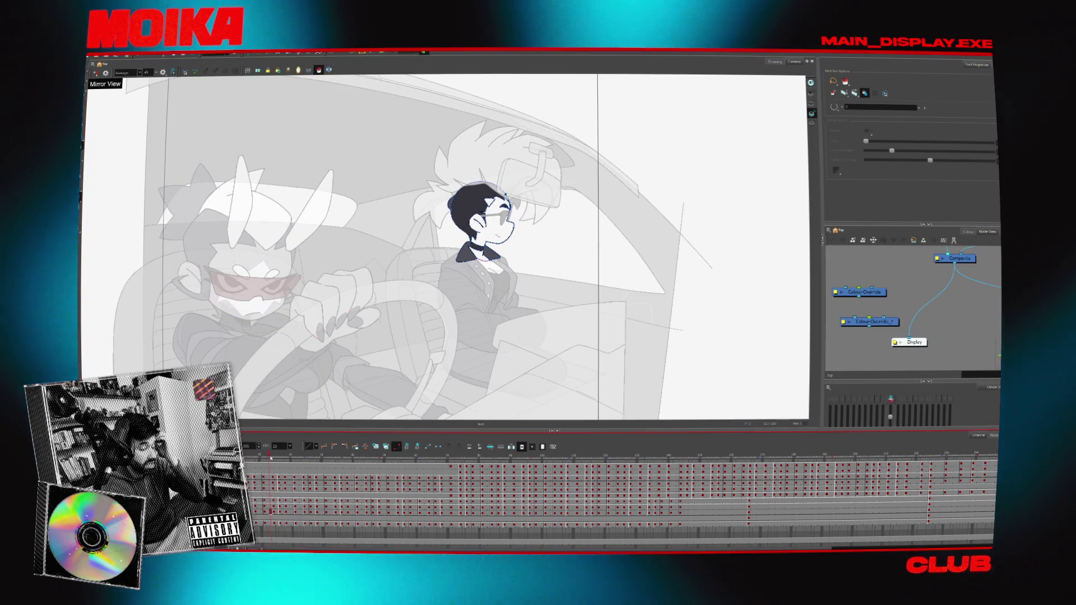
key("shift+l")
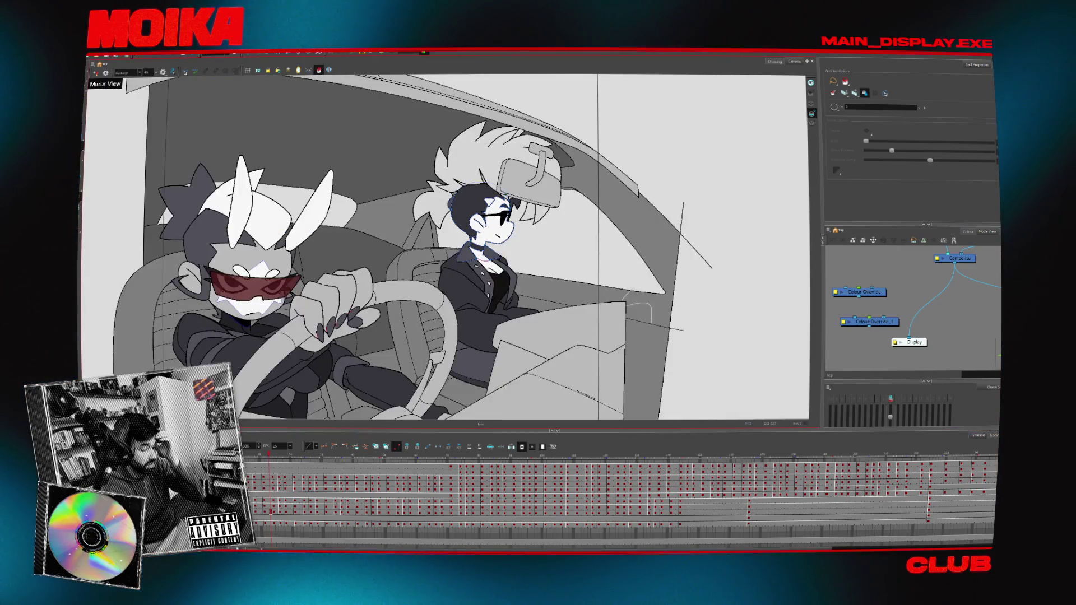
key("2")
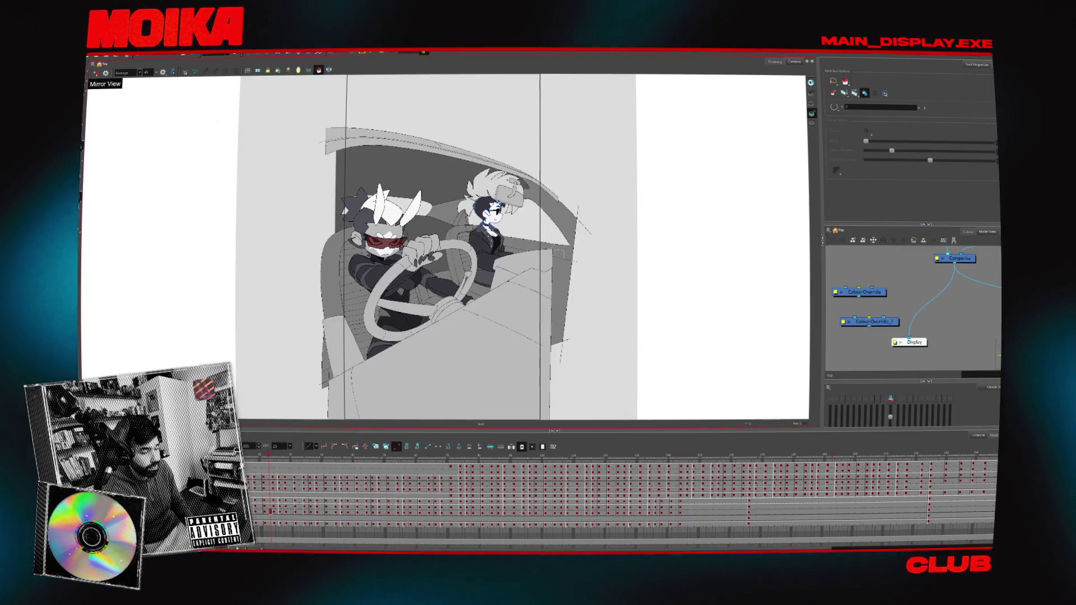
scroll(479, 248, "up", 1)
key("alt+s")
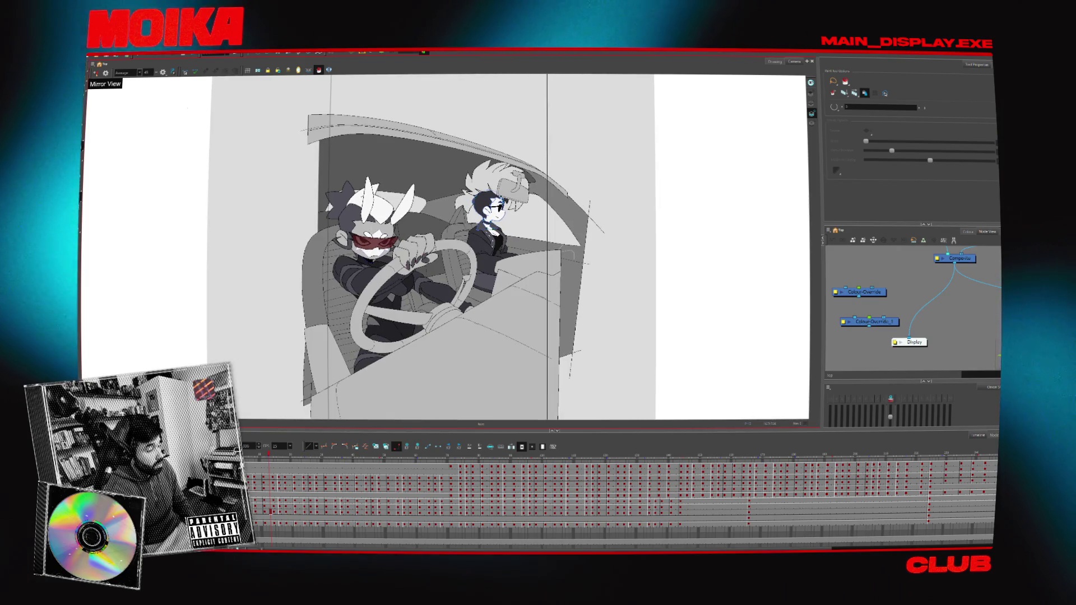
left_click(811, 104)
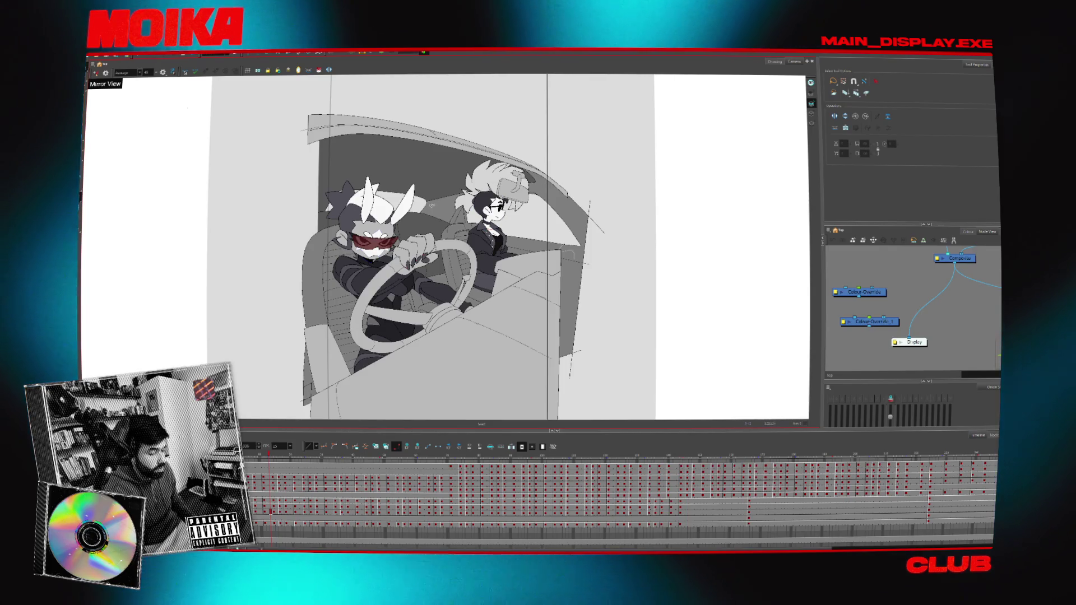
scroll(432, 206, "up", 2)
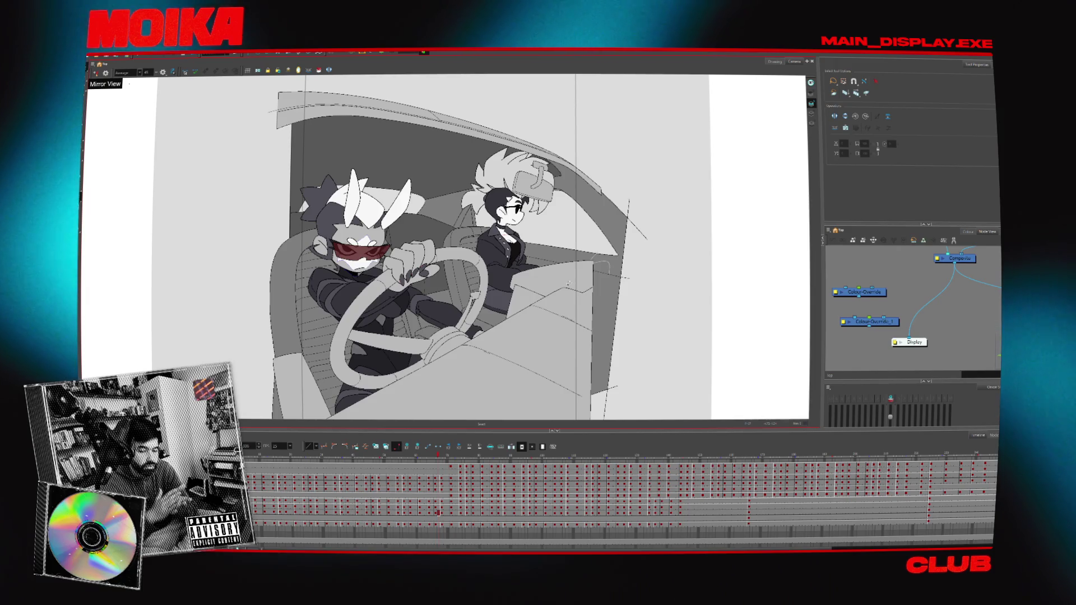
- Search Google for 'remodelar en ingles' and show the full list of English translations
key("super+1")
type("remodel")
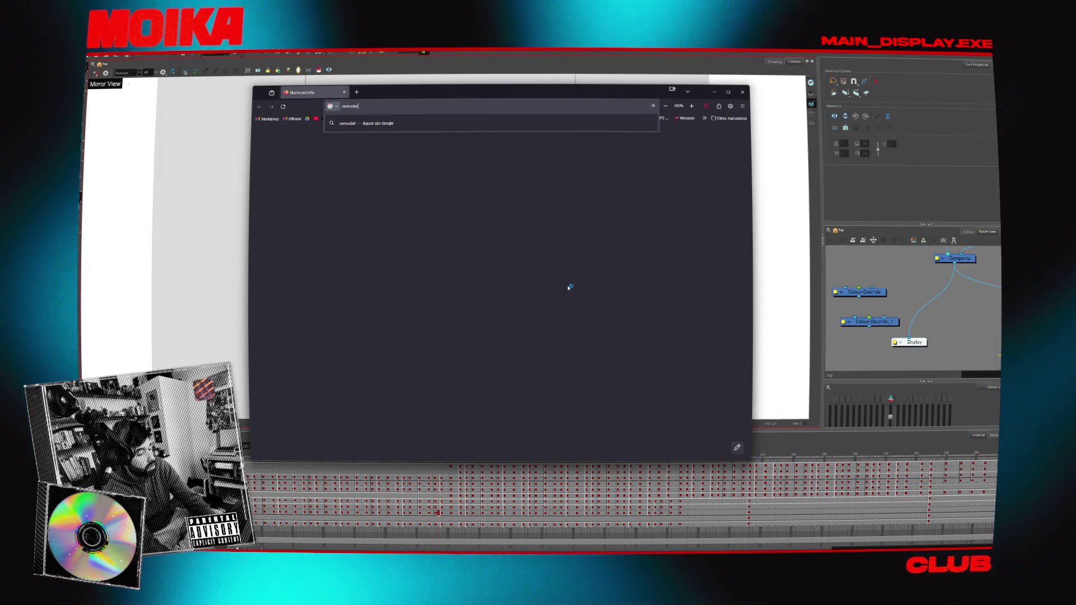
type("ar en ingles")
key("Return")
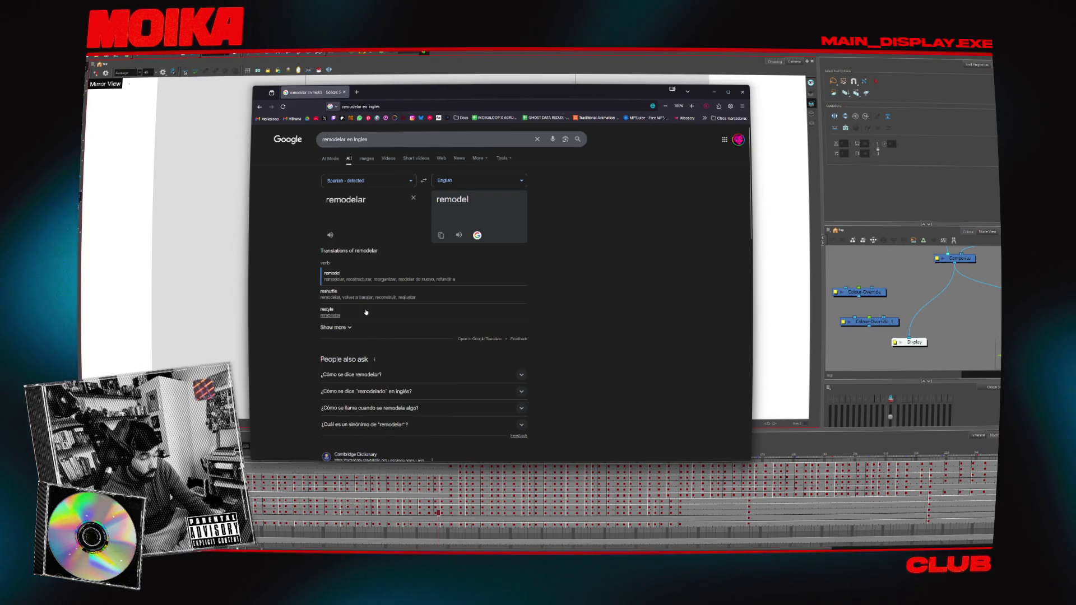
left_click(348, 328)
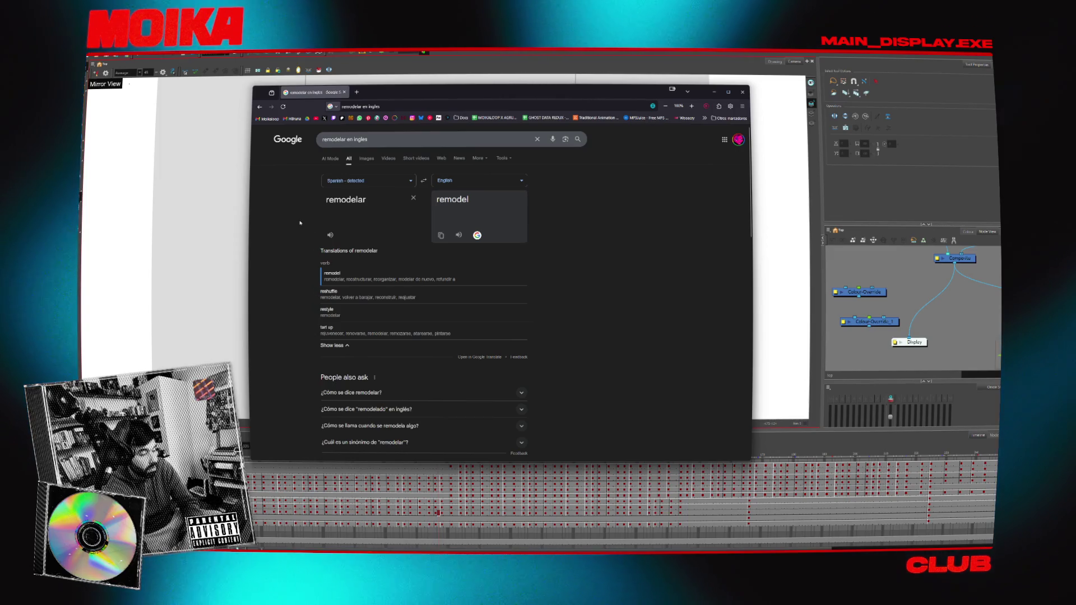
- Move the browser window slightly left and start a new-tab search beginning with '180'
left_click_drag(389, 96, 363, 100)
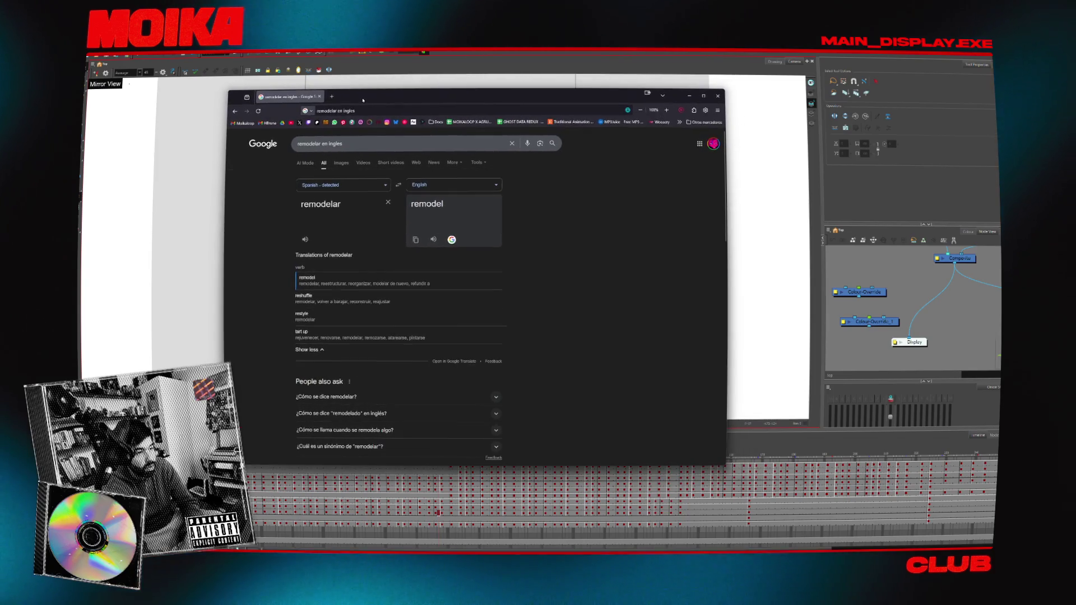
left_click(333, 97)
type("18")
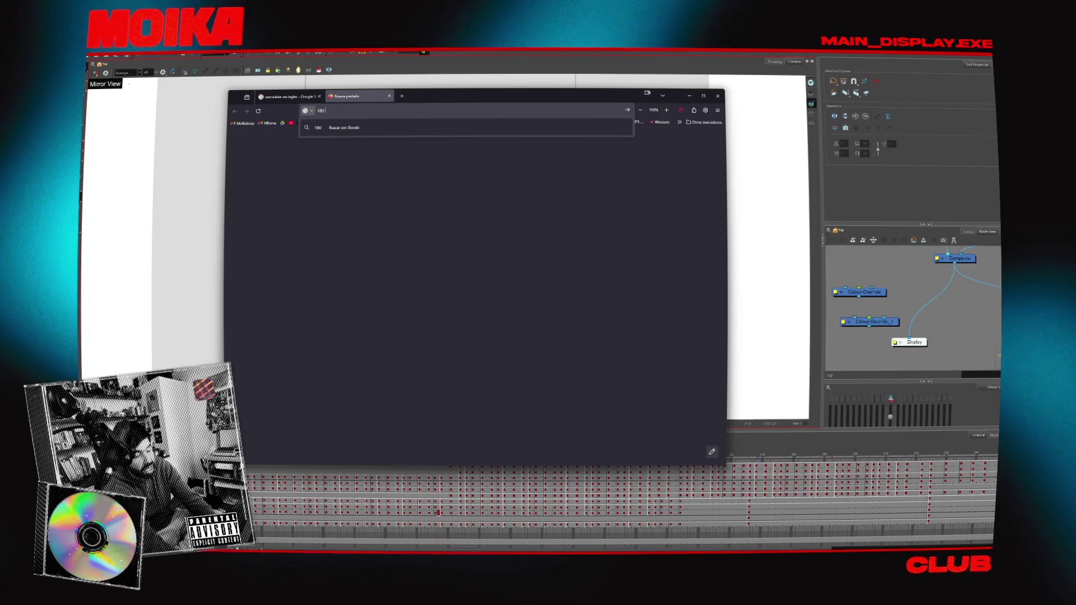
type("0")
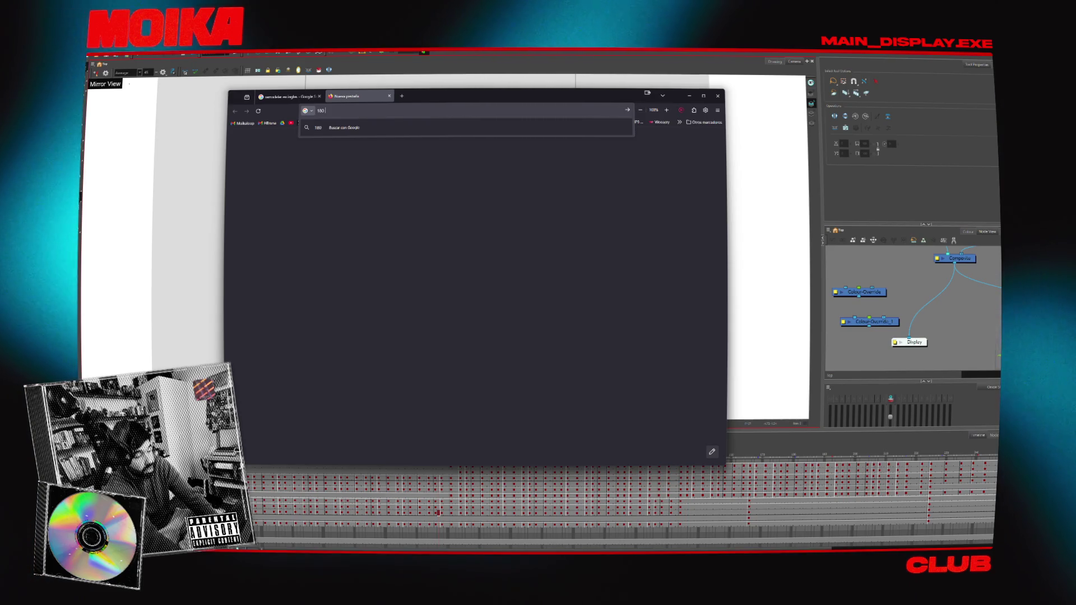
- Search Google for '180 mt2 to square' to convert the area
type("mt2 to s")
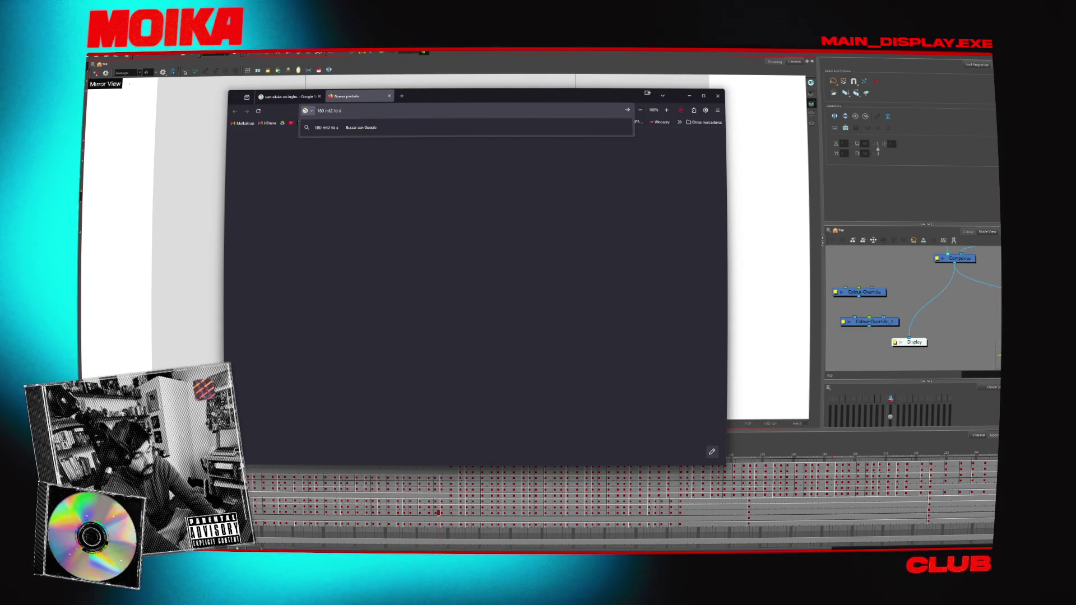
type("quare")
key("Return")
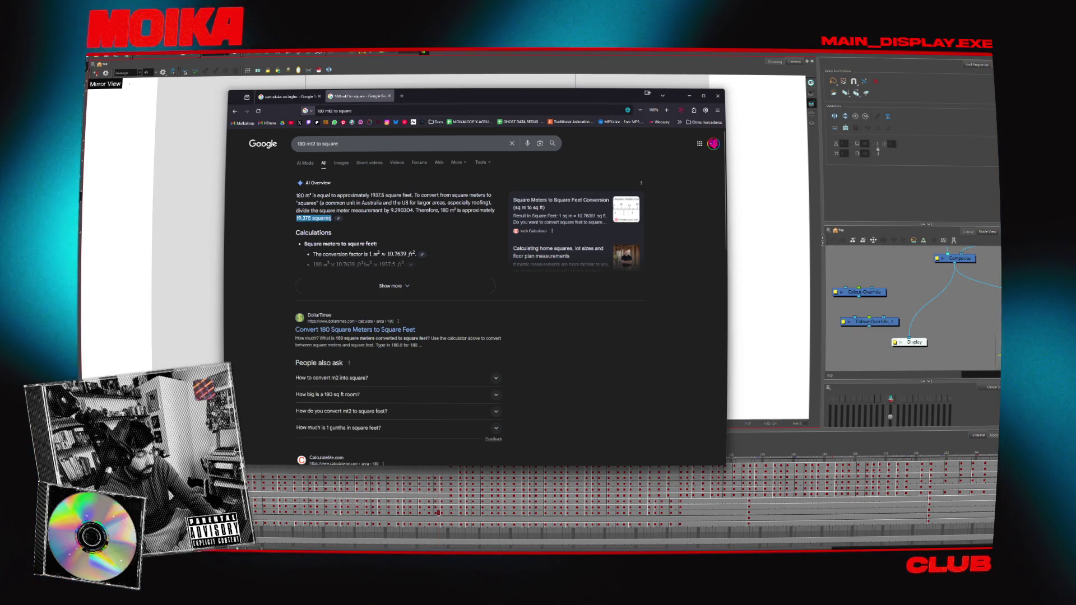
- Replace 'to square' with 'house' and search for '180 mt2 house'
left_click_drag(316, 144, 368, 145)
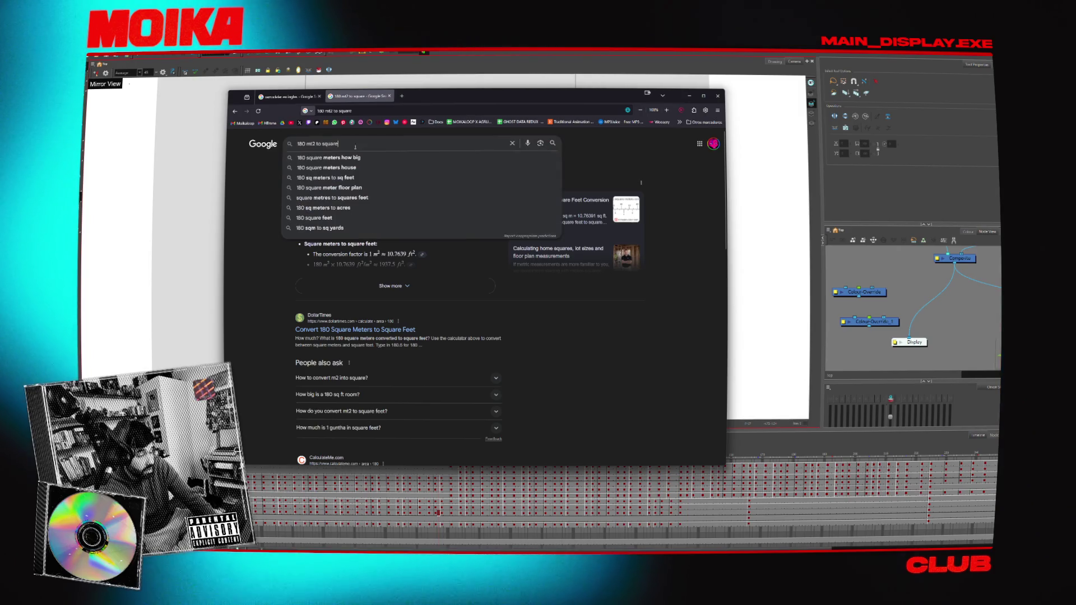
key("BackSpace")
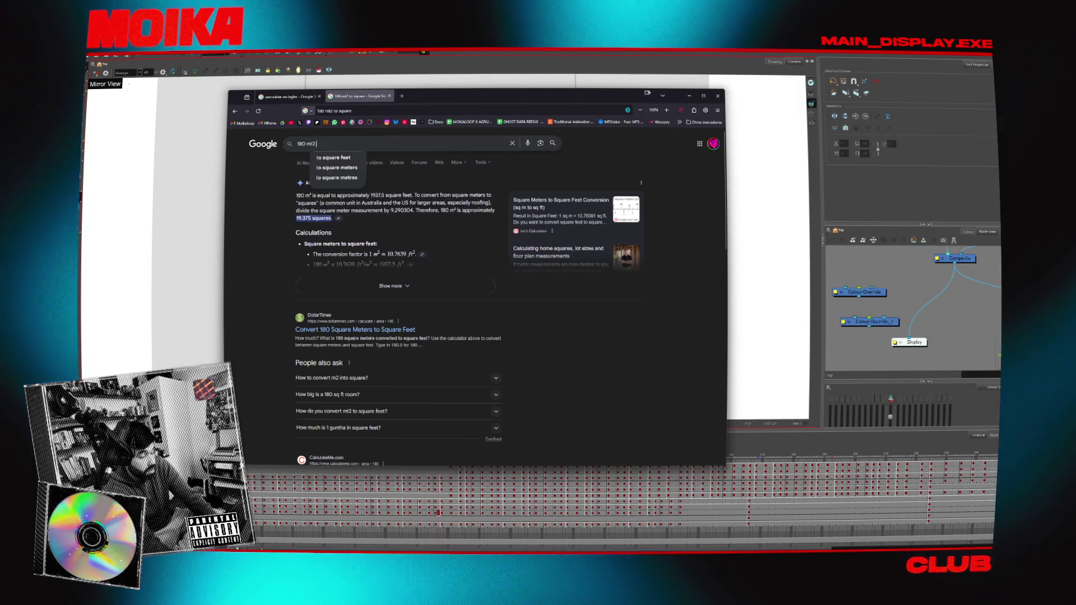
type("house")
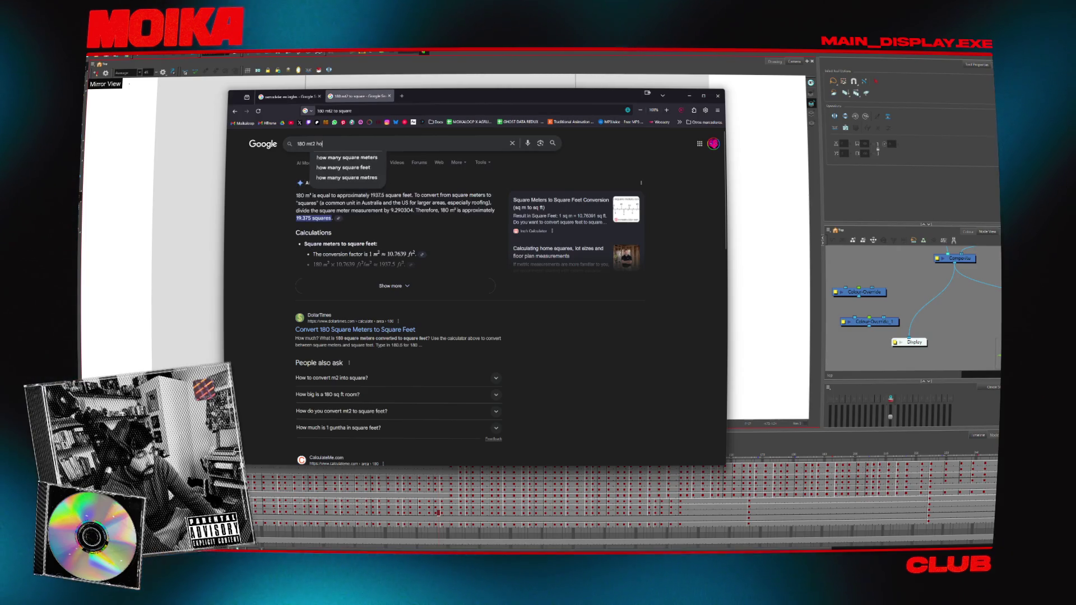
key("Return")
- Switch to image results and search images for '180 mt2'
left_click(341, 163)
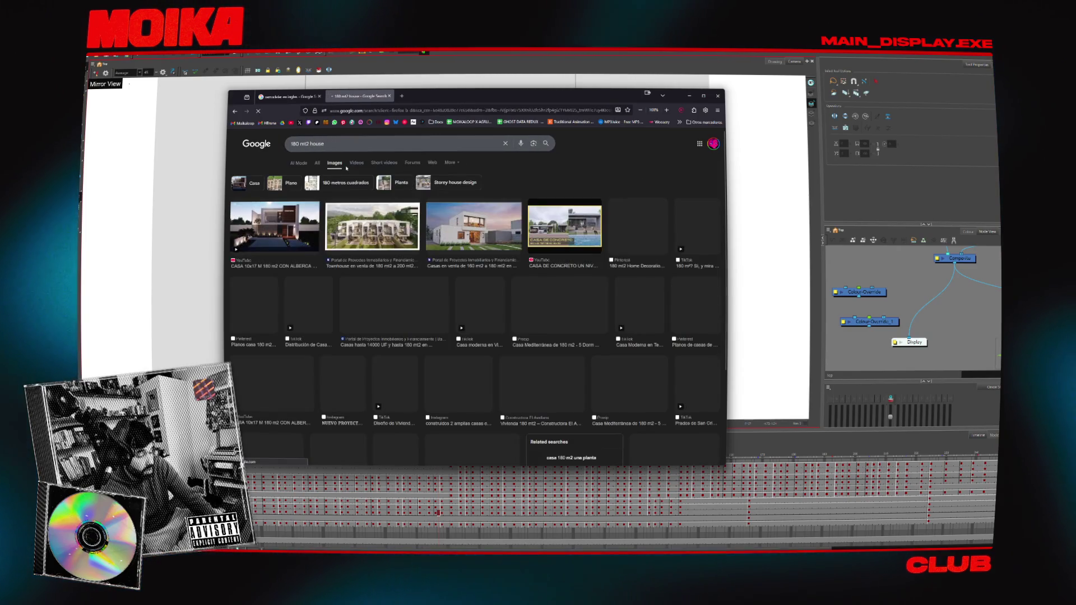
left_click(325, 144)
key("BackSpace")
key("BackSpace")
key("BackSpace")
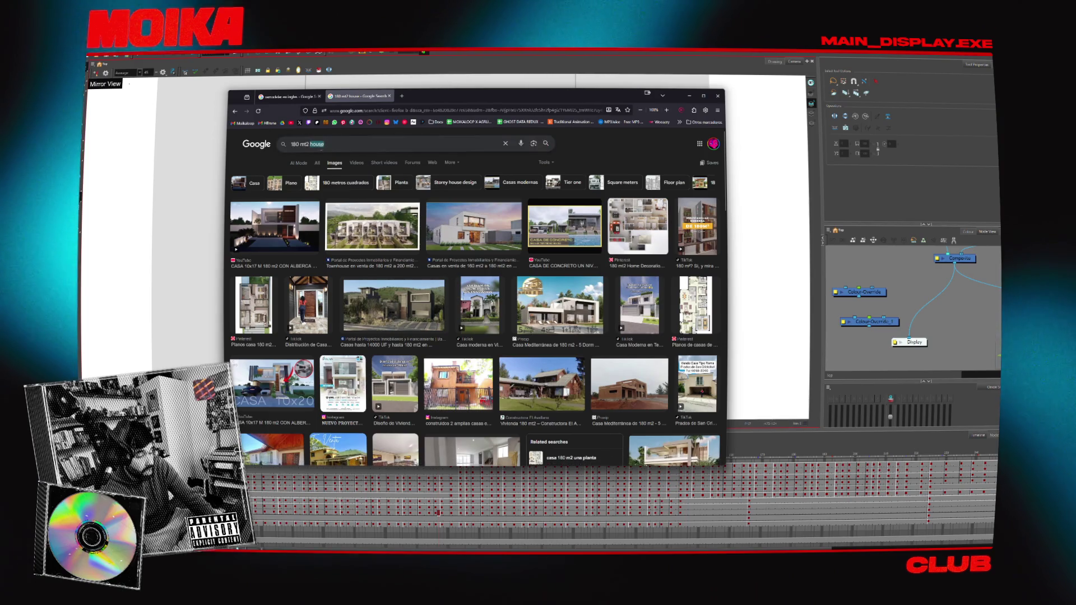
key("Return")
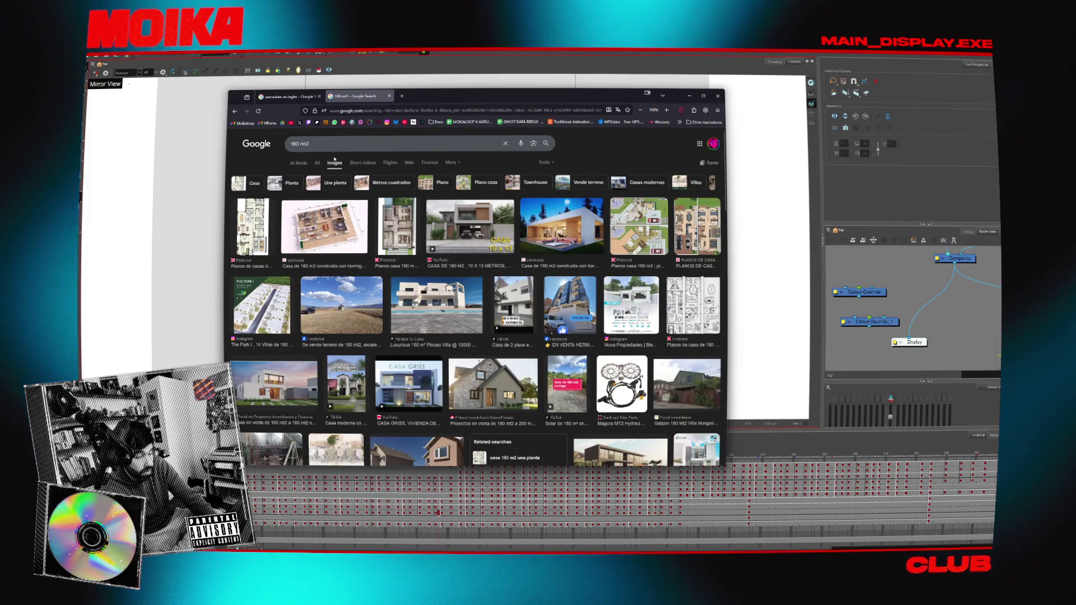
left_click(392, 144)
type("t")
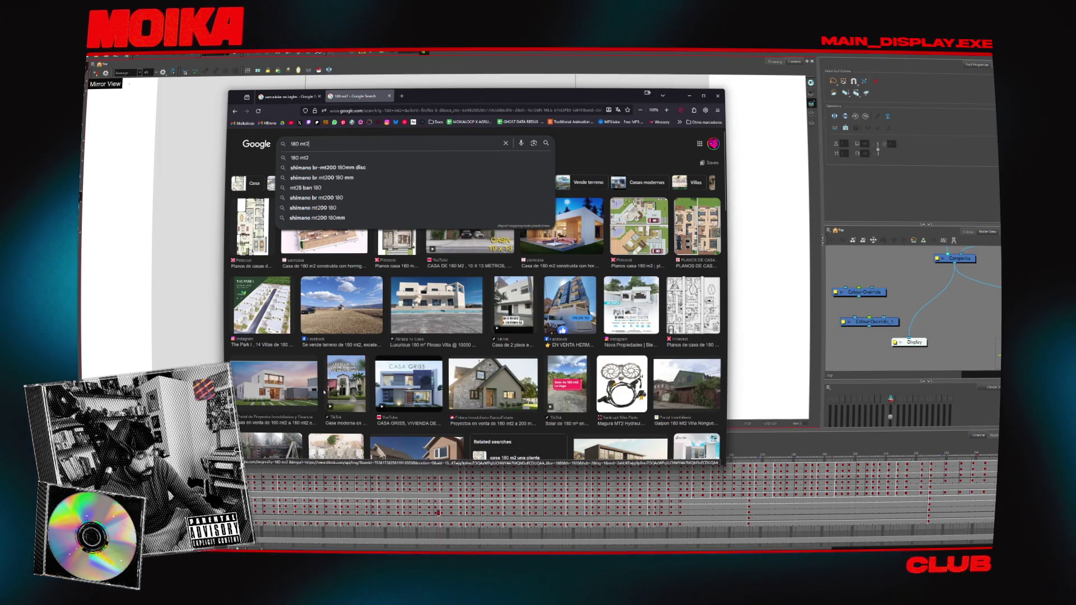
left_click(414, 353)
- Open the single-storey house image preview, then minimize the browser
scroll(414, 353, "down", 3)
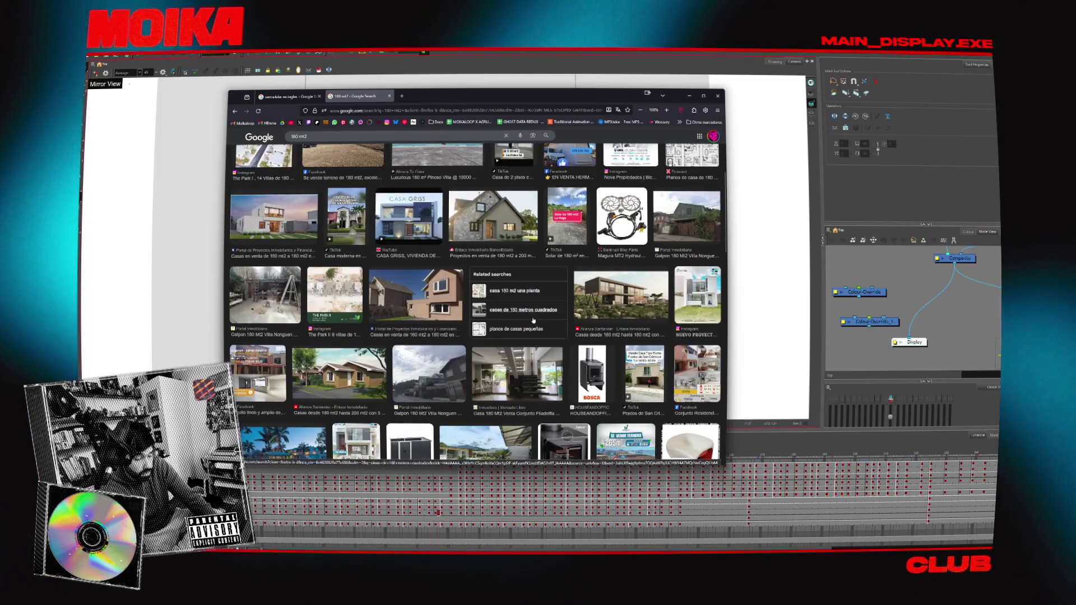
scroll(532, 348, "down", 2)
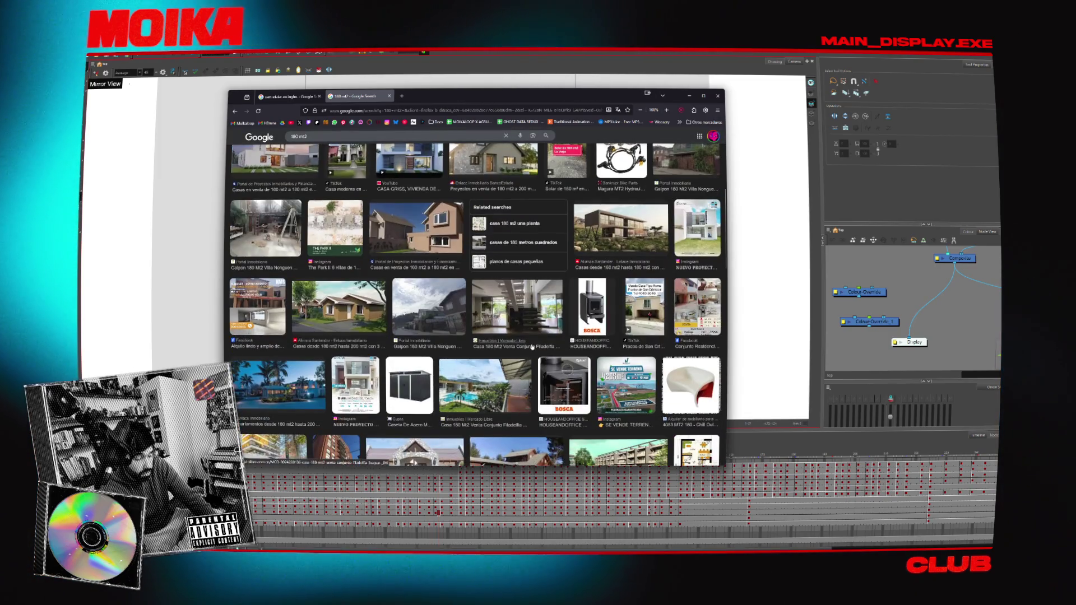
left_click(343, 320)
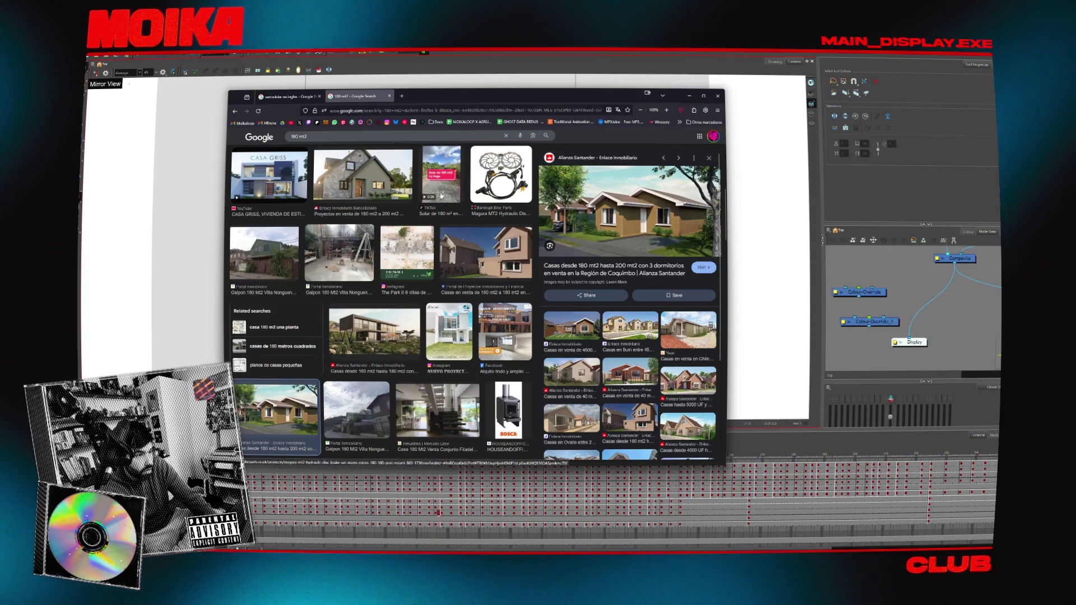
scroll(339, 242, "down", 3)
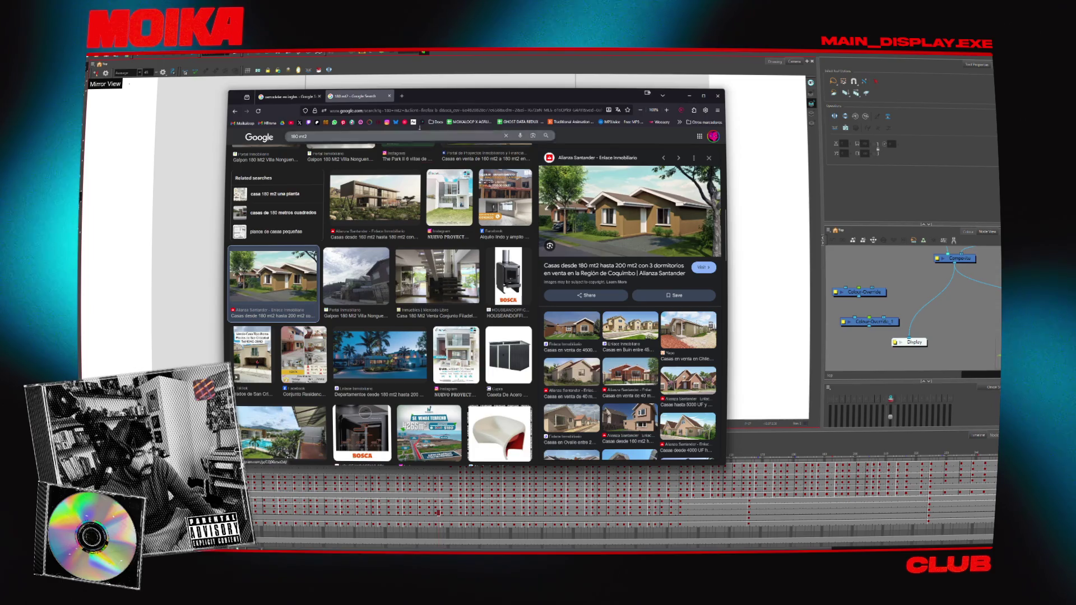
key("super+Down")
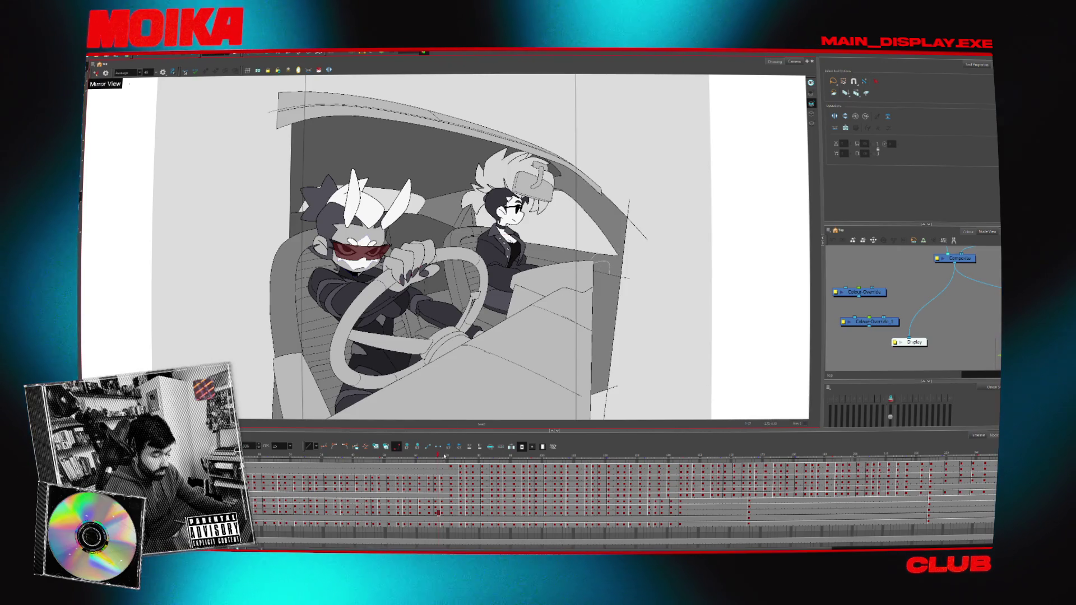
- Scrub and step through the car scene frames, then light-table the passenger's head drawing
left_click_drag(445, 457, 364, 459)
key("period")
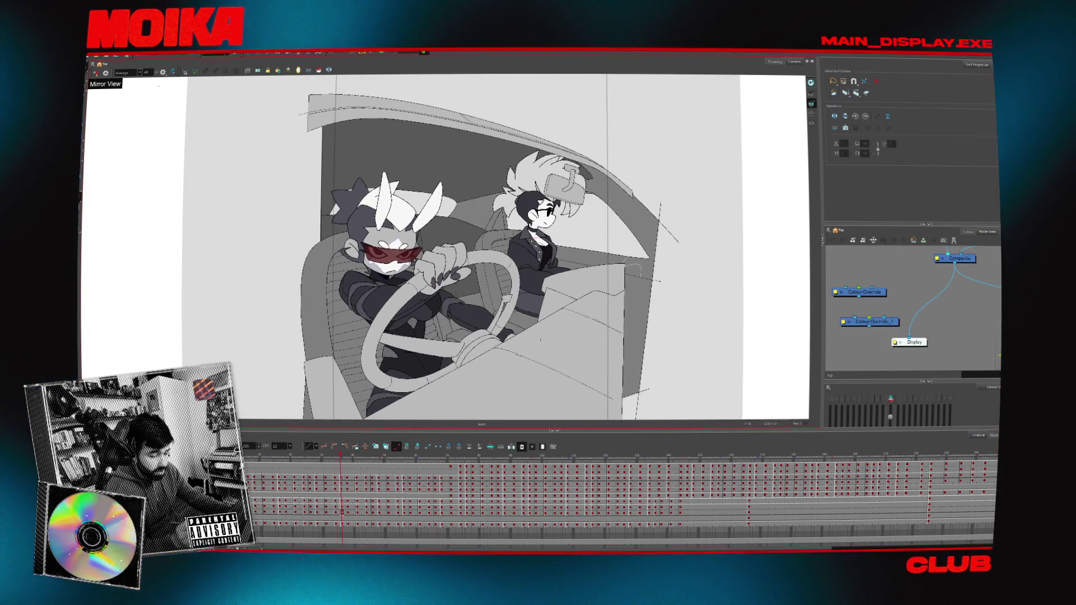
mouse_move(406, 454)
left_mouse_down()
mouse_move(536, 457)
mouse_move(425, 456)
left_mouse_up()
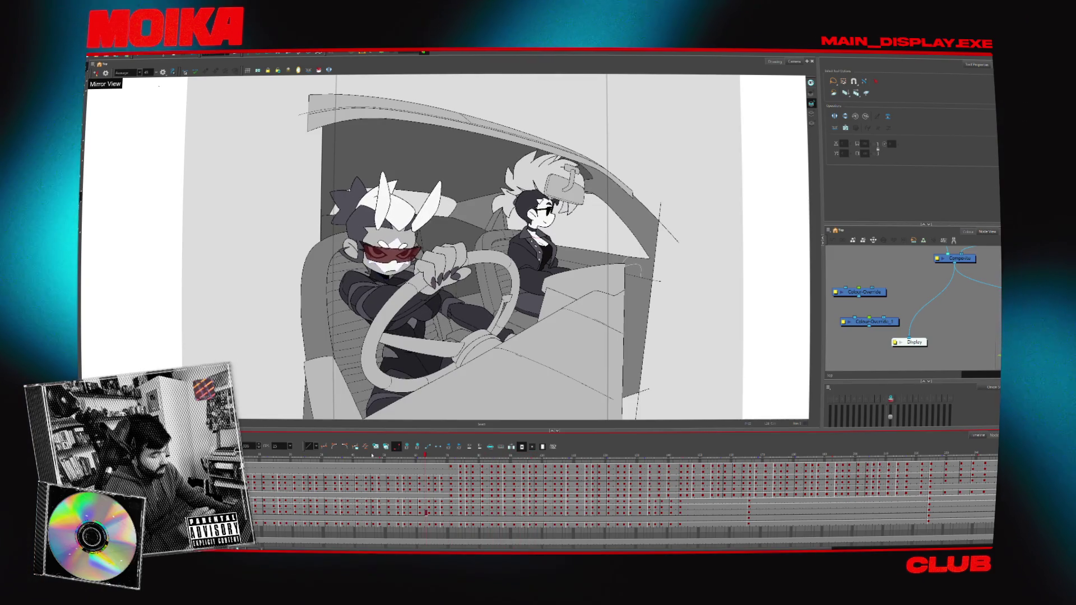
scroll(426, 488, "up", 2)
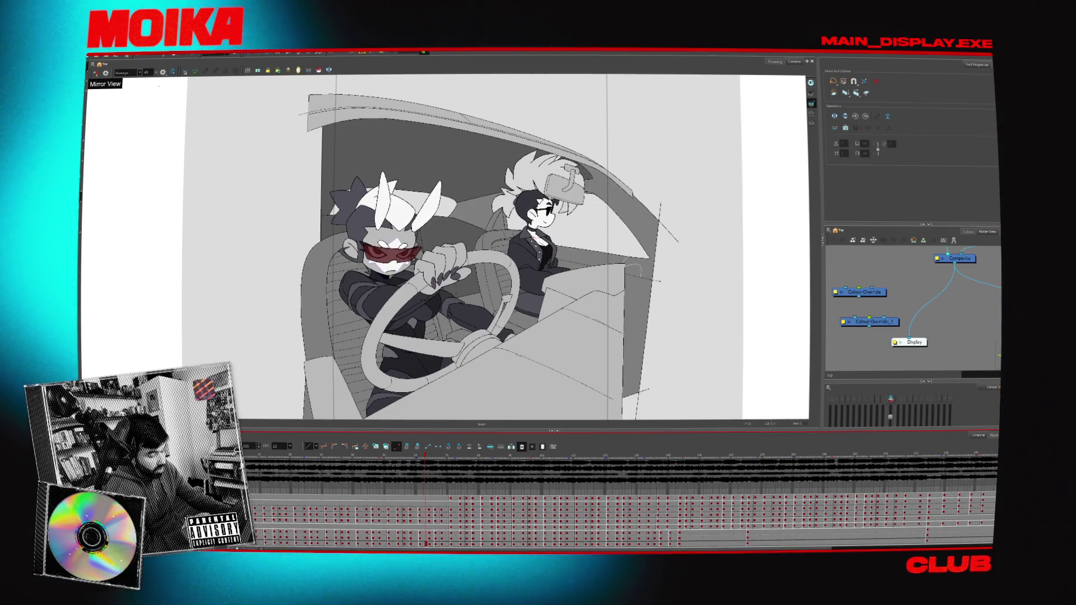
left_click(259, 444)
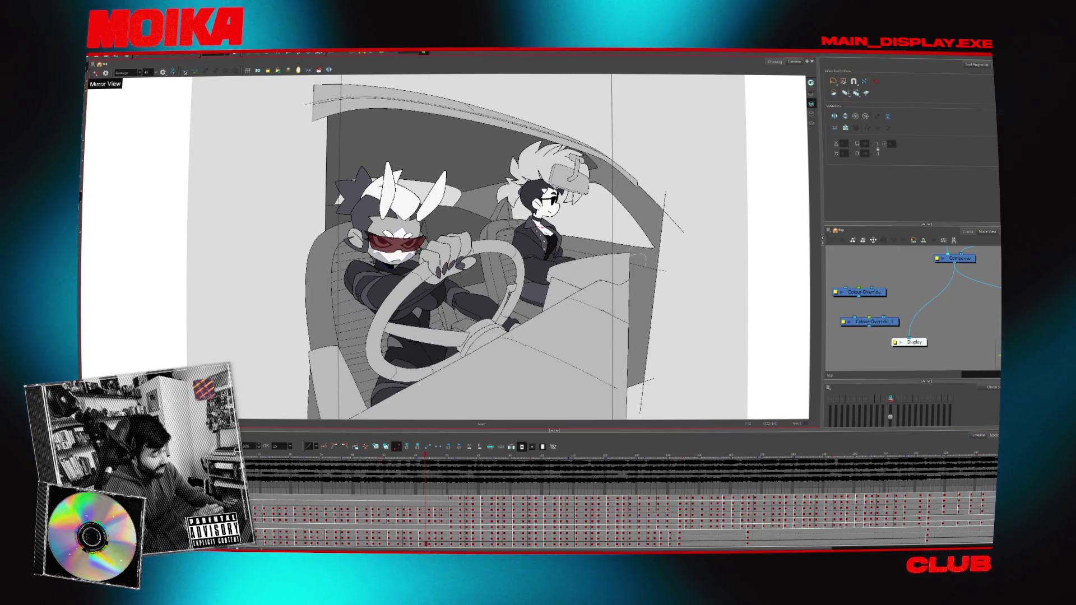
key("shift+l")
key("period")
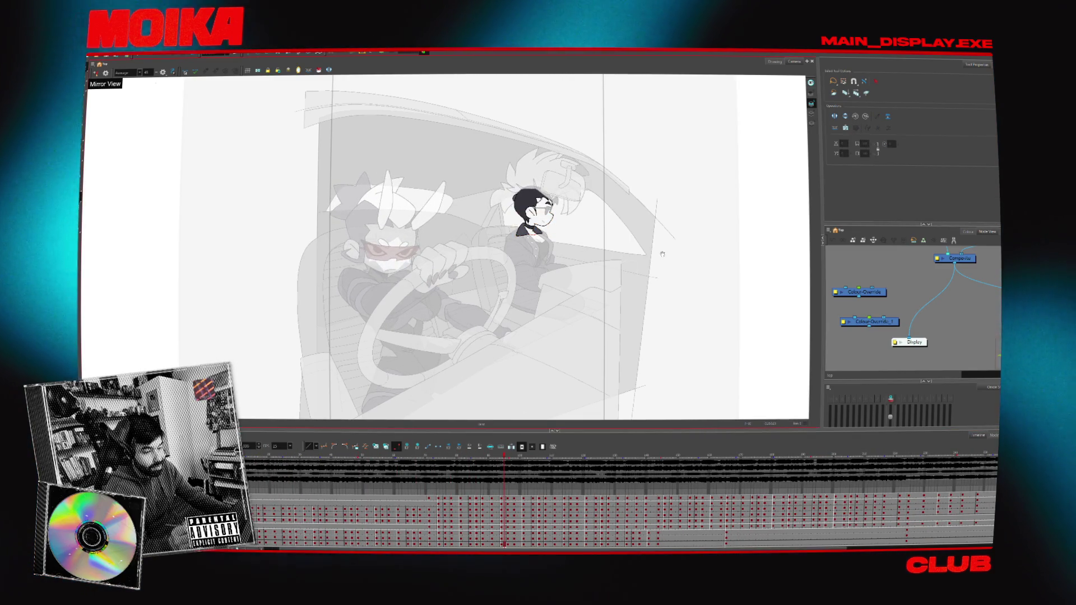
- Step and scrub through the timeline to review the passenger's head poses
key("period")
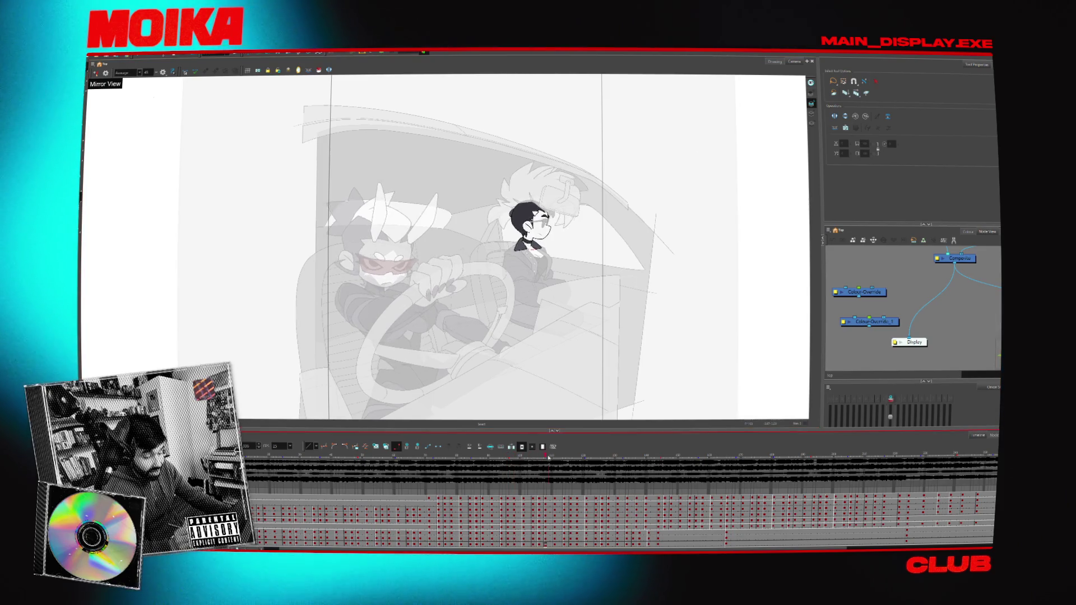
left_click_drag(549, 458, 620, 455)
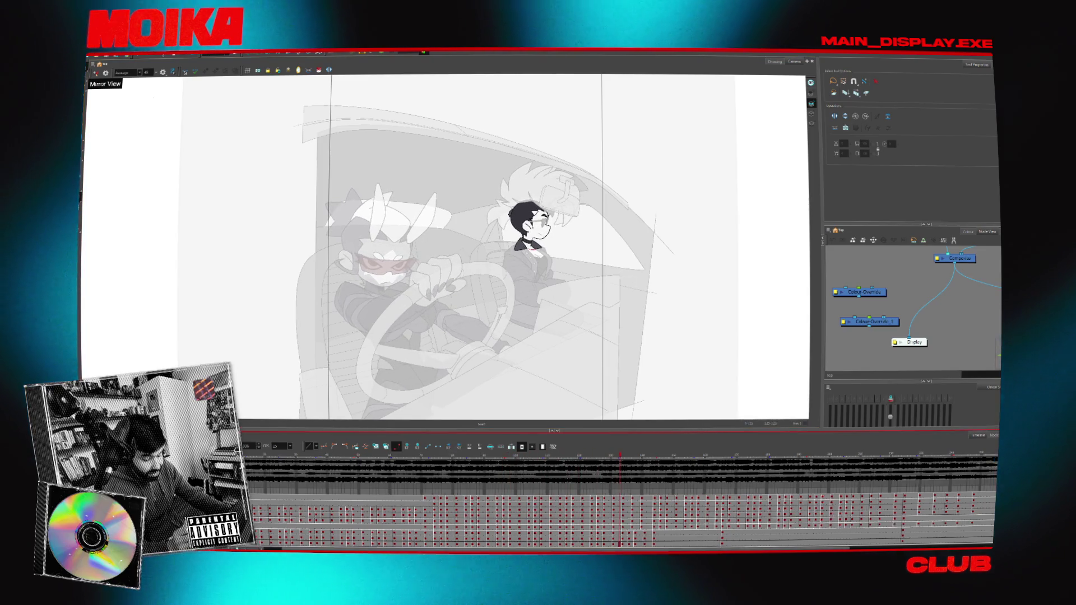
scroll(620, 455, "right", 3)
mouse_move(520, 457)
left_mouse_down()
mouse_move(493, 457)
mouse_move(529, 456)
left_mouse_up()
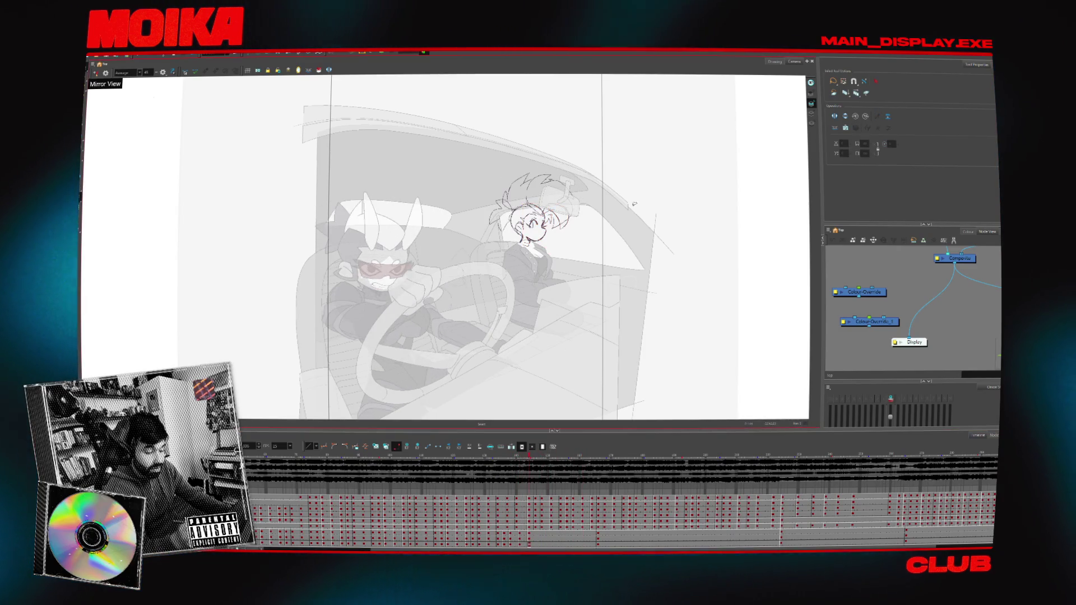
key("comma")
key("comma")
key("comma")
- Show the colour palettes, pick the b1 palette, and zoom in on the clean head pose
left_click(969, 232)
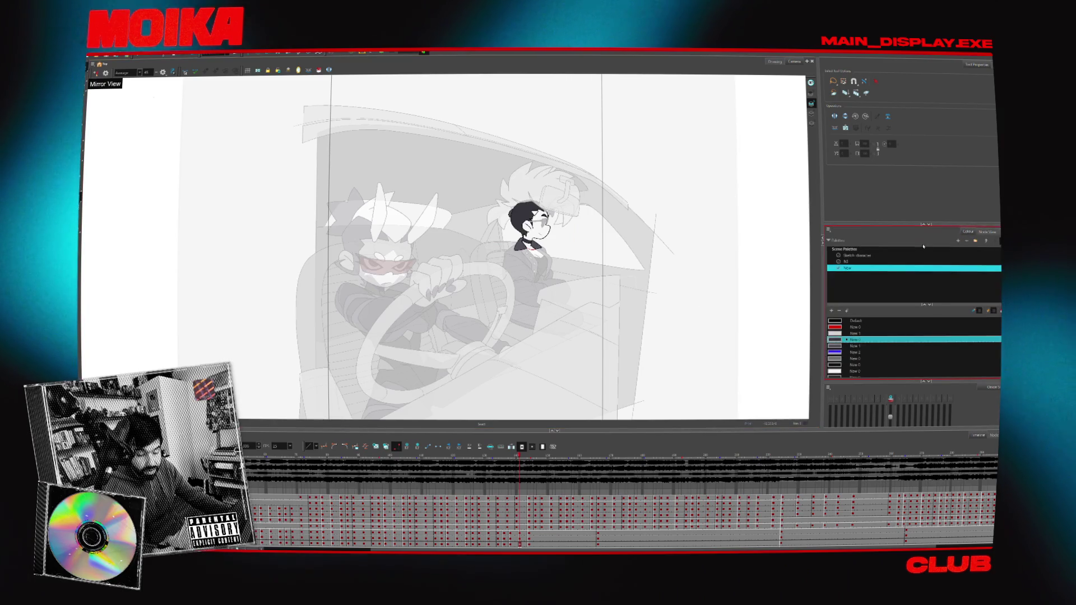
key("period")
key("period")
key("period")
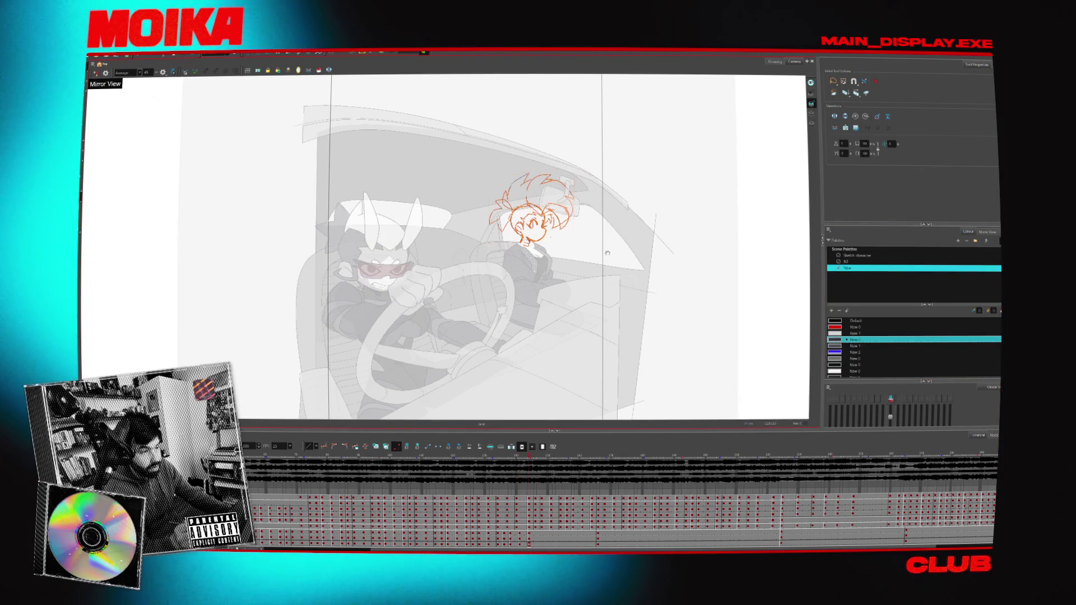
key("period")
key("period")
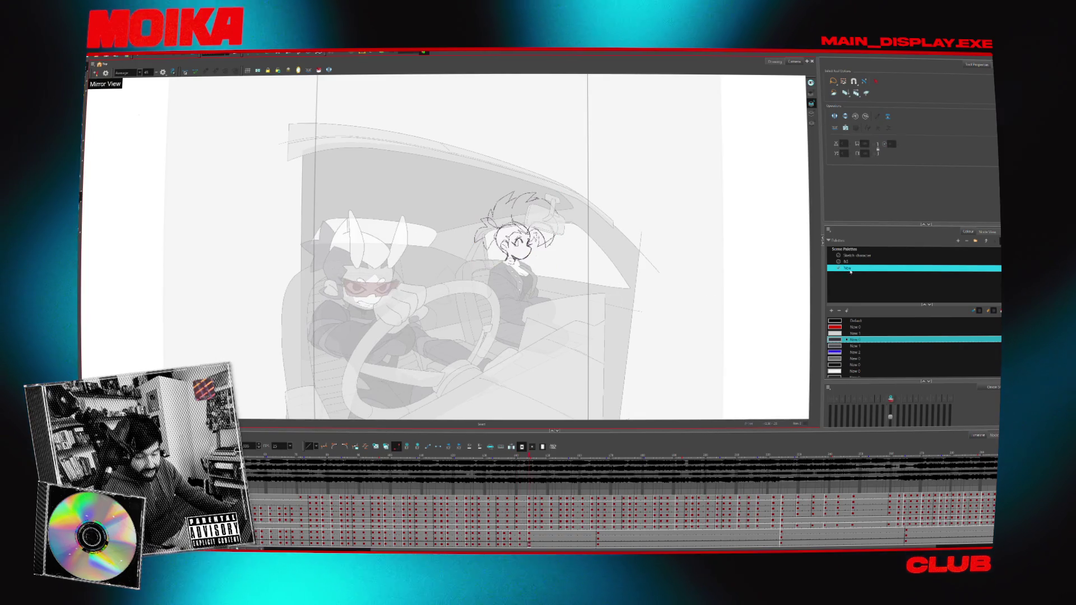
left_click(851, 263)
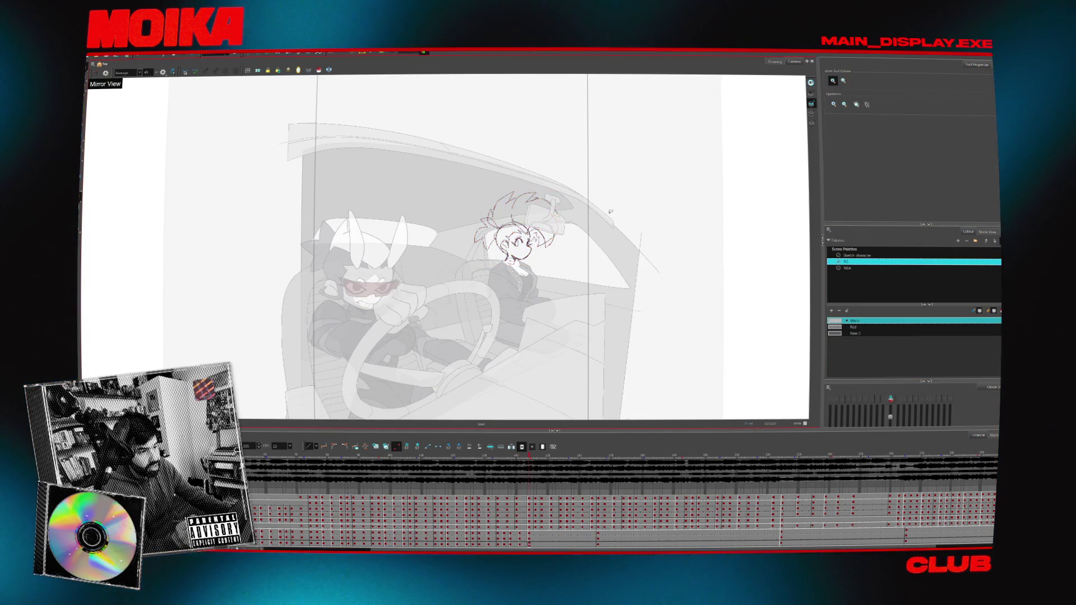
left_click(611, 211)
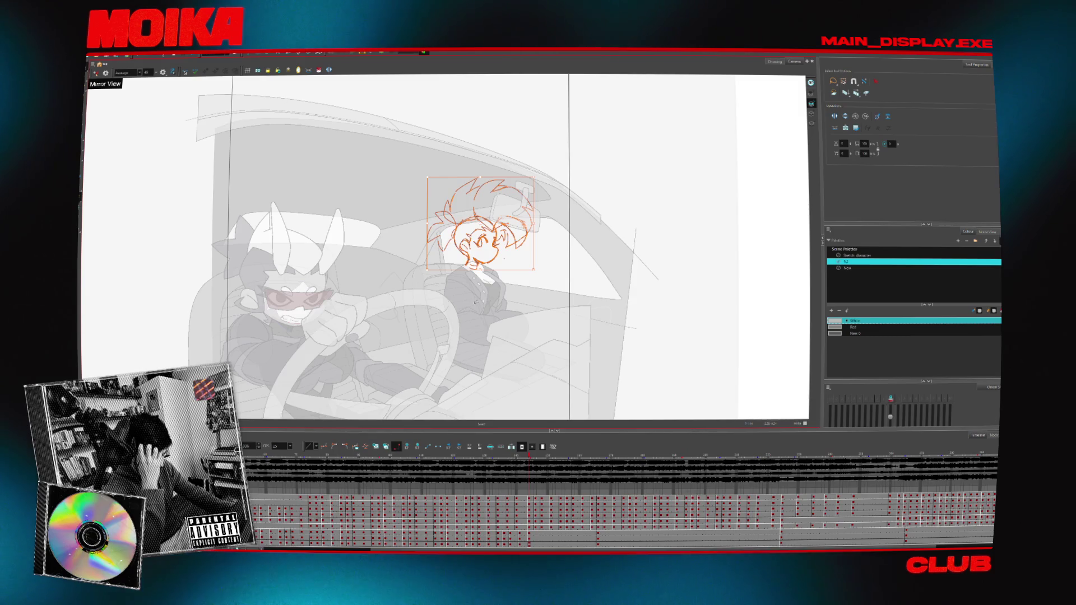
- Deselect the head sketch, undo the stray L-shaped stroke, and turn brush stabilizing off
key("alt+b")
key("Escape")
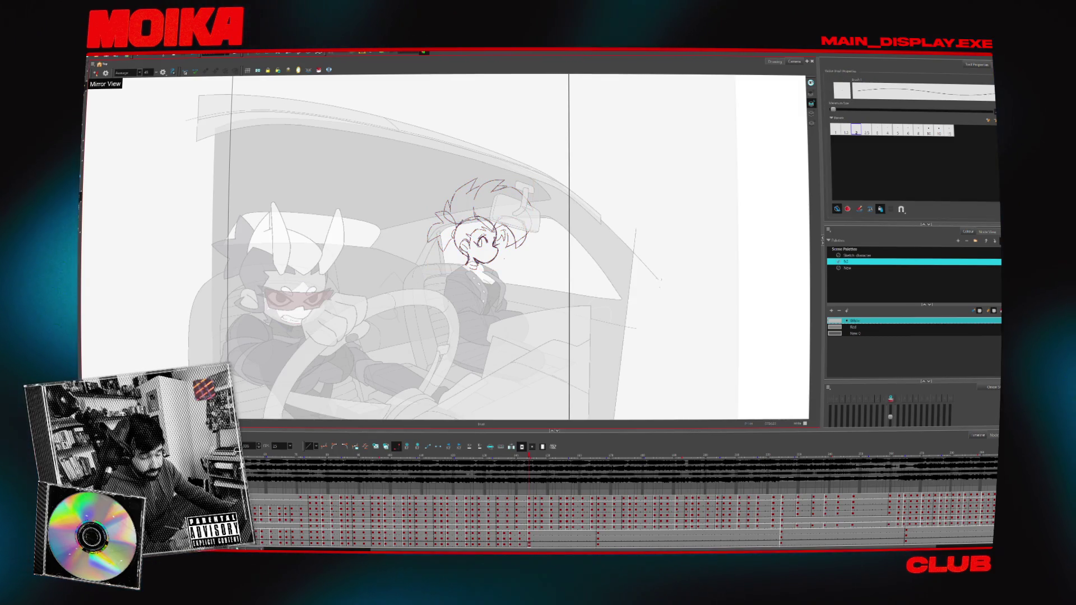
key("ctrl+z")
left_click(134, 73)
left_click(126, 92)
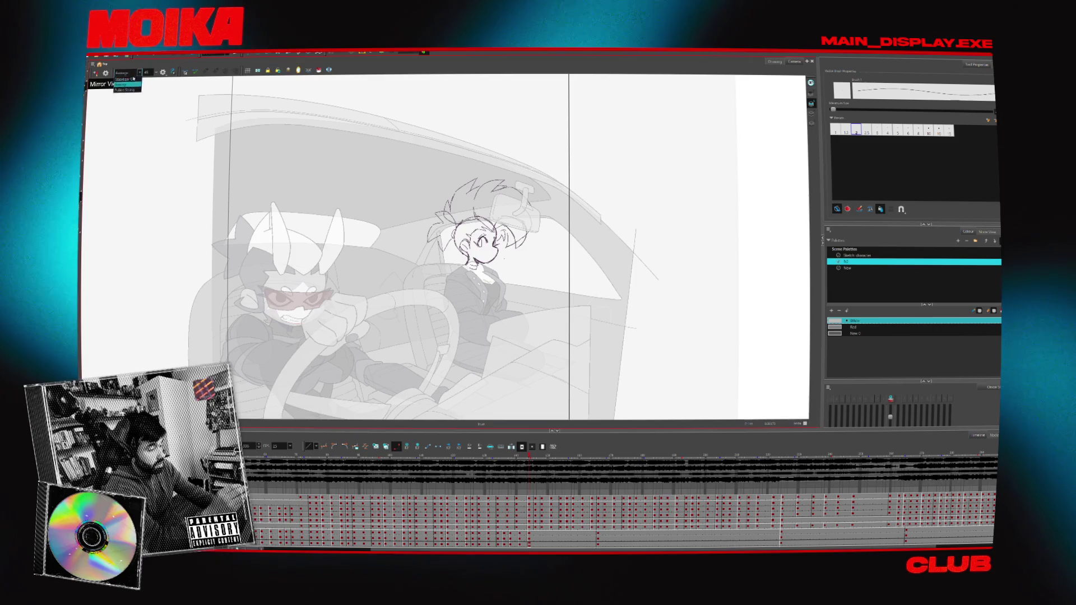
- Handwrite a test note 'Empty Lot 185.00' on the canvas, then lasso and delete it
mouse_move(720, 257)
left_mouse_down()
mouse_move(725, 274)
mouse_move(771, 280)
mouse_move(606, 312)
left_mouse_up()
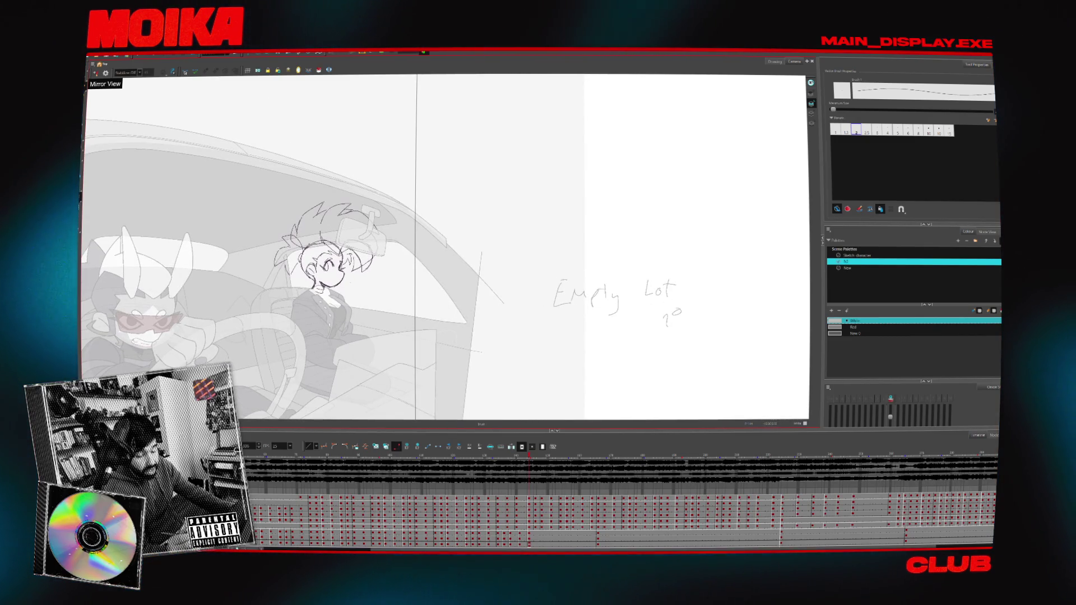
mouse_move(684, 315)
left_mouse_down()
mouse_move(695, 310)
mouse_move(671, 324)
mouse_move(686, 324)
left_mouse_up()
left_click_drag(699, 313, 717, 315)
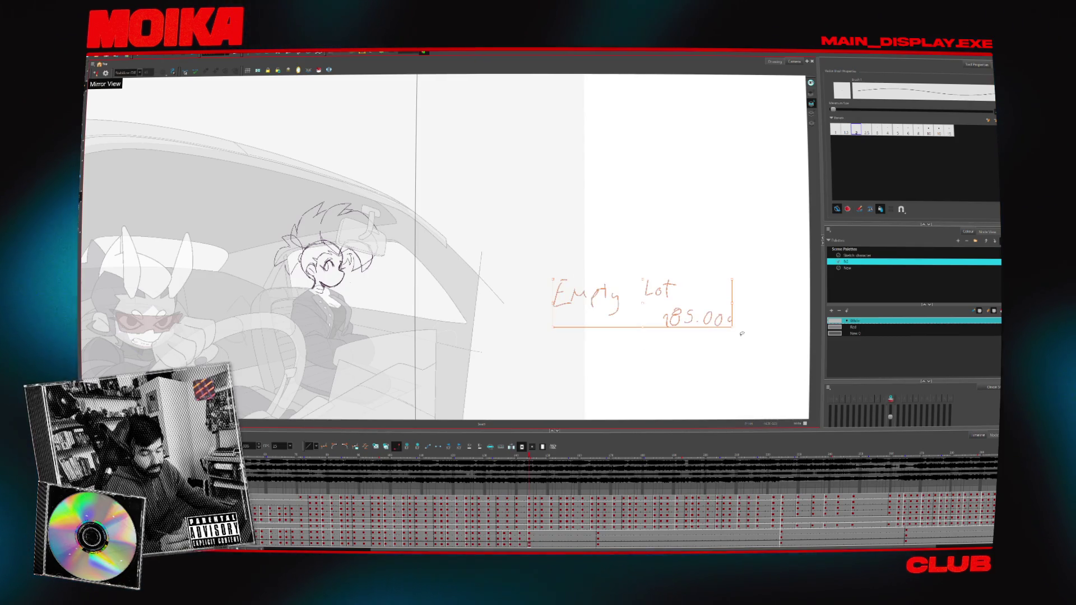
left_click_drag(575, 359, 575, 373)
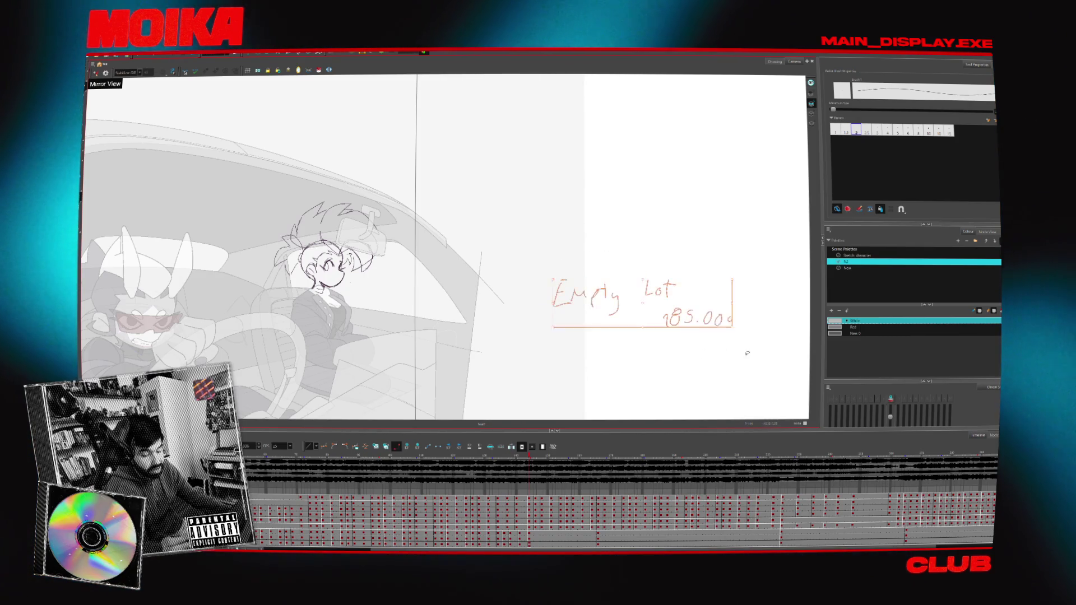
key("Delete")
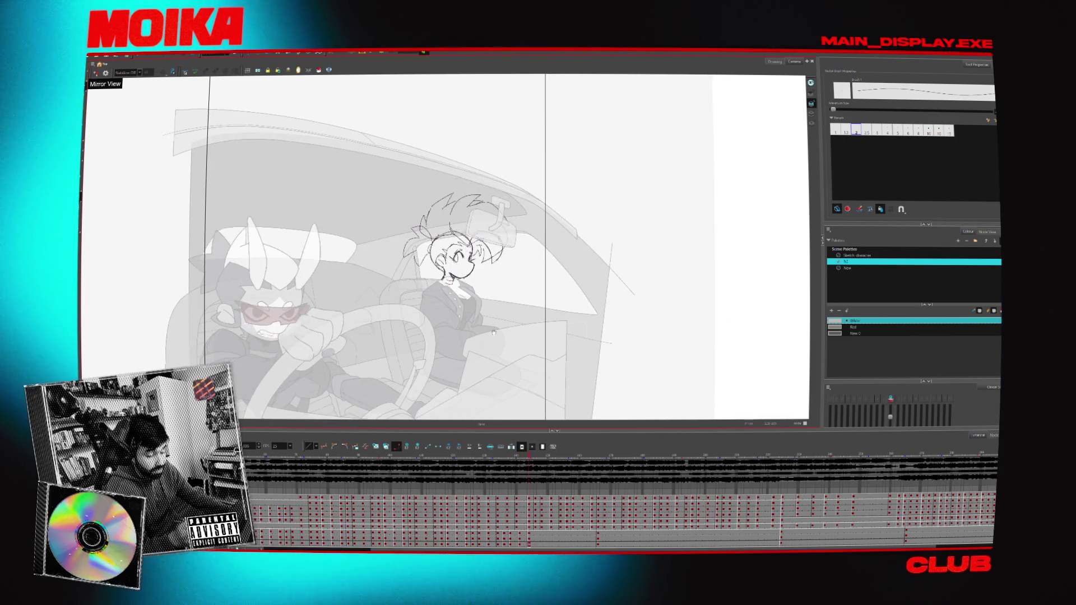
- Reframe the car scene, select the head sketch, and scrub to an earlier head pose
key("2")
key("ctrl+a")
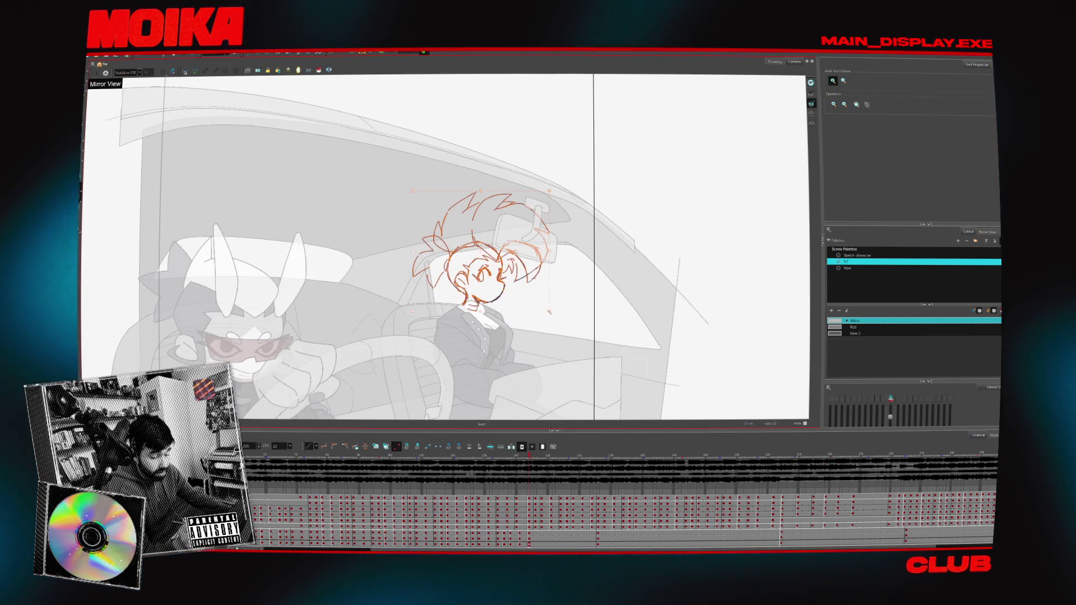
mouse_move(529, 465)
left_mouse_down()
mouse_move(551, 466)
mouse_move(485, 459)
left_mouse_up()
left_click(489, 457)
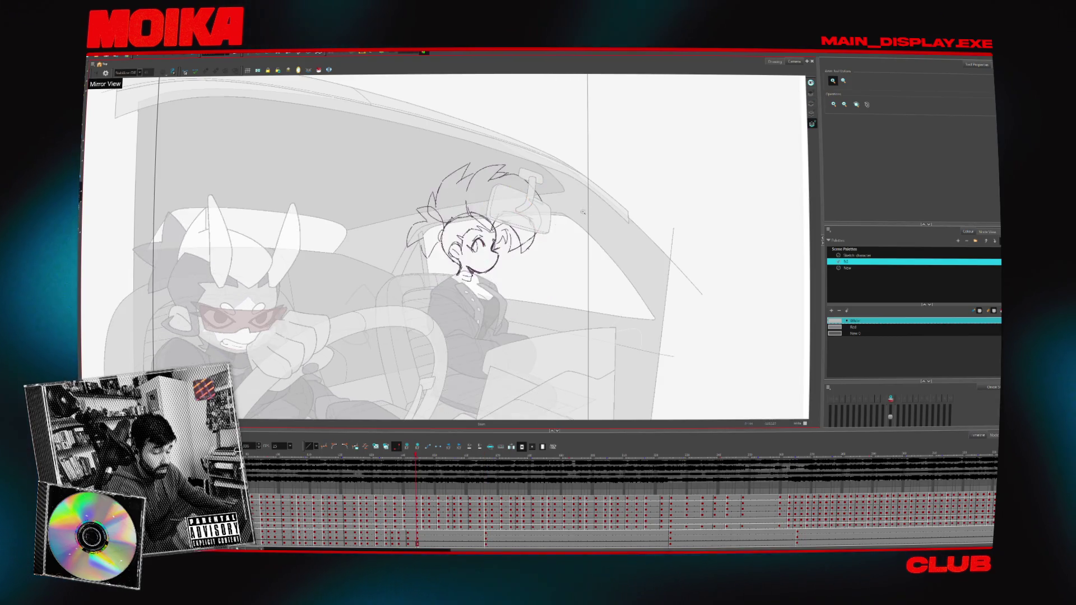
- Scale the passenger's head strokes with the bounding box, then scrub and play to check
left_click(508, 209)
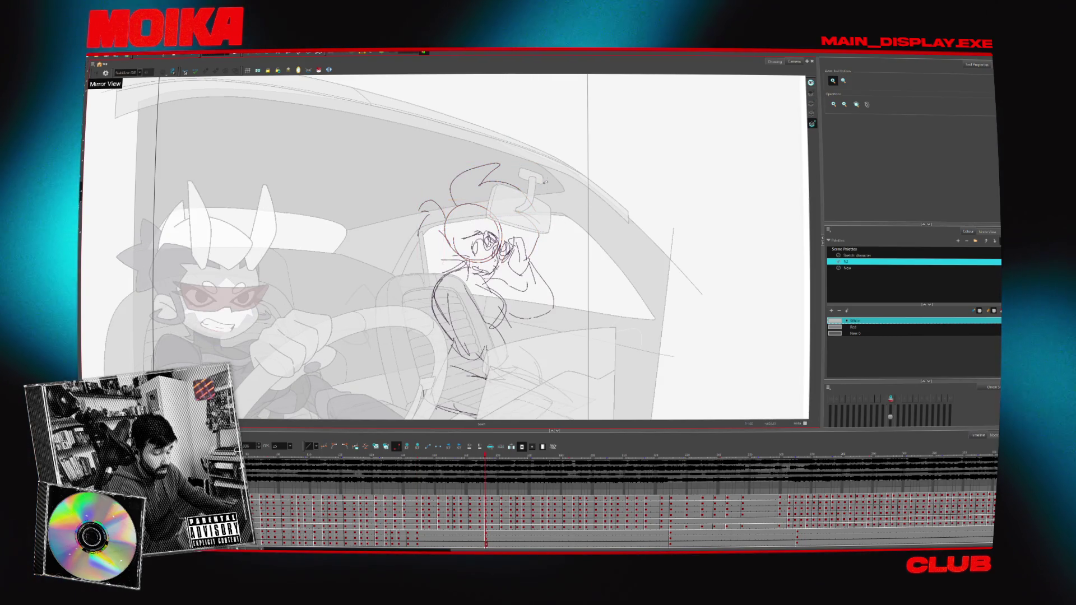
left_click_drag(503, 201, 557, 222)
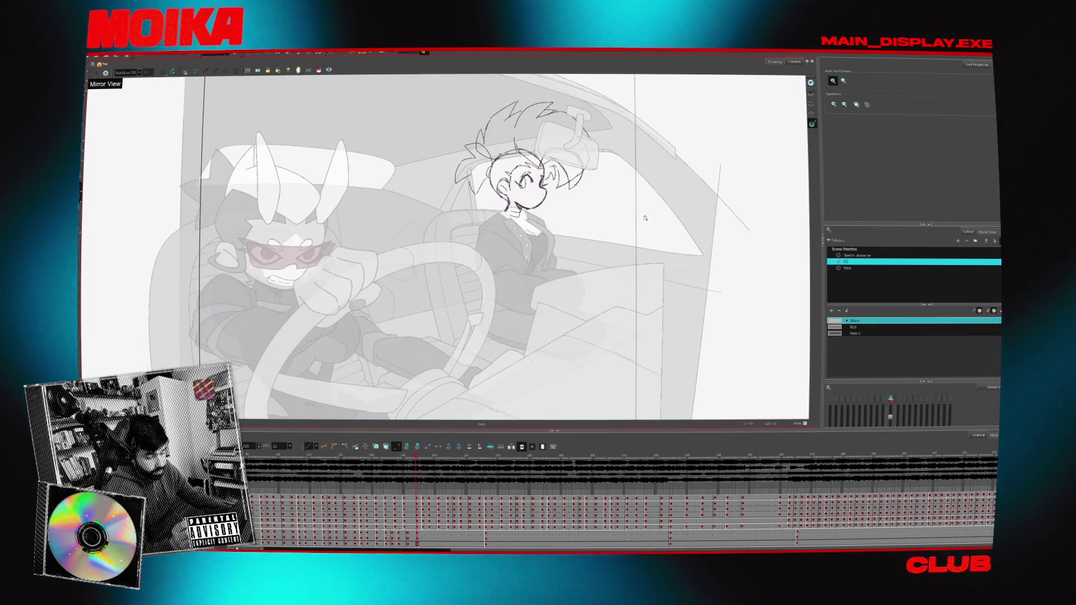
left_click(407, 456)
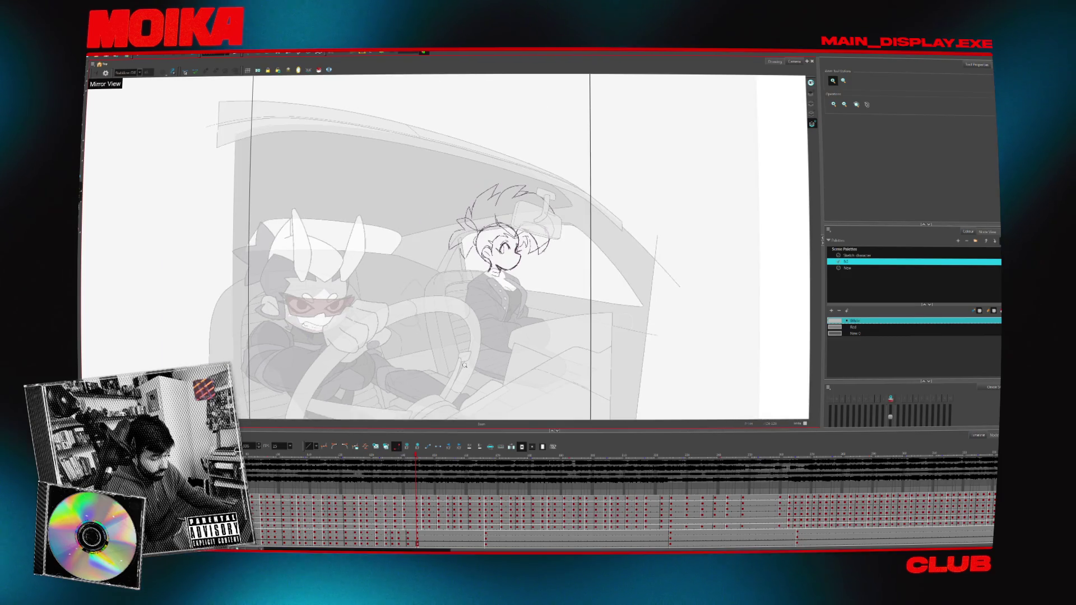
left_click_drag(258, 466, 430, 465)
key("Return")
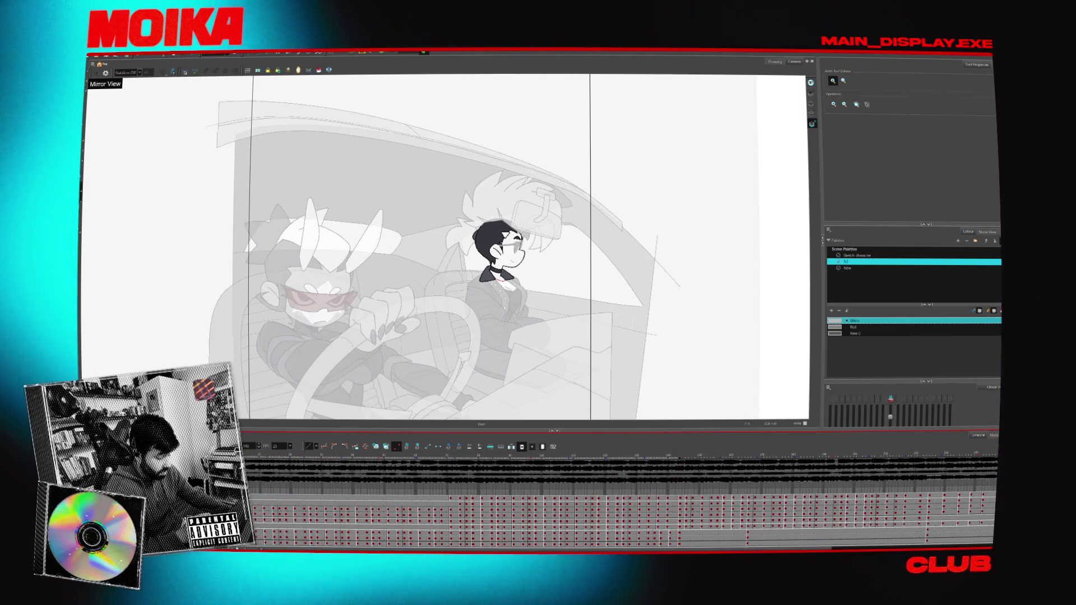
left_click(333, 544)
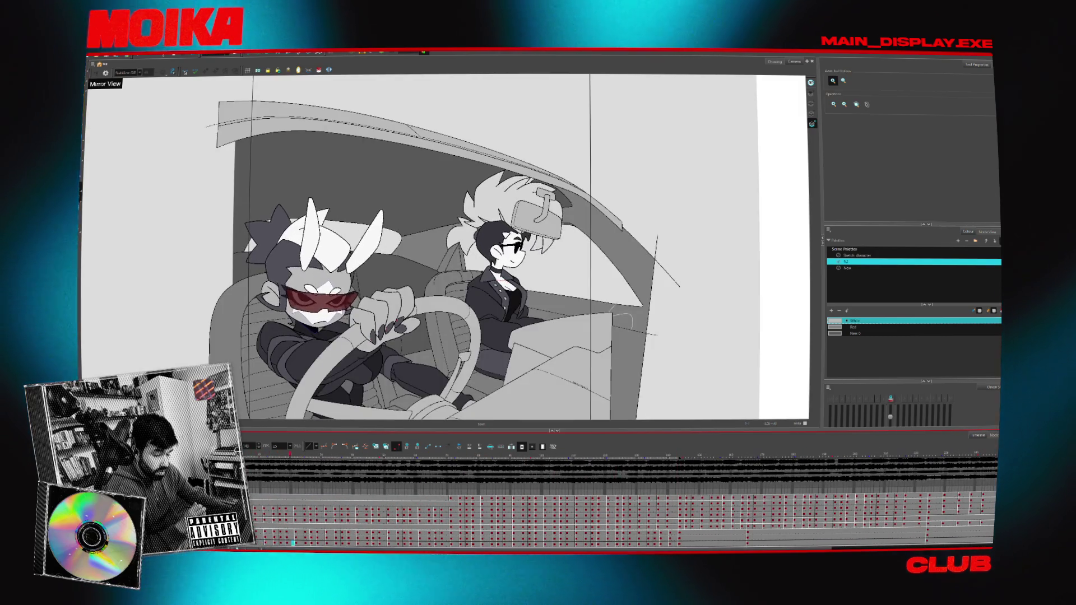
left_click(347, 544)
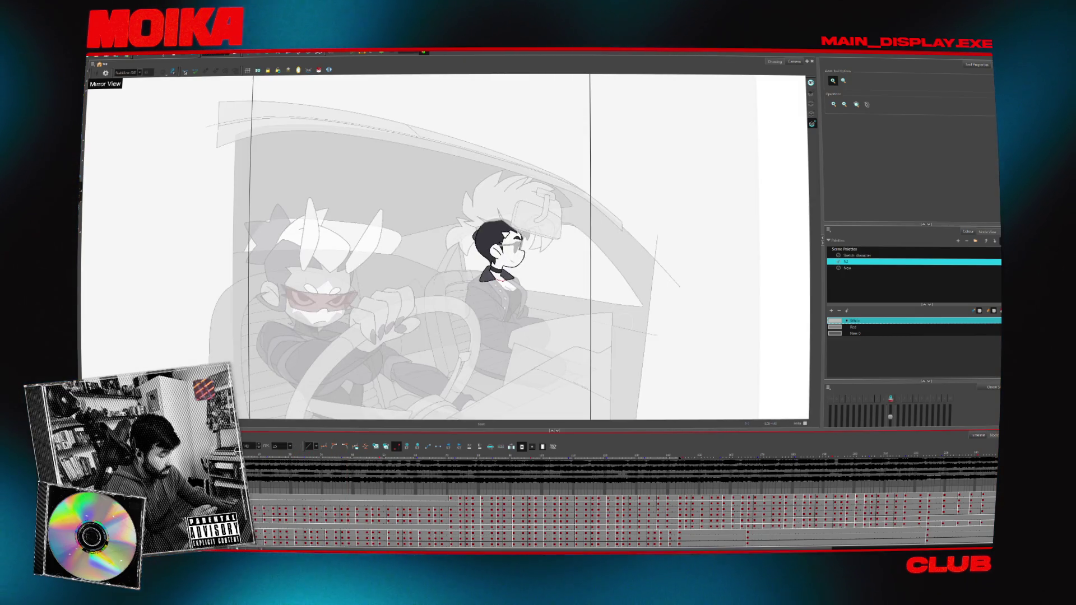
key("shift+l")
left_click(324, 544)
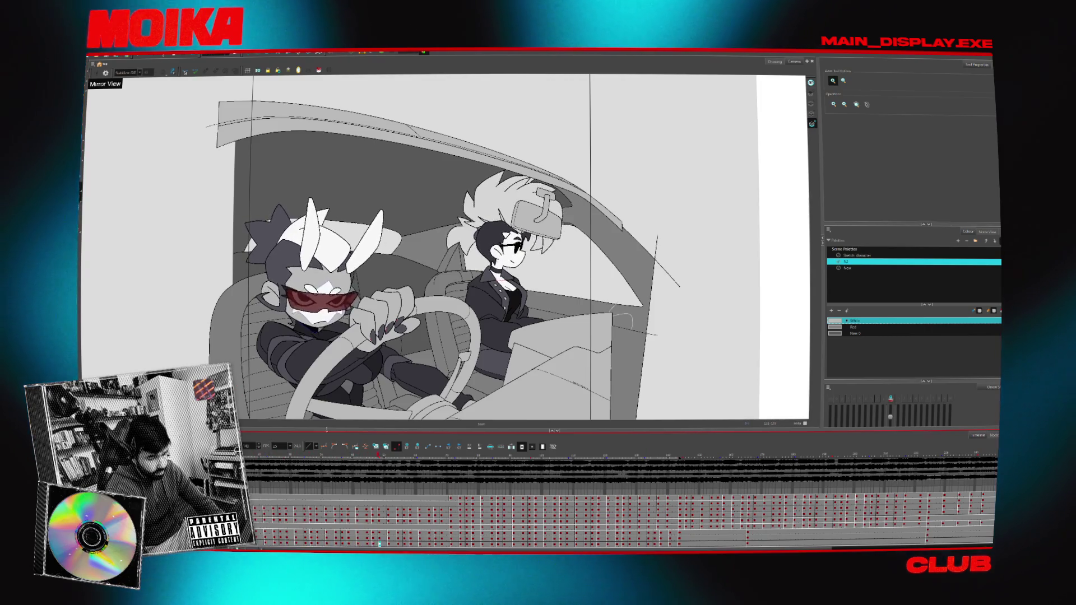
scroll(393, 361, "down", 3)
key("shift+l")
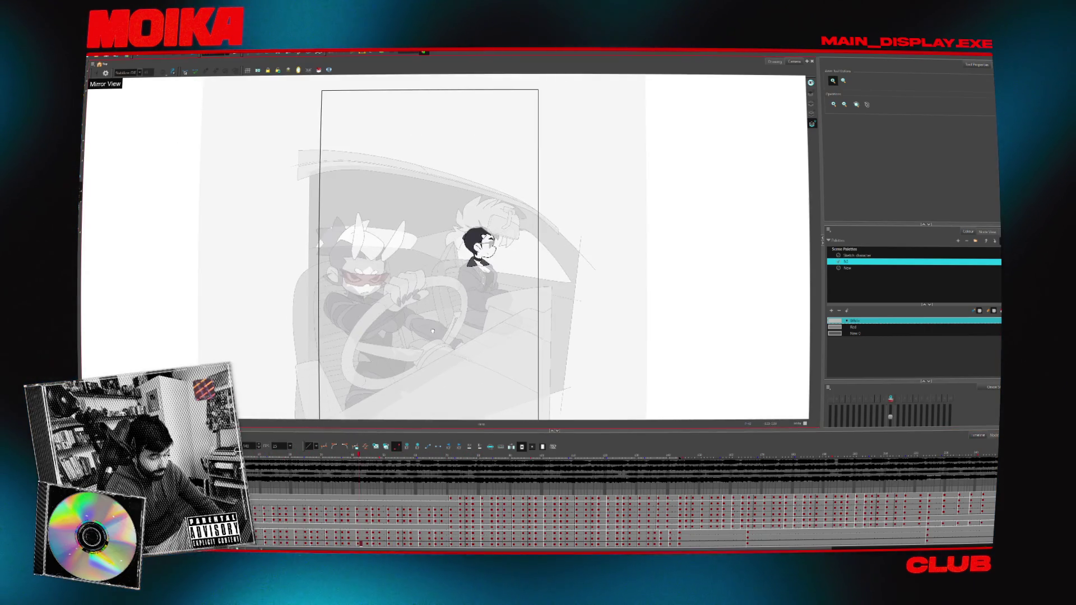
left_click(436, 310)
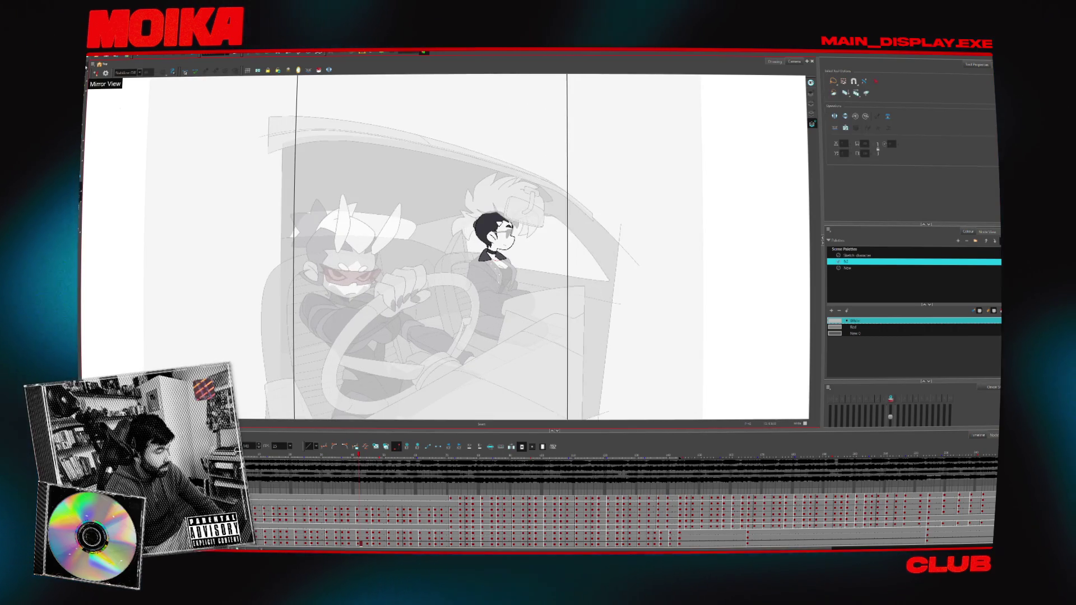
- In Node View, cable the new character's drawing node into the Composite node
left_click(987, 231)
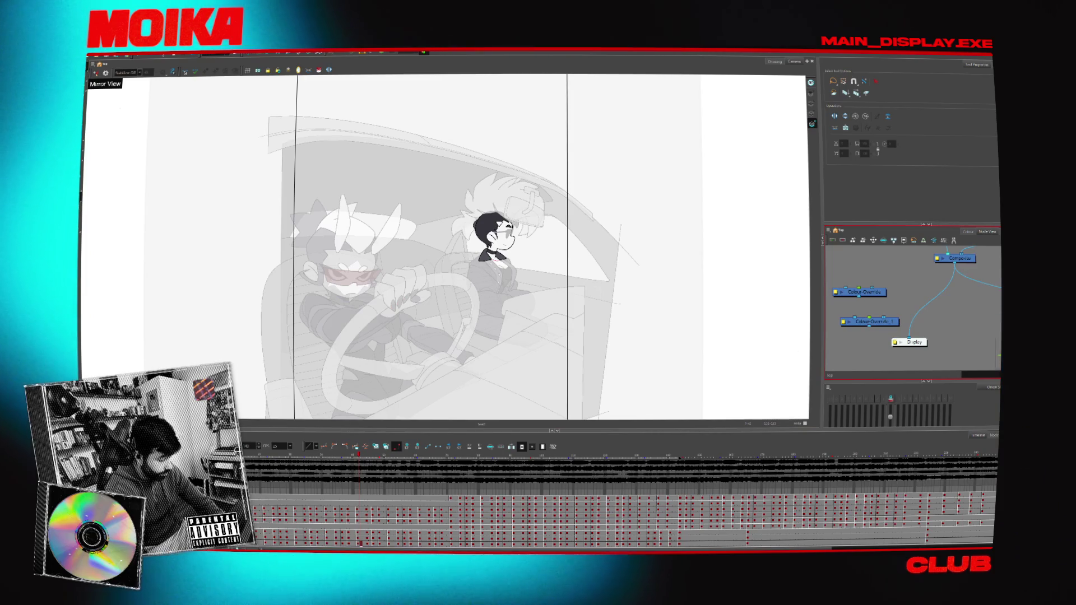
left_click_drag(552, 431, 553, 367)
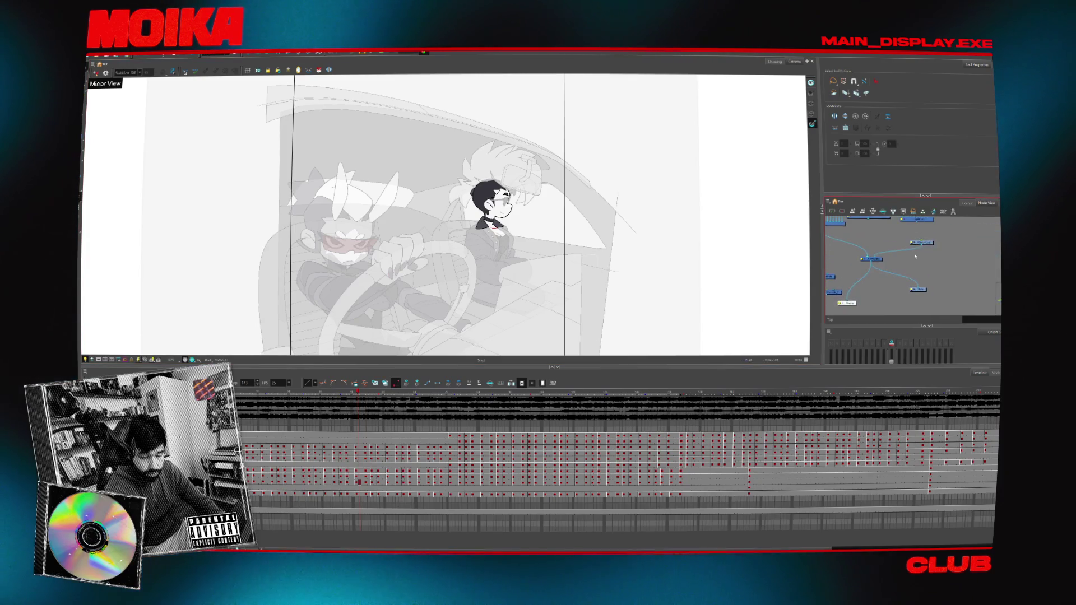
left_click(923, 245)
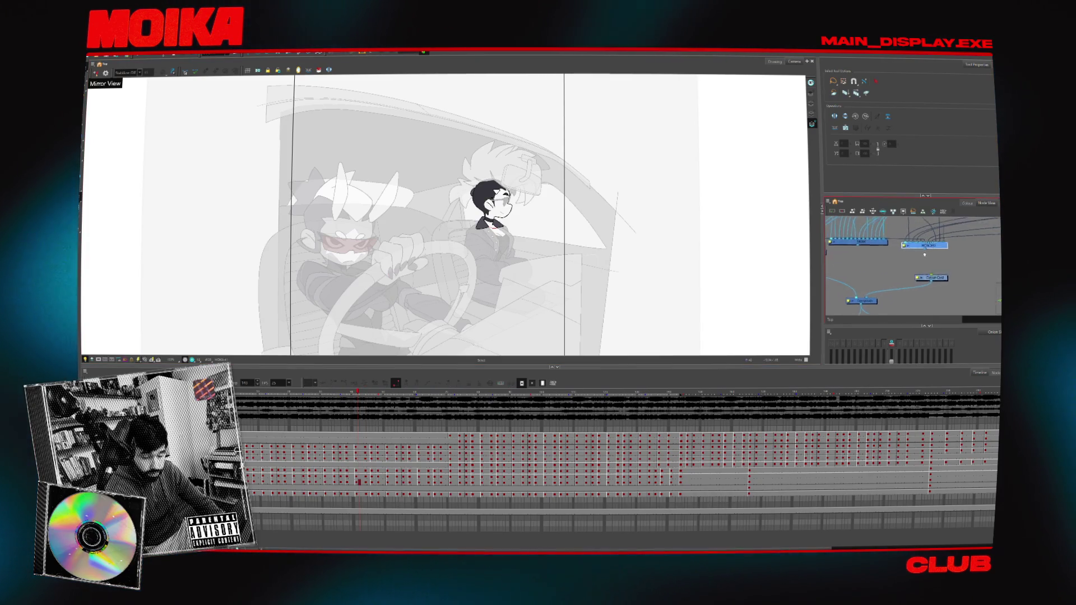
mouse_move(923, 244)
left_mouse_down()
mouse_move(922, 278)
mouse_move(936, 235)
mouse_move(892, 234)
left_mouse_up()
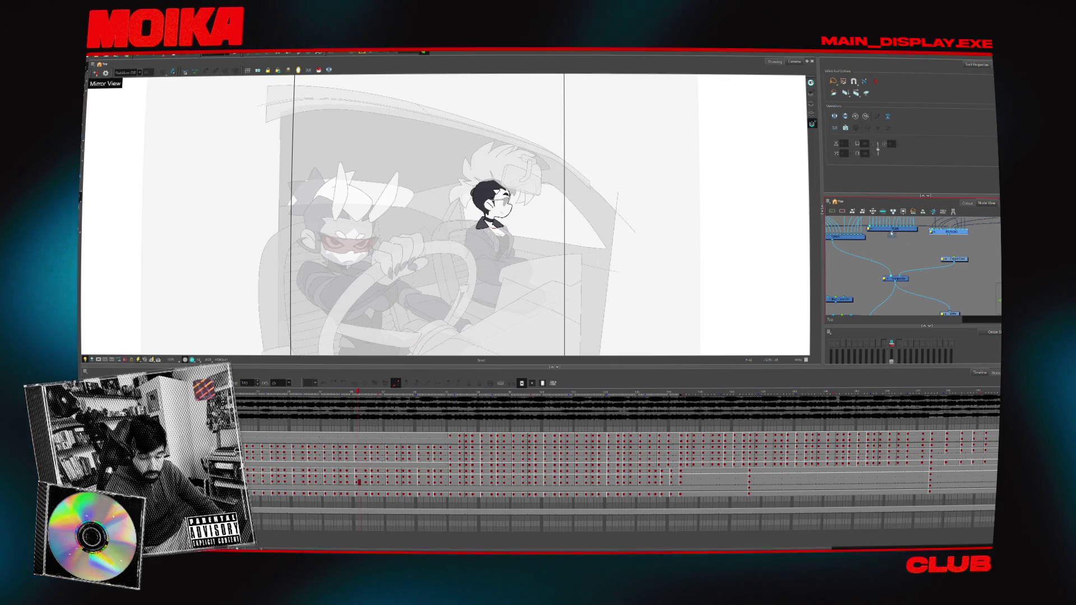
left_click_drag(890, 273, 887, 277)
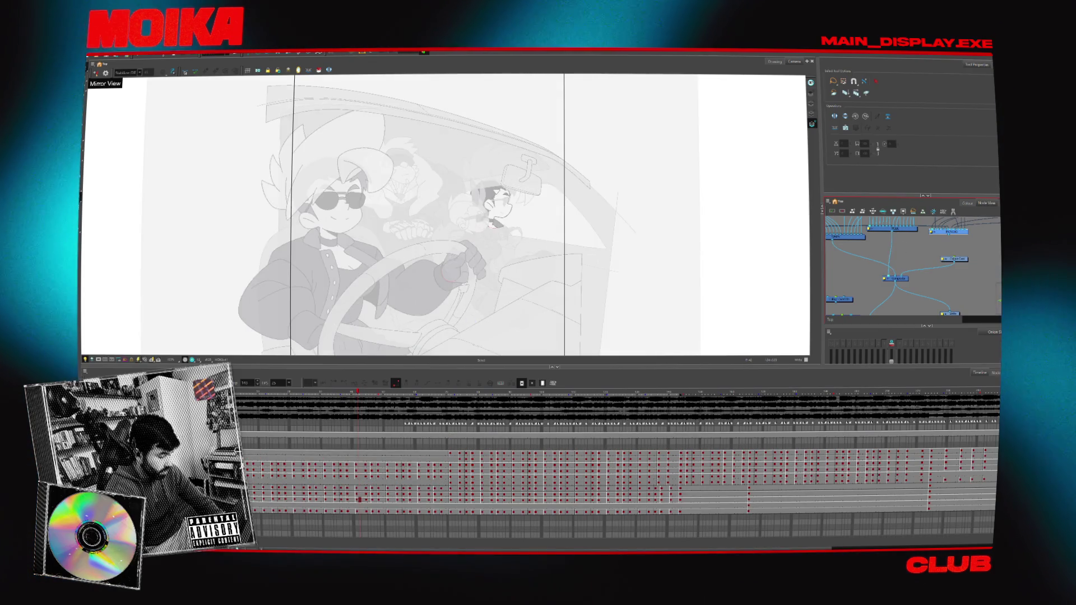
- Expose the back-seat character's drawing and play the scene with all three characters
left_click(360, 505)
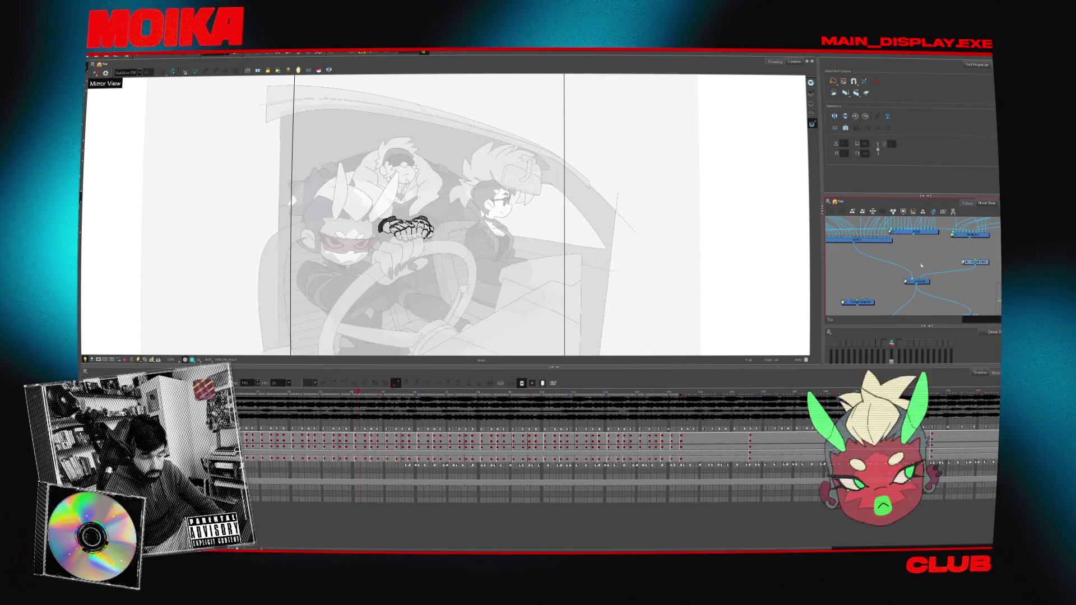
key("Return")
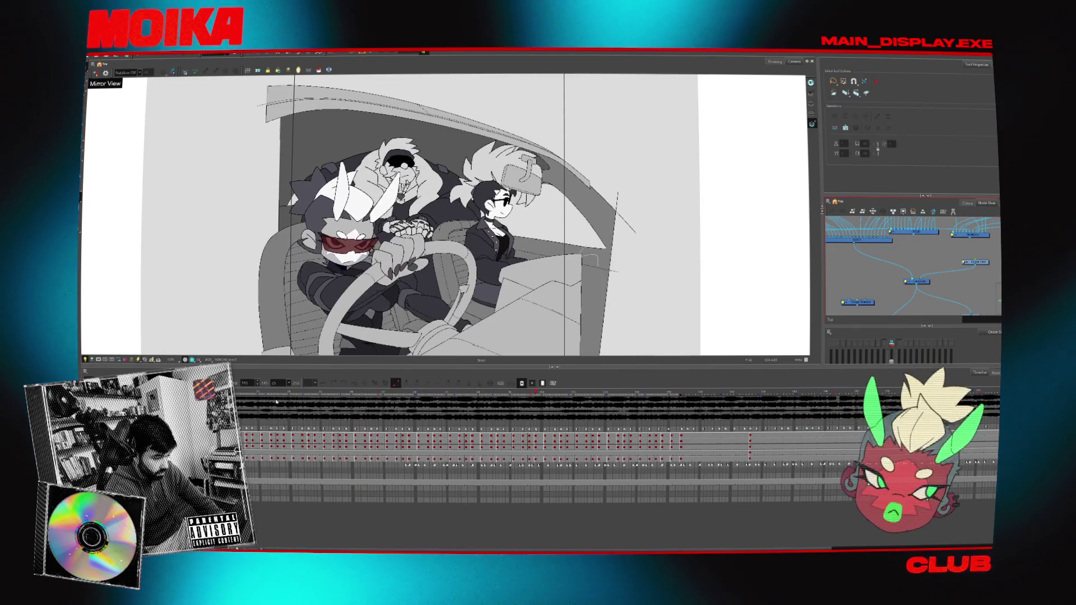
key("Return")
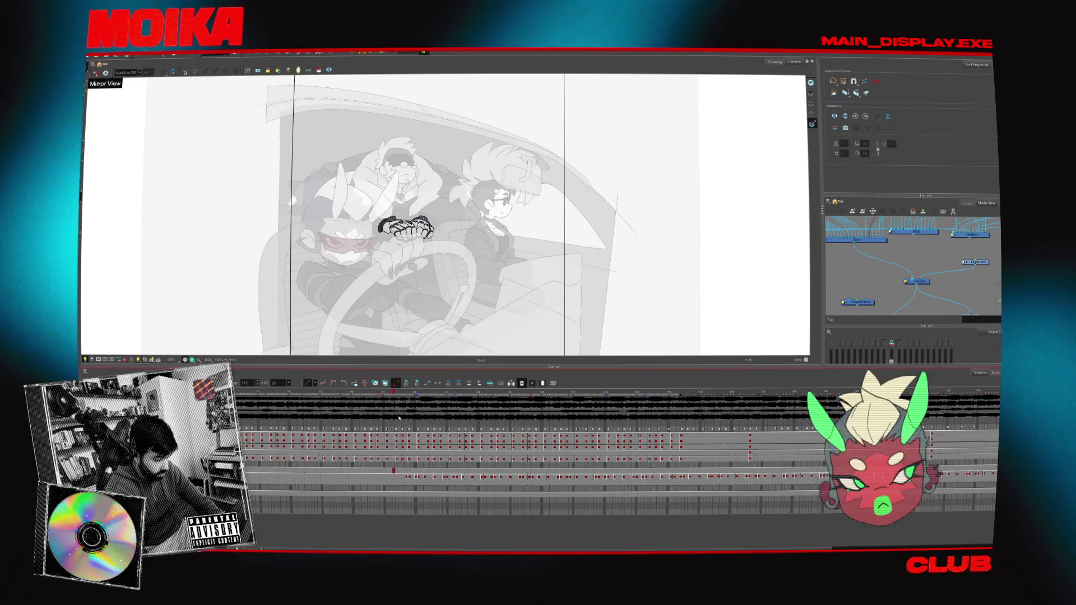
left_click(402, 476)
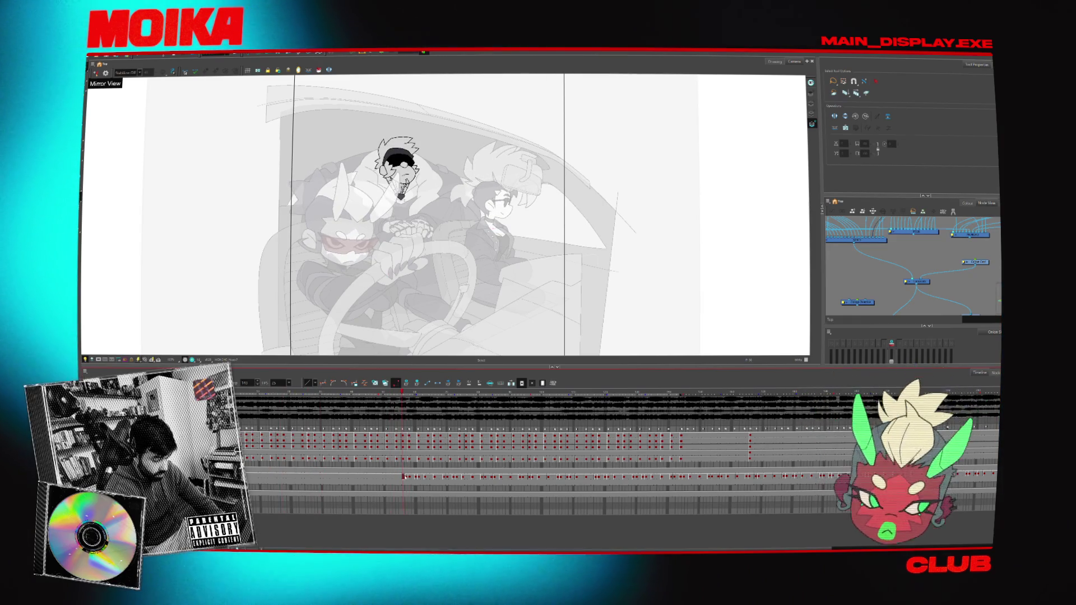
- Fill the empty cells before the back-seat head exposure from frame 1, then step through to check
left_click(403, 477)
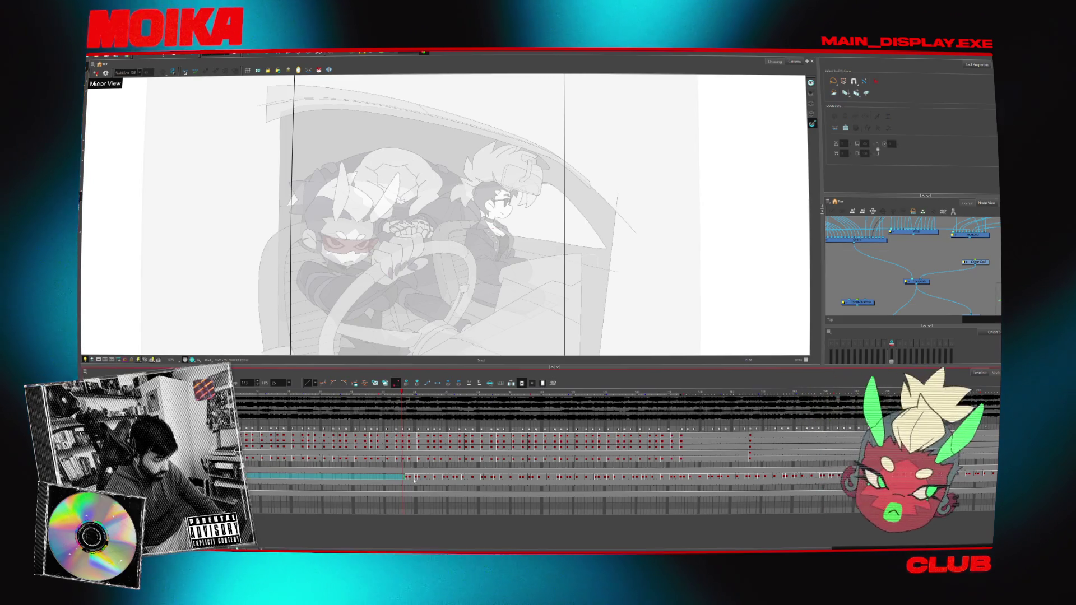
scroll(725, 536, "right", 5)
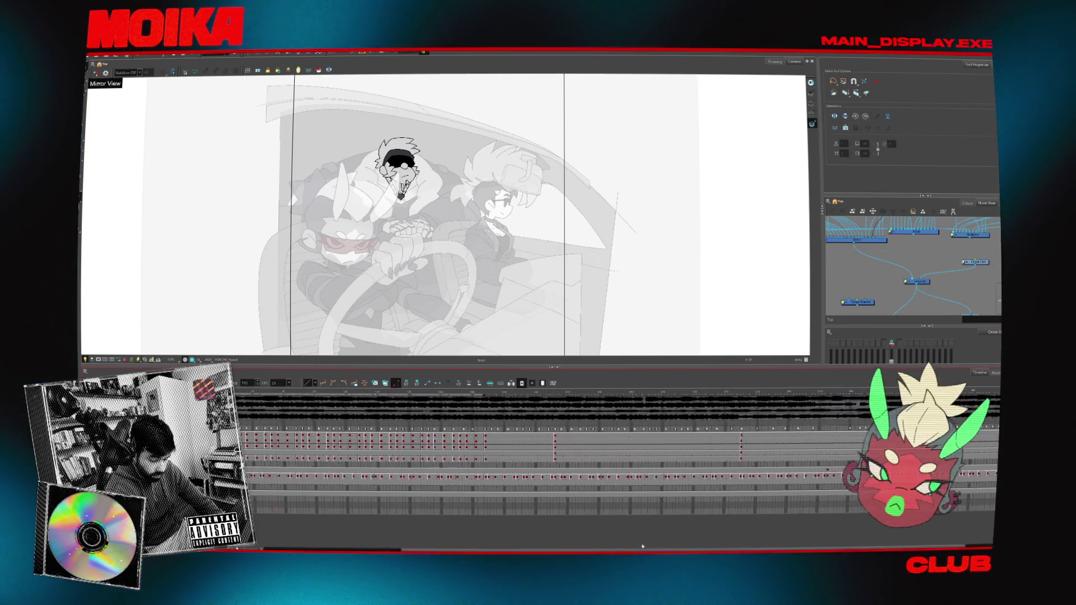
scroll(614, 547, "left", 5)
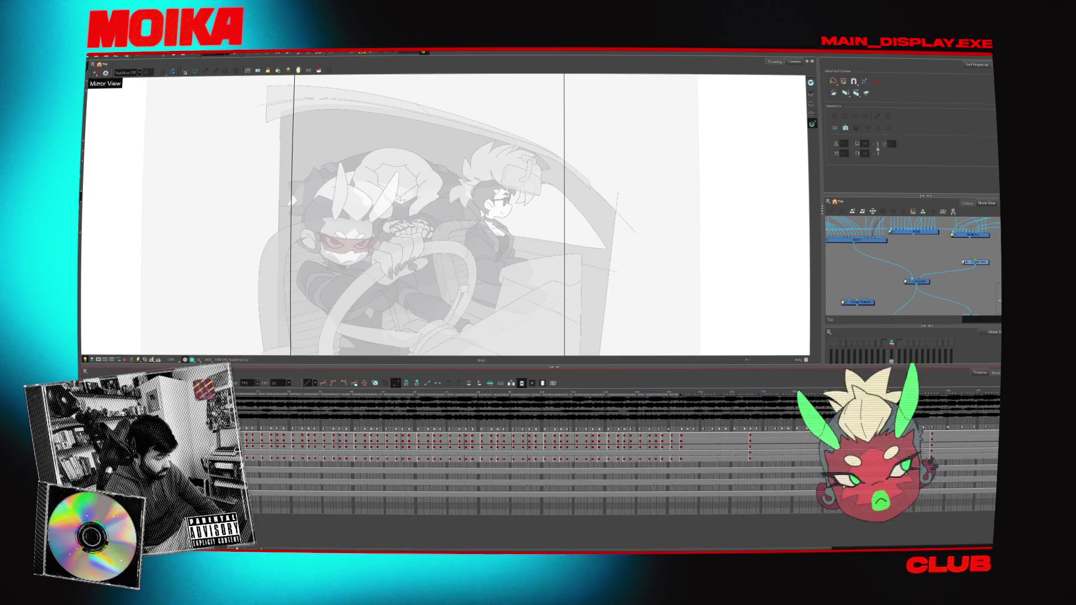
left_click(242, 477)
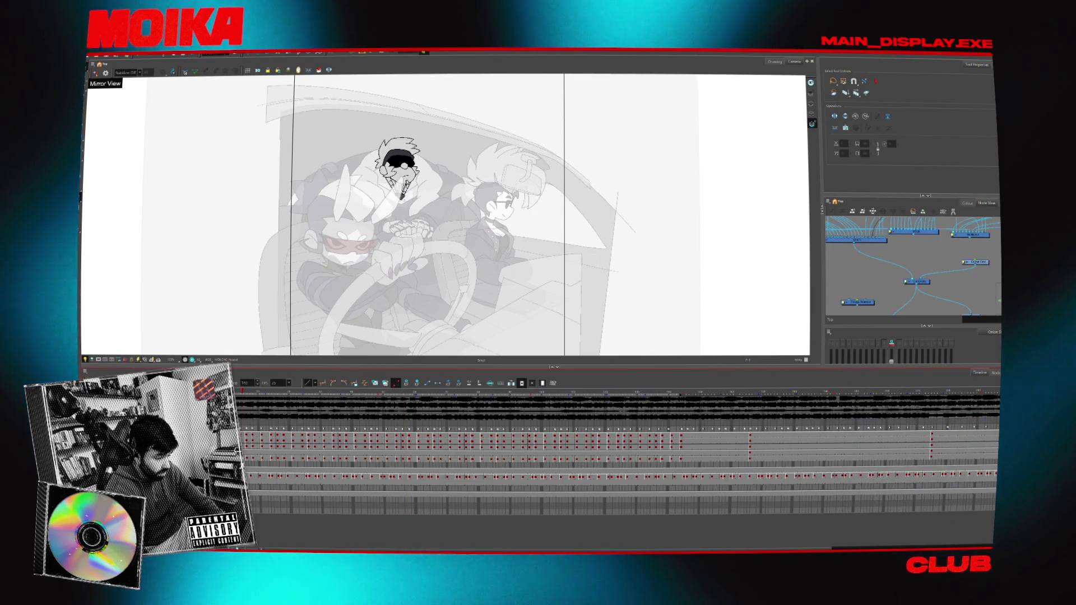
key("period")
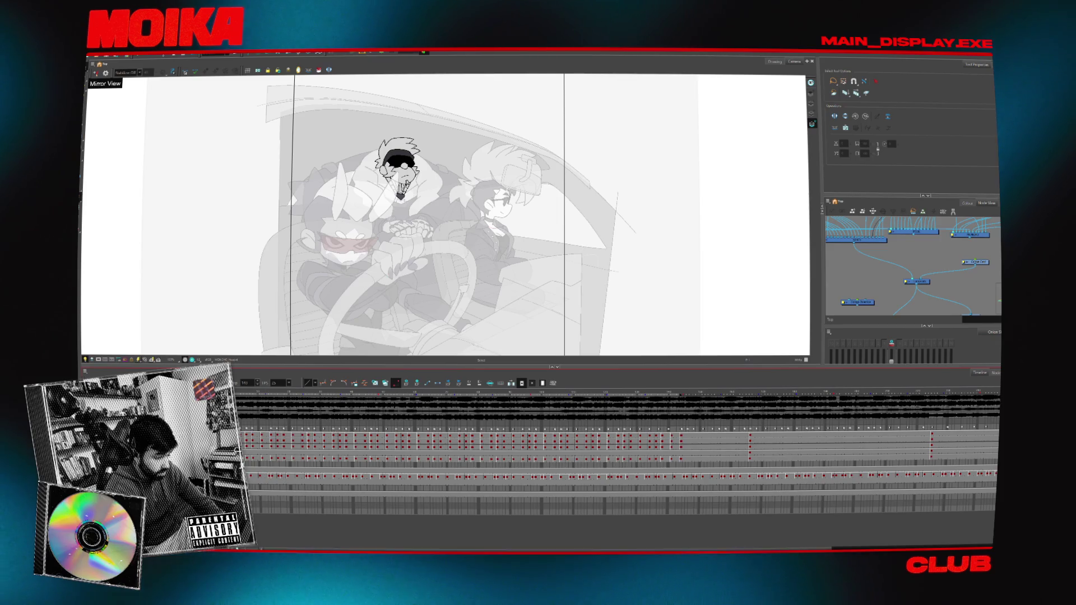
key("comma")
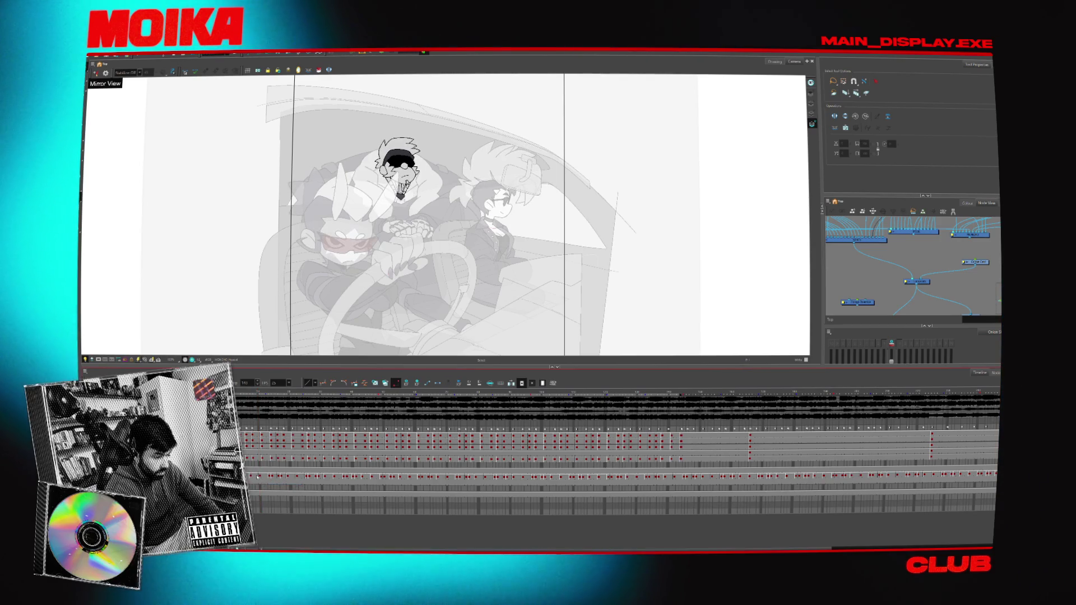
key("period")
key("period")
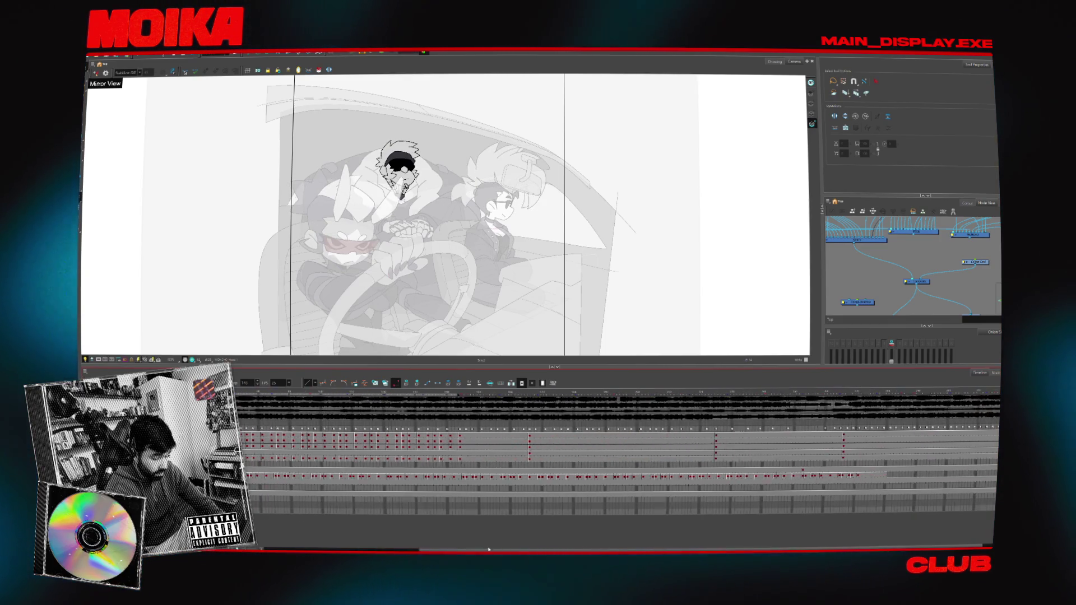
scroll(803, 490, "right", 5)
left_click(842, 475)
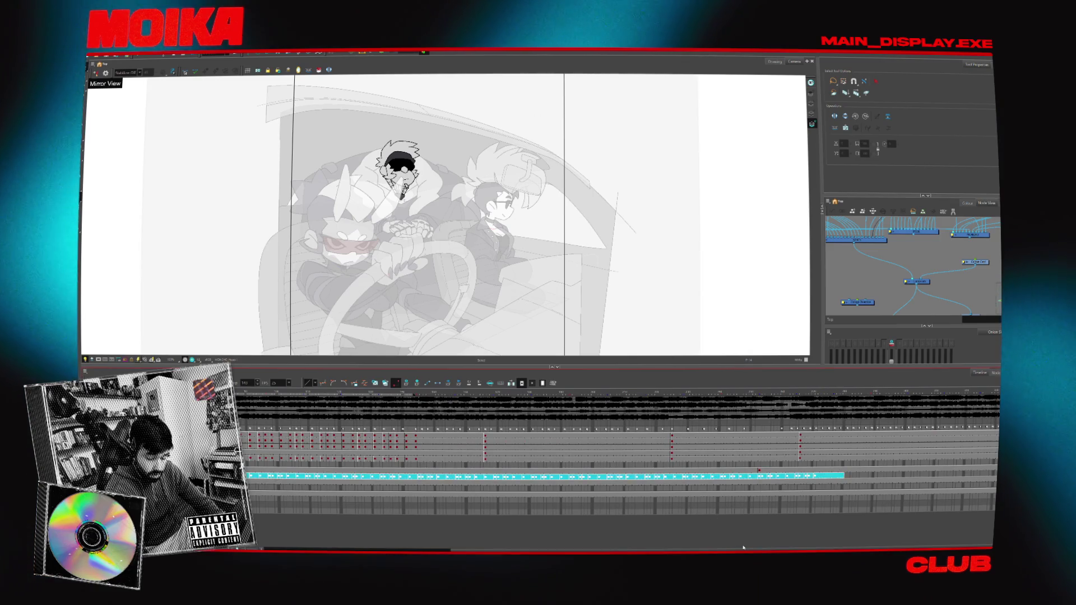
scroll(617, 476, "left", 5)
left_click(316, 537)
scroll(616, 476, "left", 1)
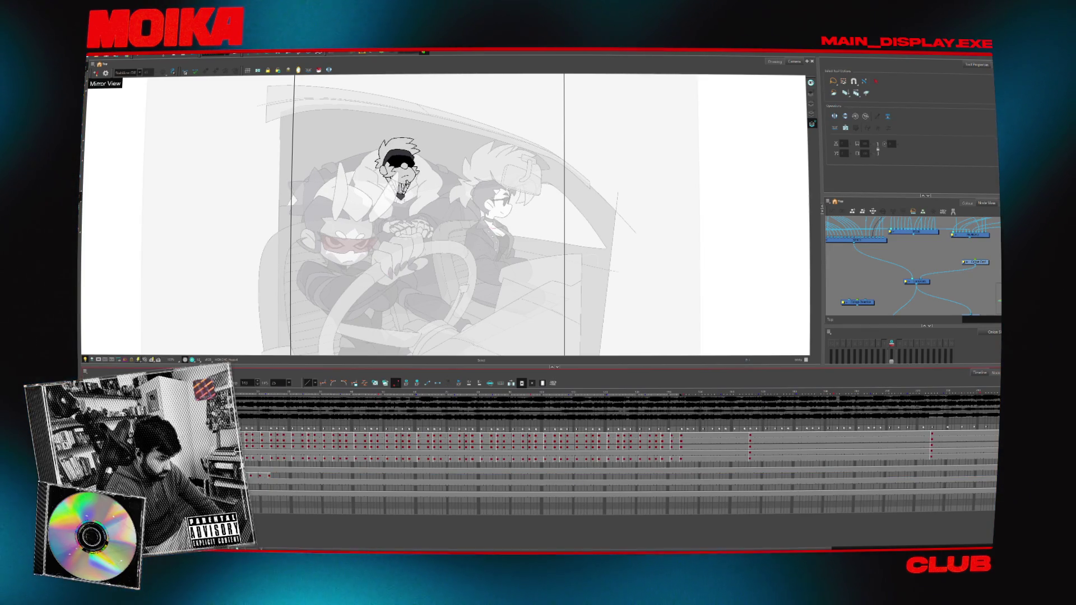
key("Return")
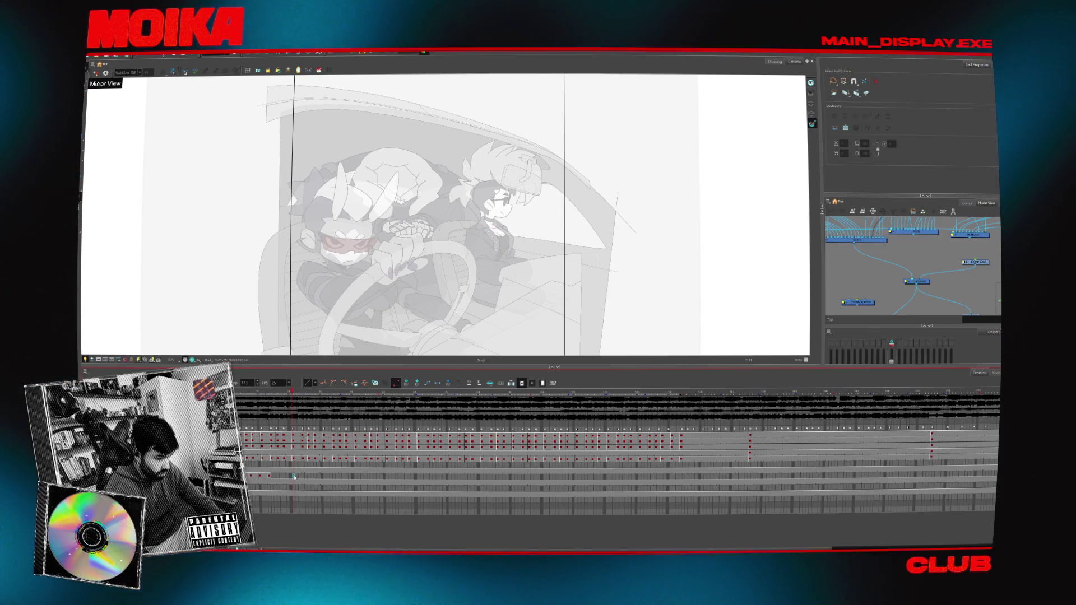
- Scrub the timeline to find where the back character's head drawing changes
left_click(292, 394)
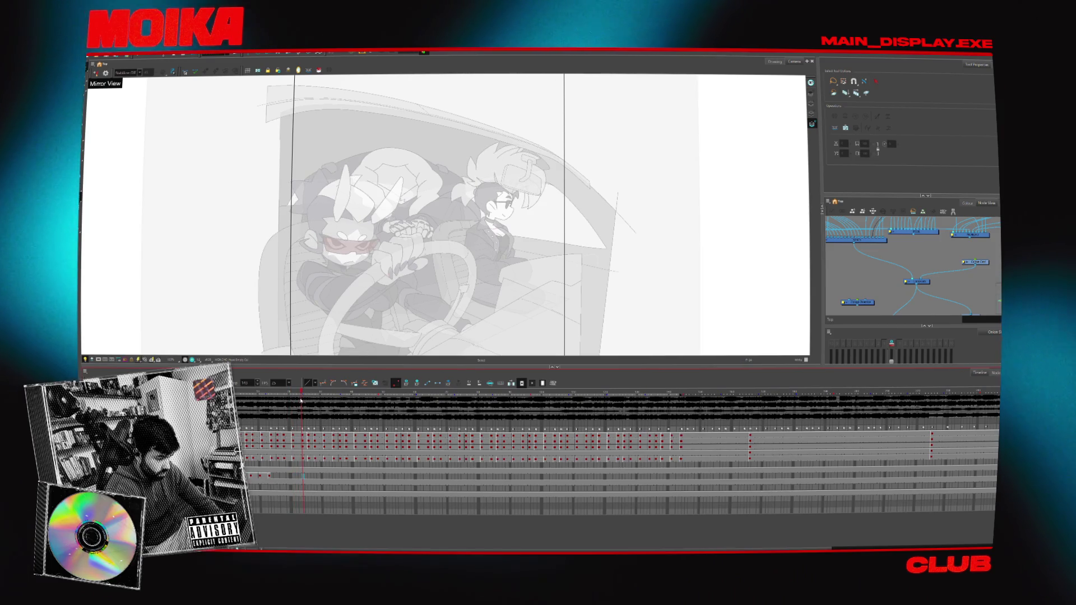
left_click(271, 399)
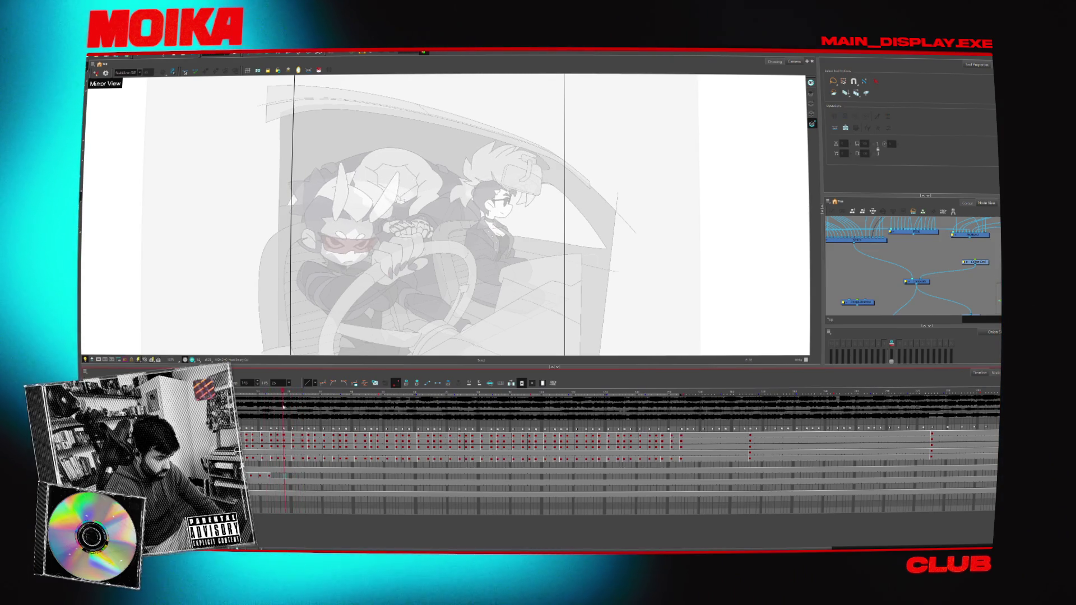
left_click(405, 429)
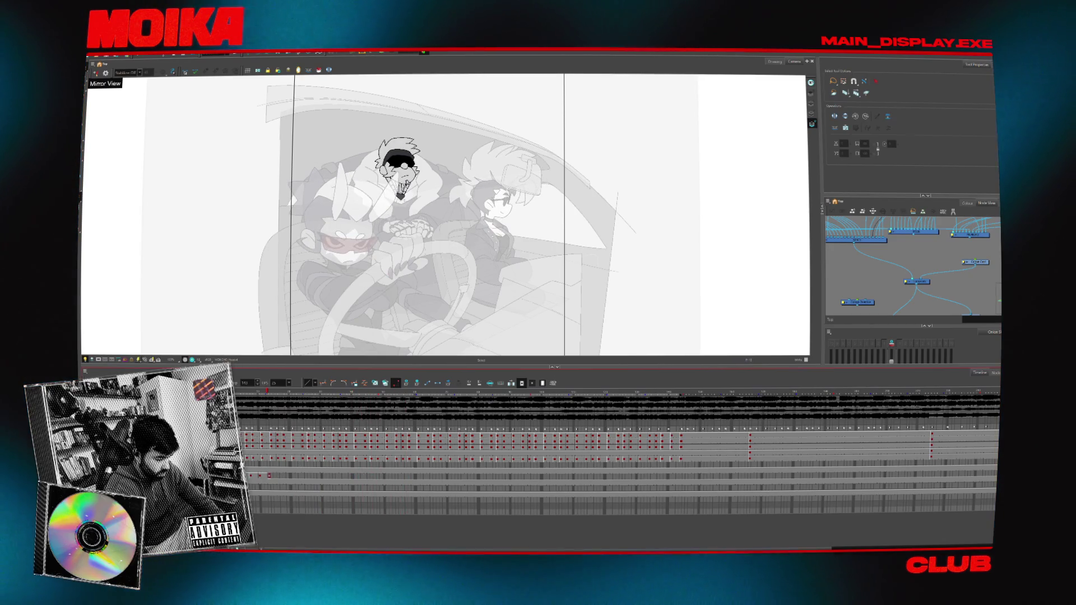
left_click(498, 395)
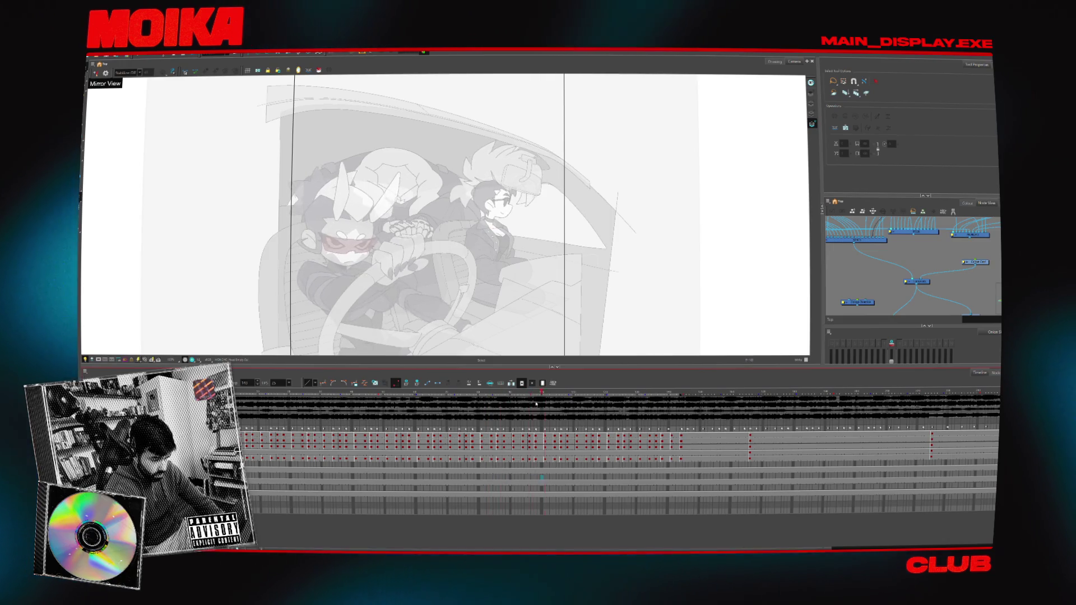
left_click(498, 465)
left_click(516, 396)
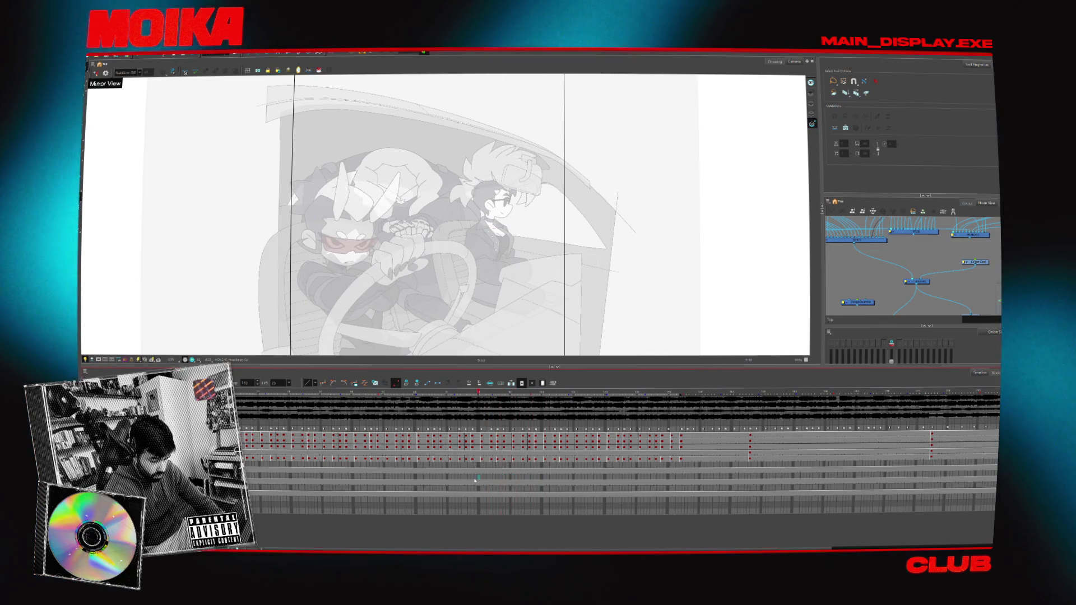
left_click(519, 406)
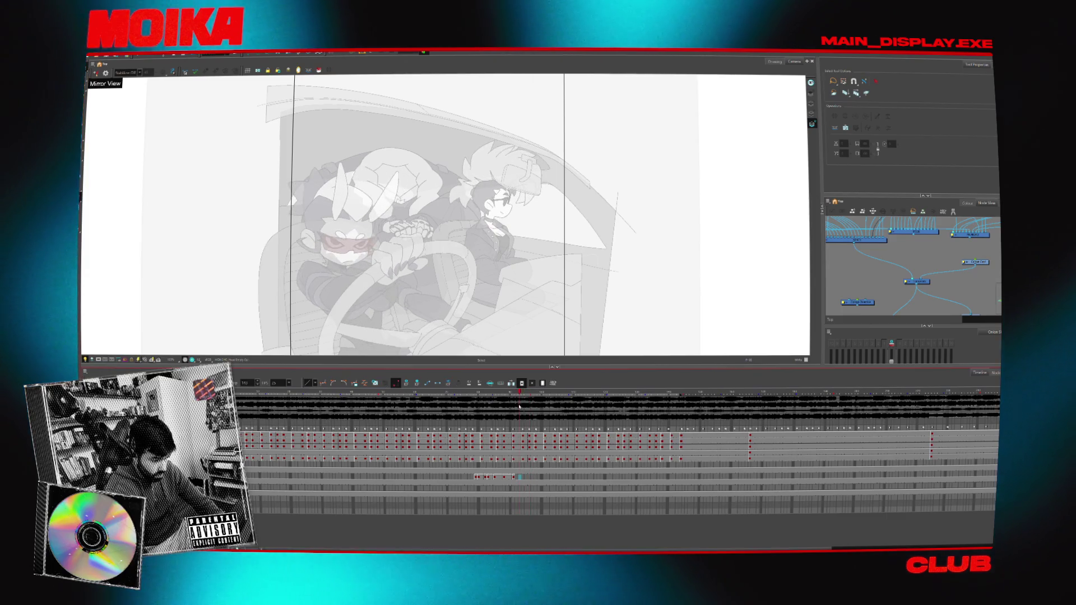
left_click(523, 408)
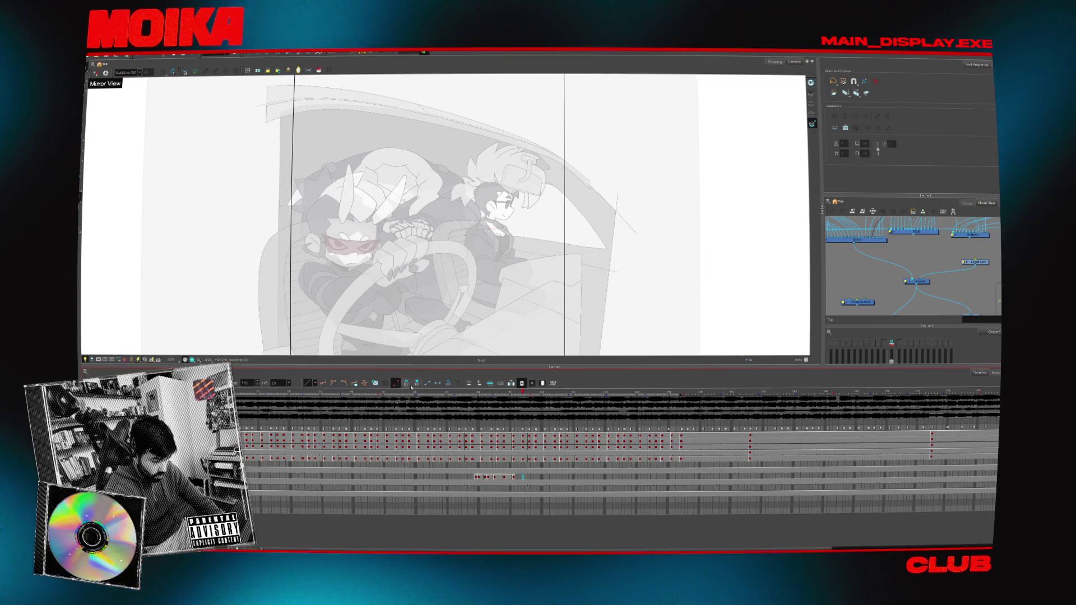
left_click(478, 476)
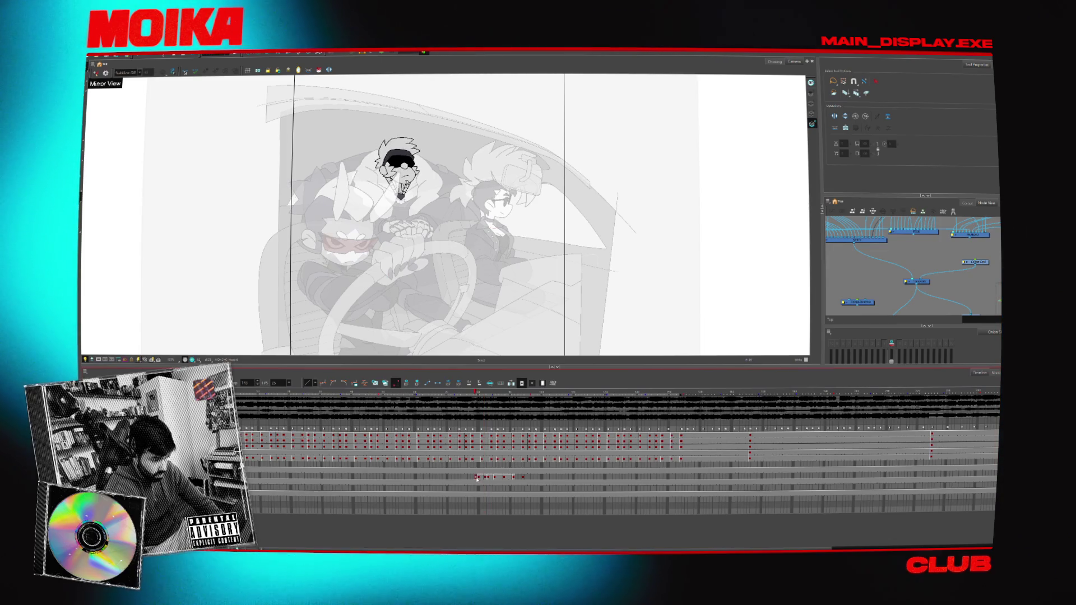
key("g")
key("g")
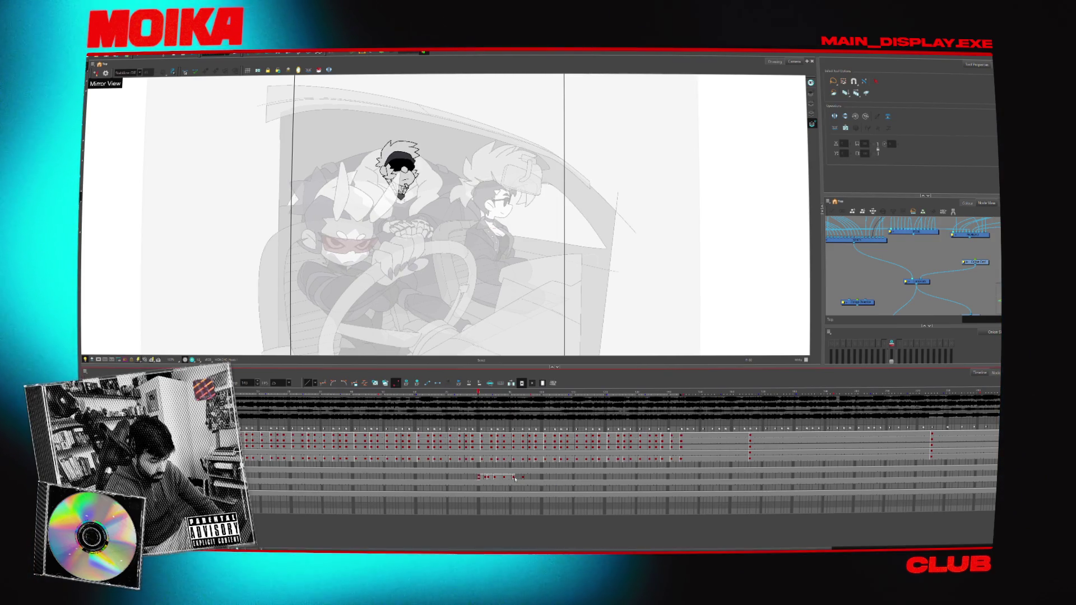
- Step back and forth through the head drawing cells to compare the poses
left_click(524, 402)
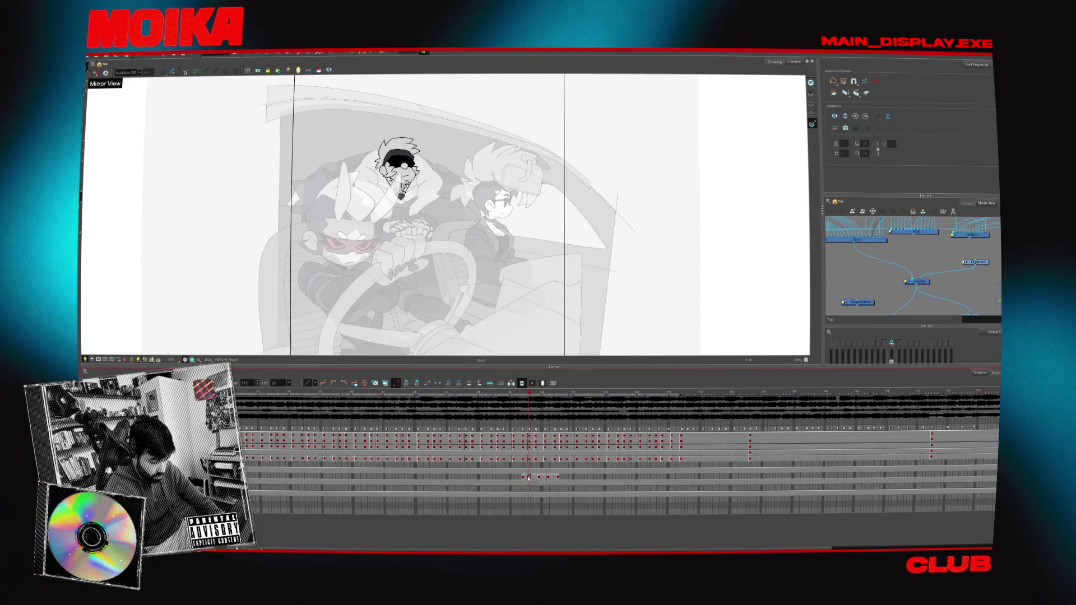
left_click(529, 478)
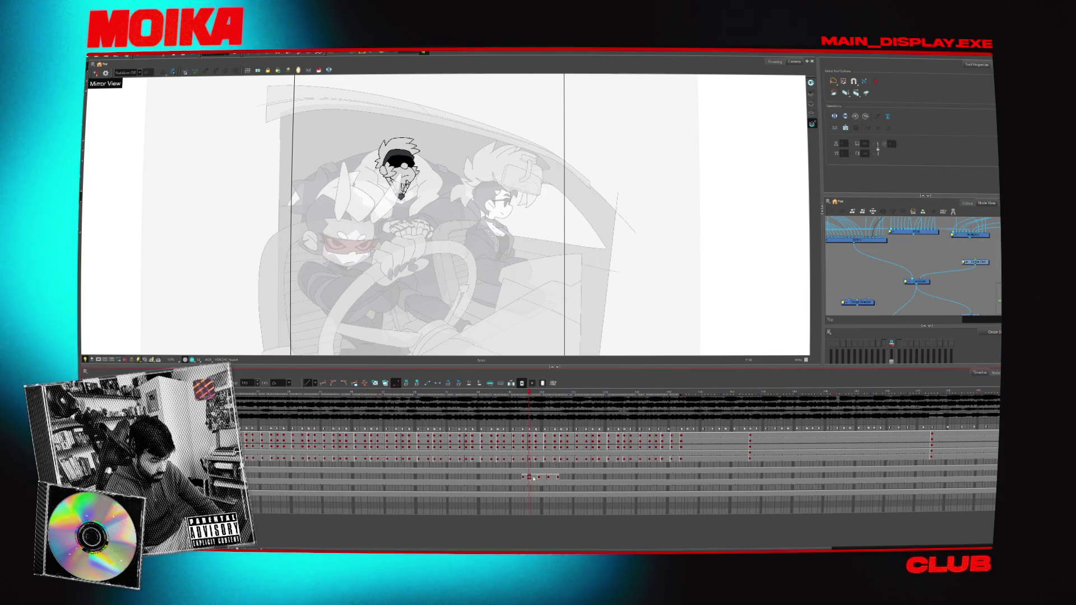
left_click(539, 478)
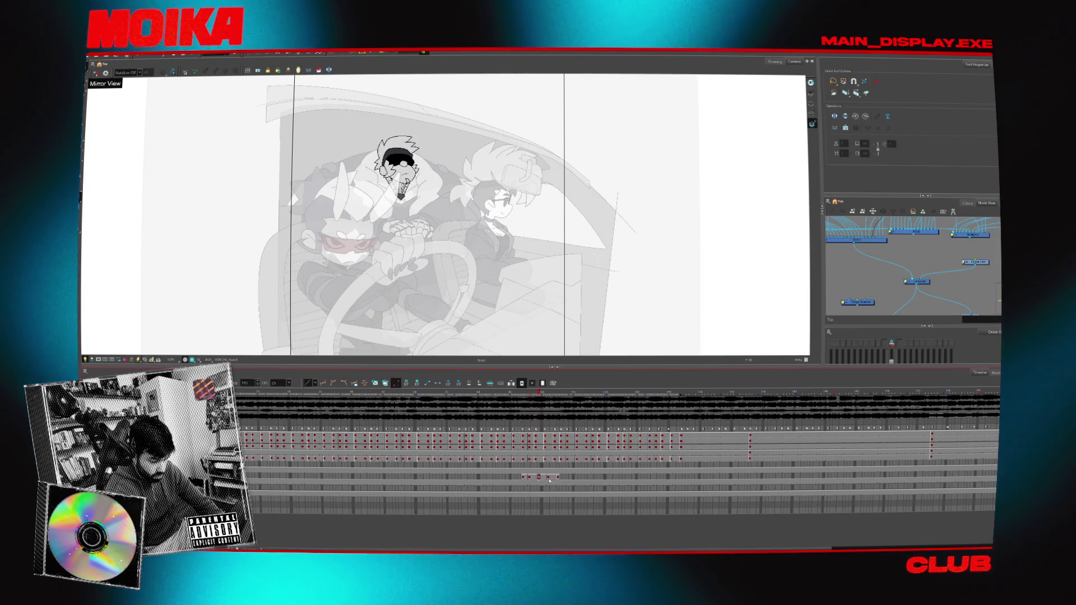
left_click(548, 477)
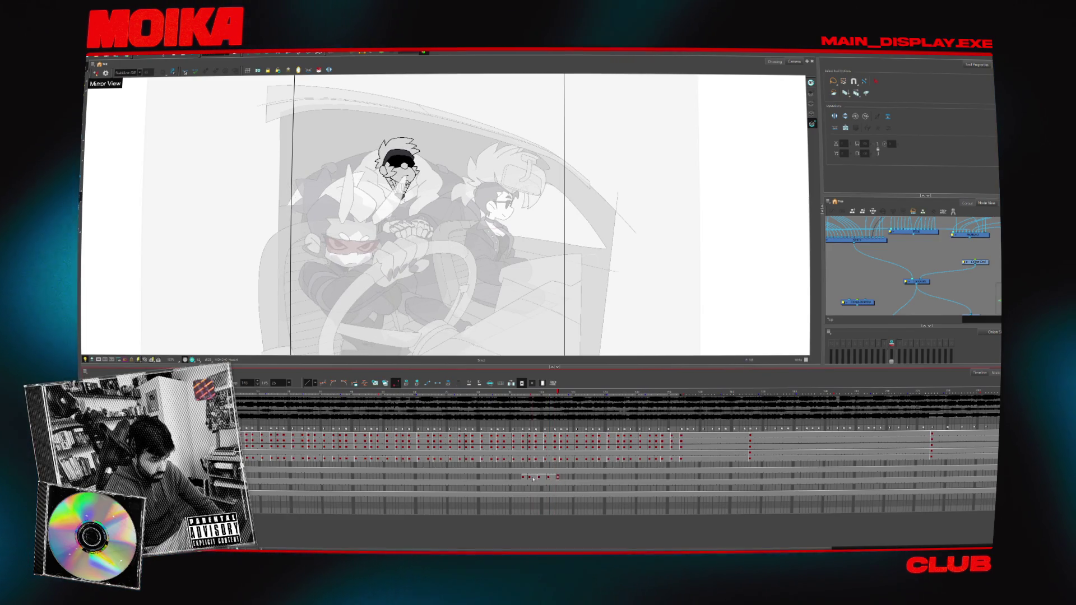
left_click(539, 477)
left_click(527, 478)
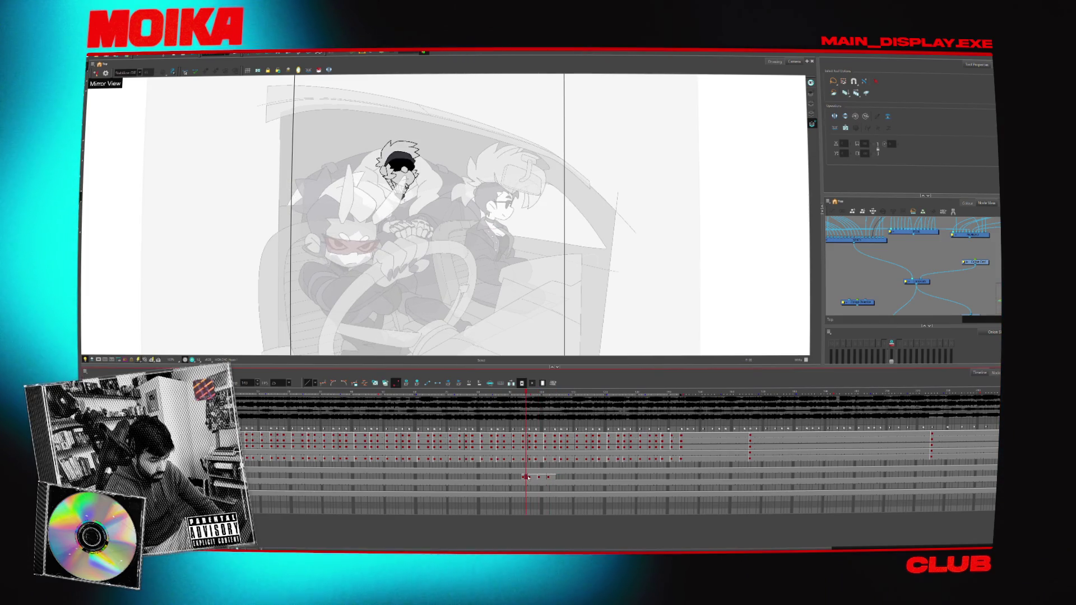
left_click(539, 478)
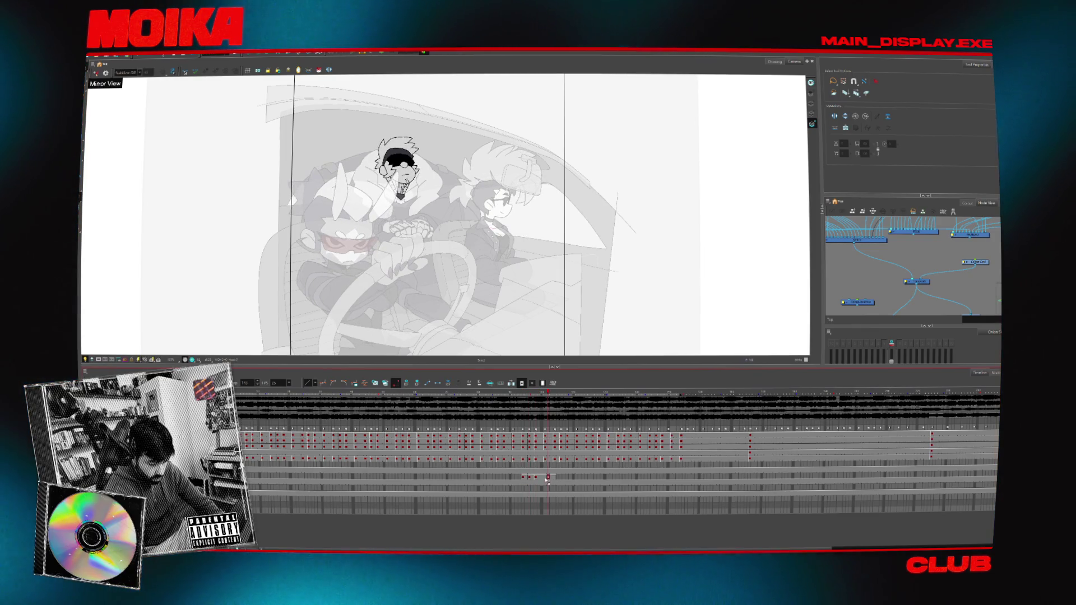
left_click(555, 477)
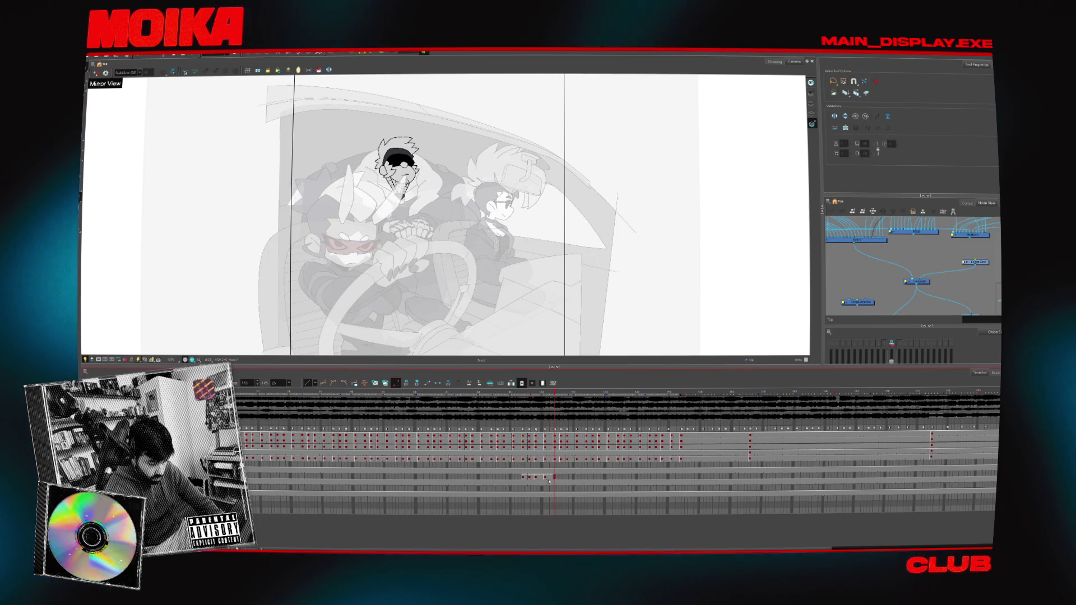
left_click(524, 478)
left_click(555, 478)
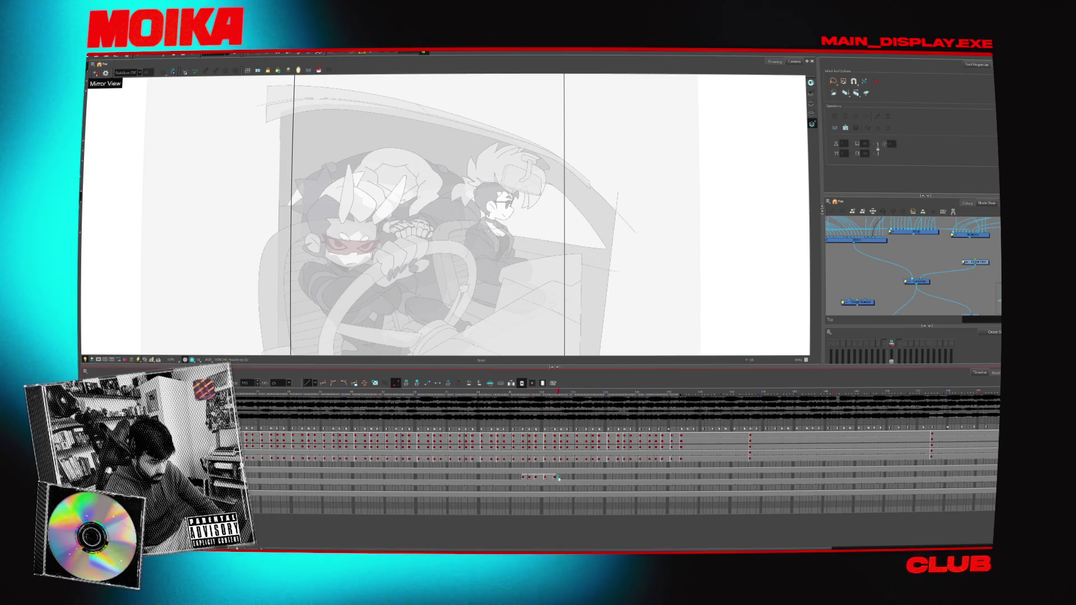
left_click(561, 478)
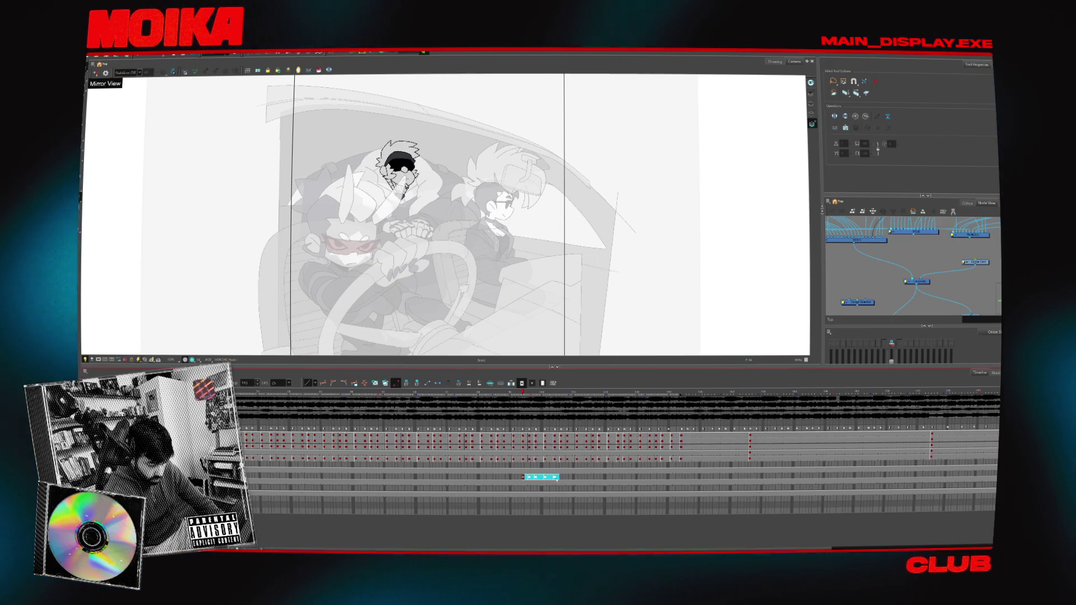
- Select the head cells and drag-extend their exposure so the drawings hold more frames
left_click(555, 478)
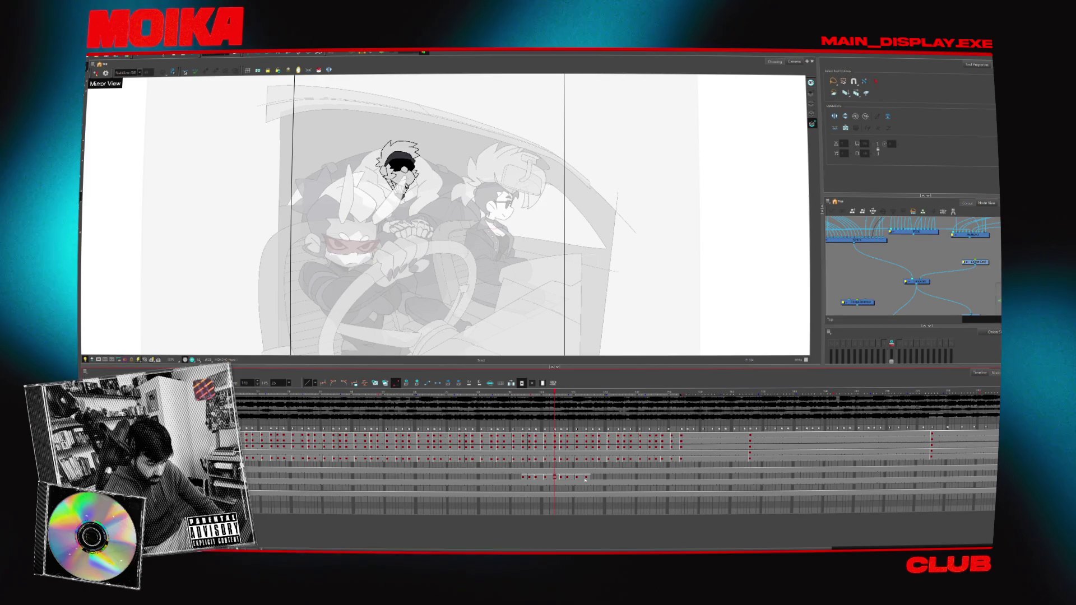
left_click(586, 478)
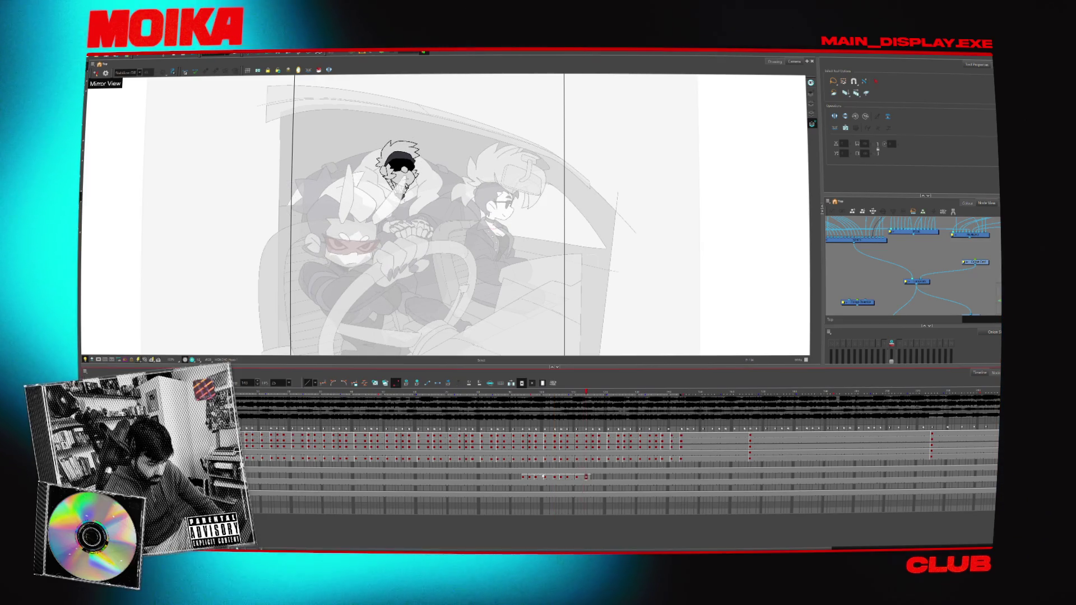
left_click_drag(524, 478, 603, 477)
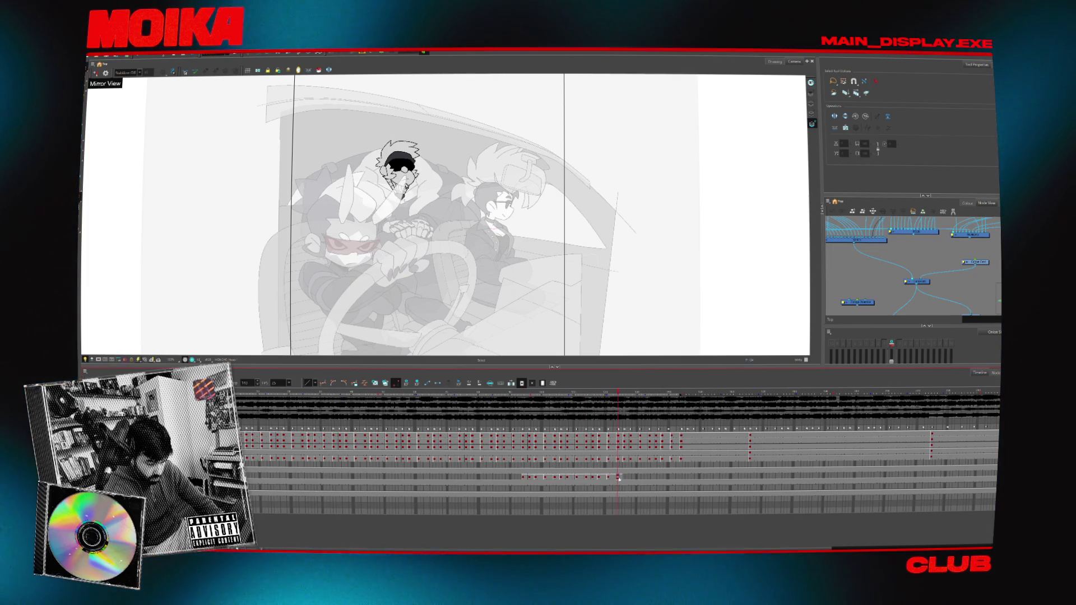
left_click(712, 477)
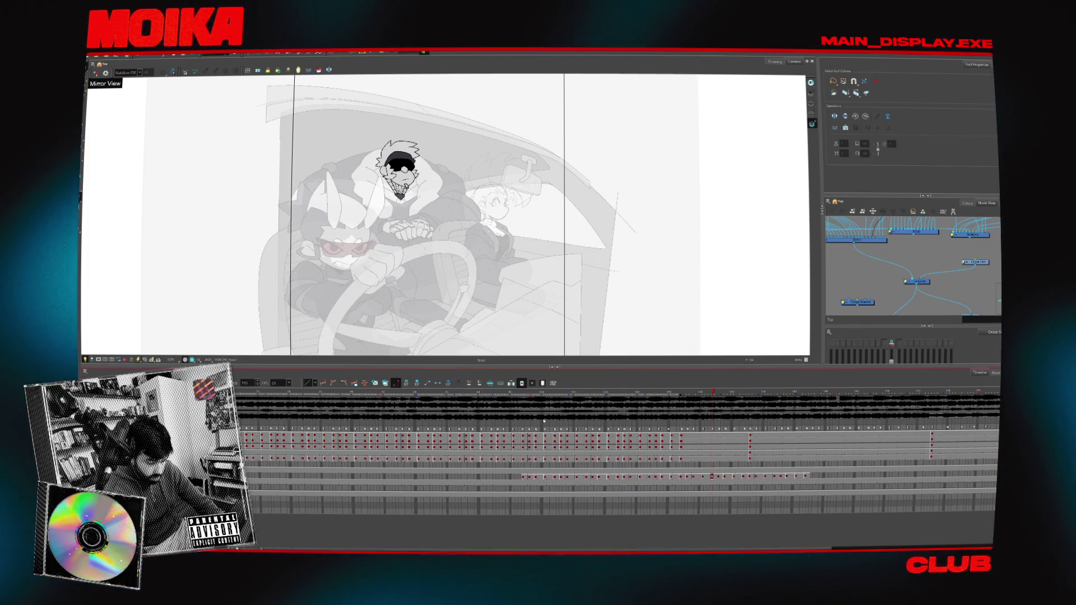
left_click(524, 393)
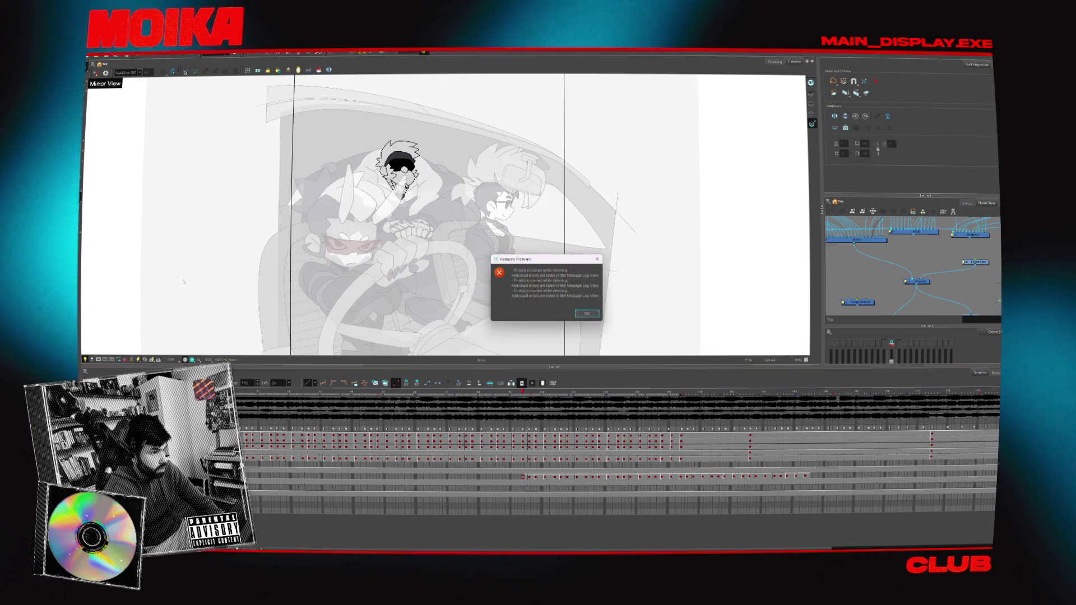
- Play the shot to preview the head timing, stop, and return to frame 1
key("Return")
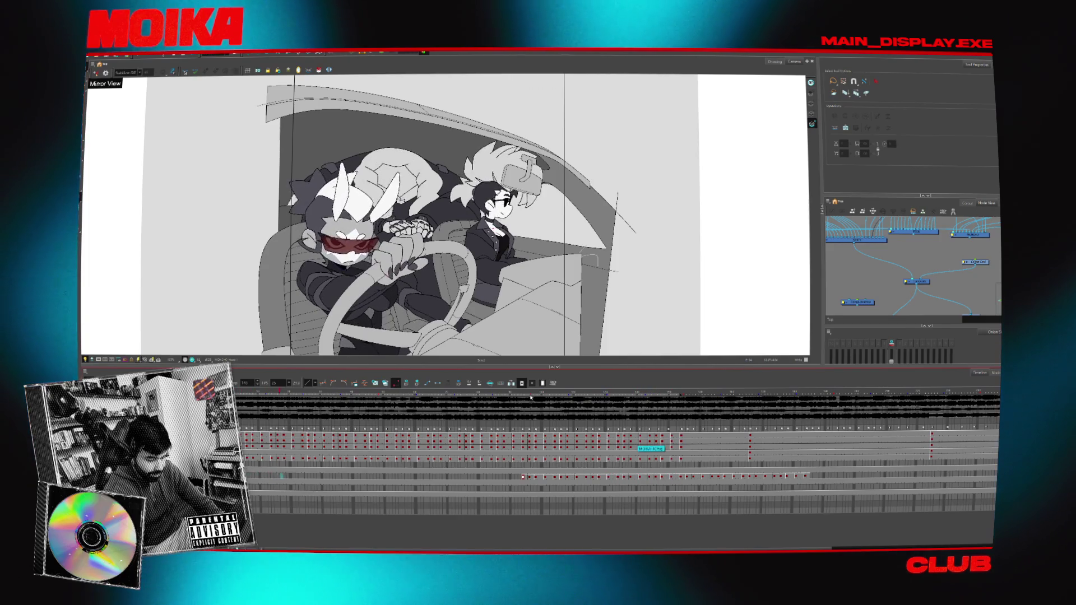
key("Return")
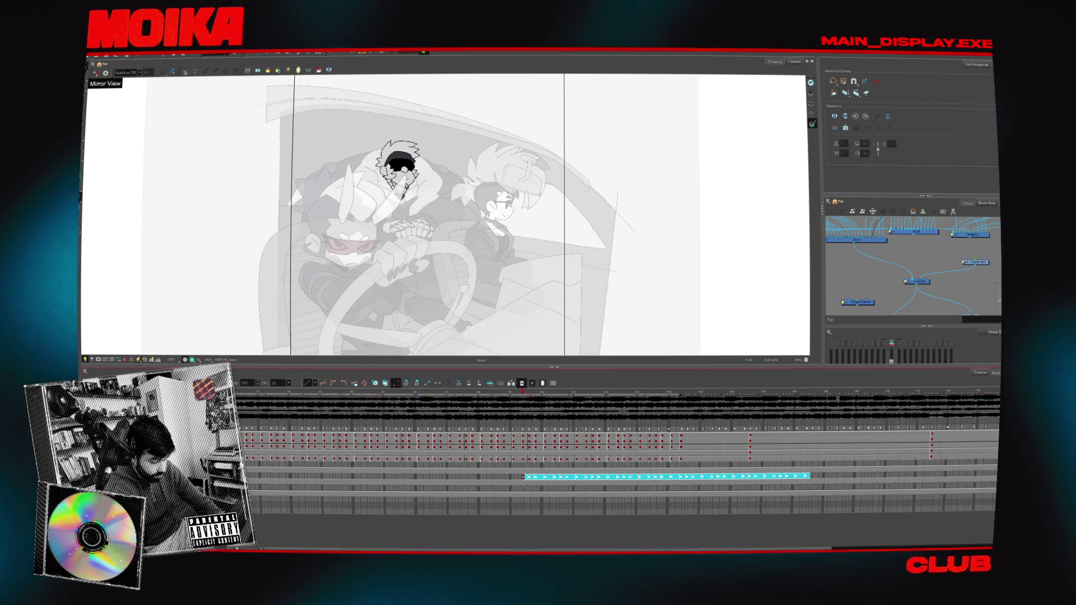
key("shift+comma")
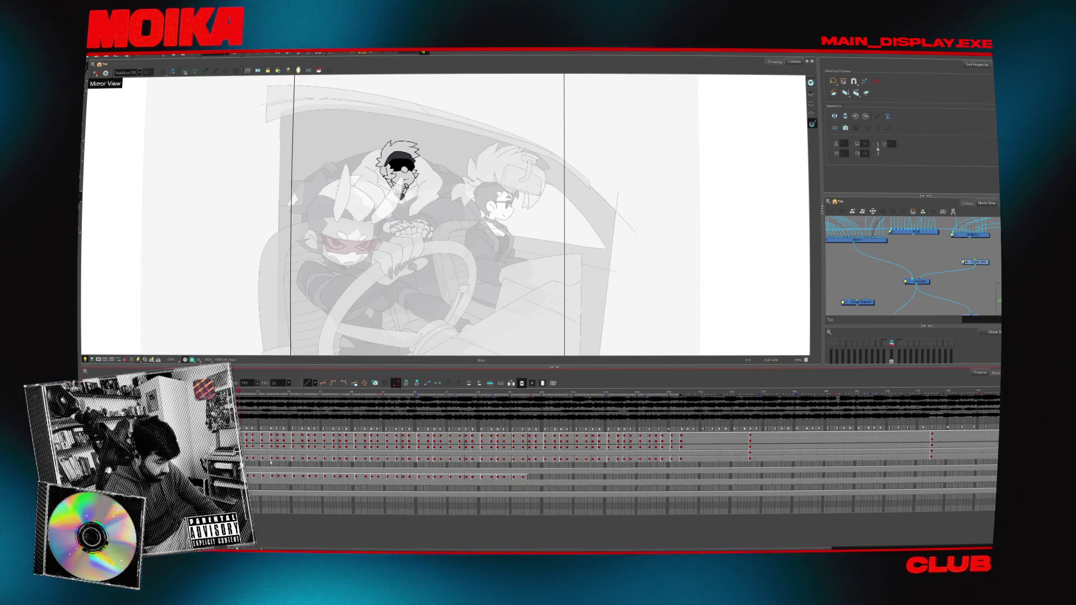
left_click(524, 479)
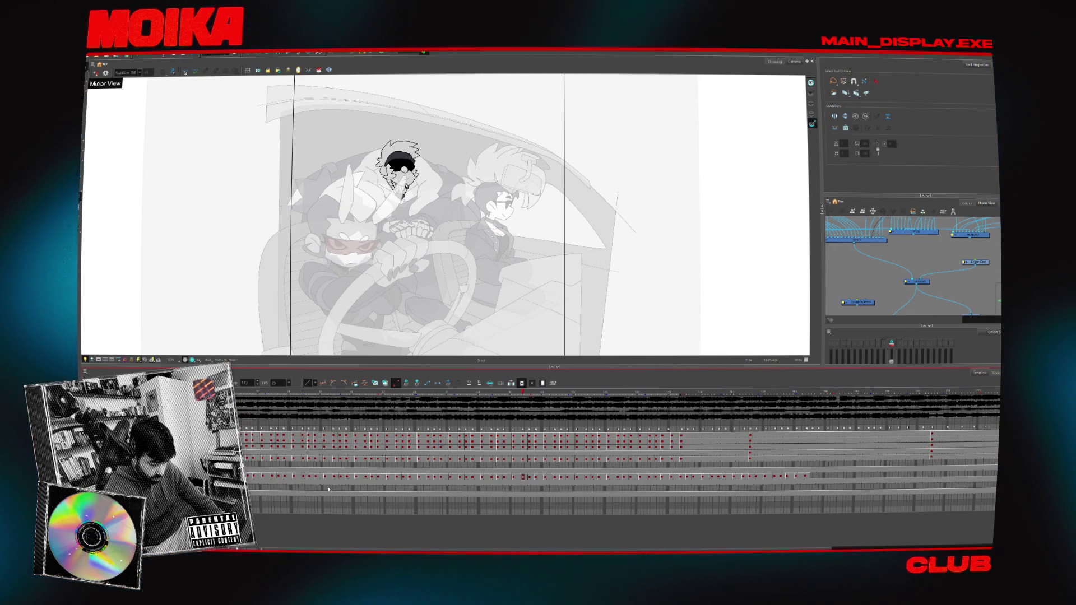
key("shift+comma")
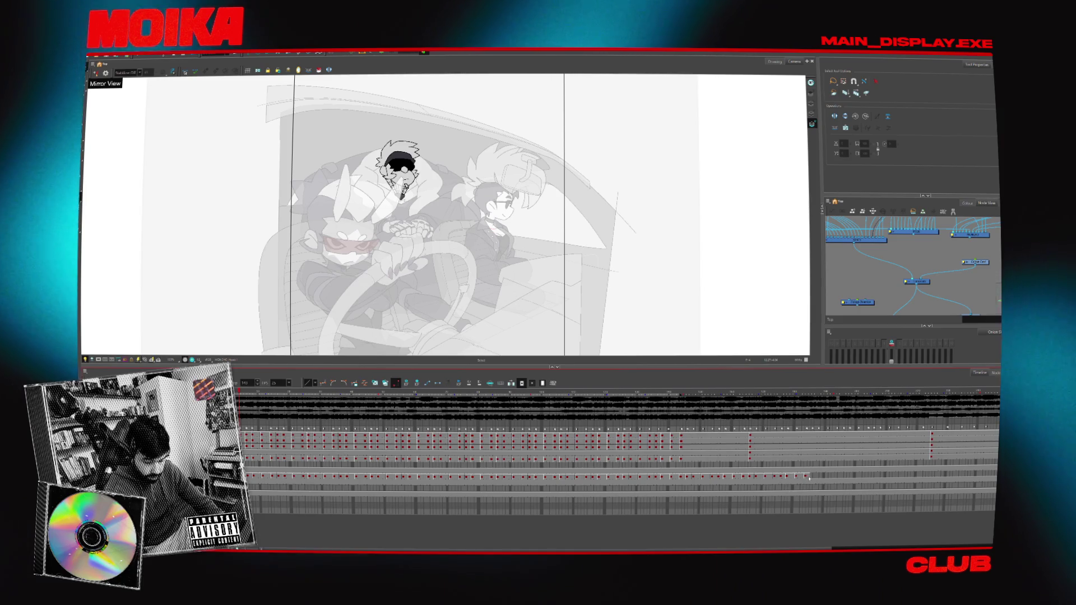
left_click(805, 475)
scroll(546, 388, "right", 5)
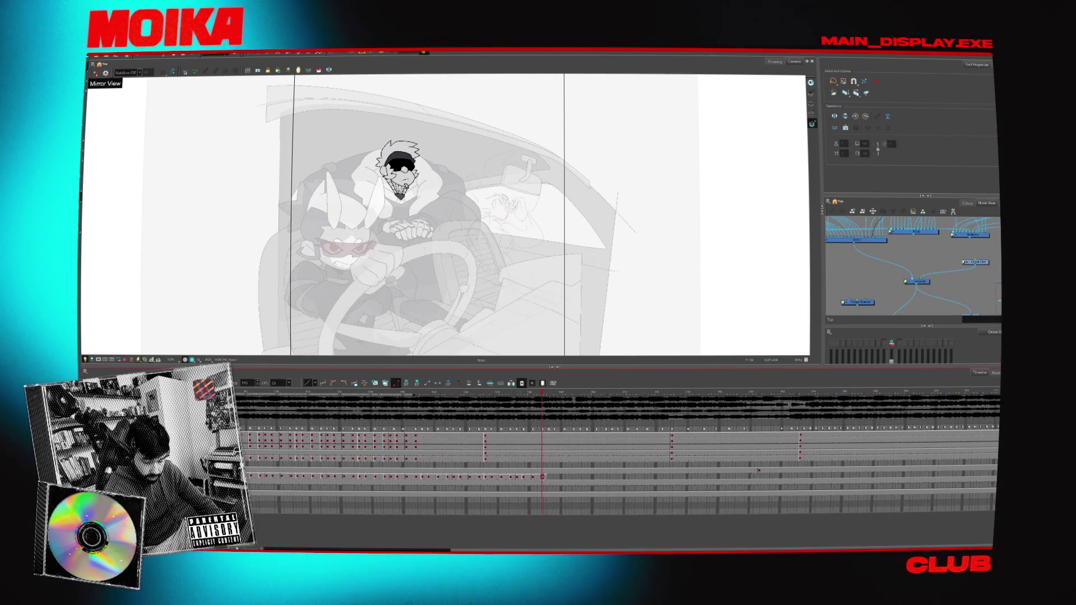
key("Return")
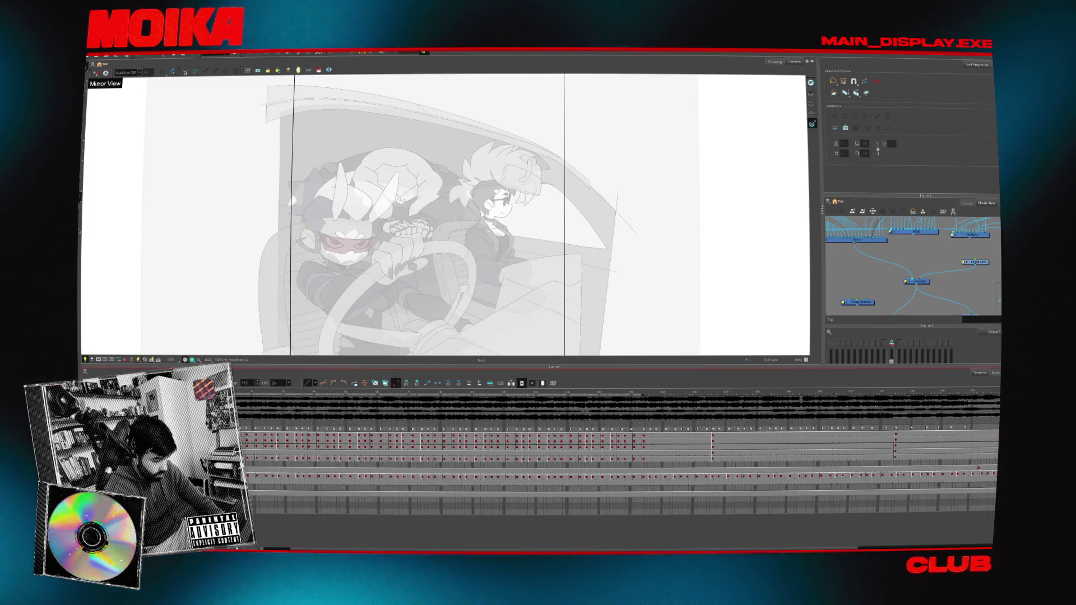
left_click(274, 476)
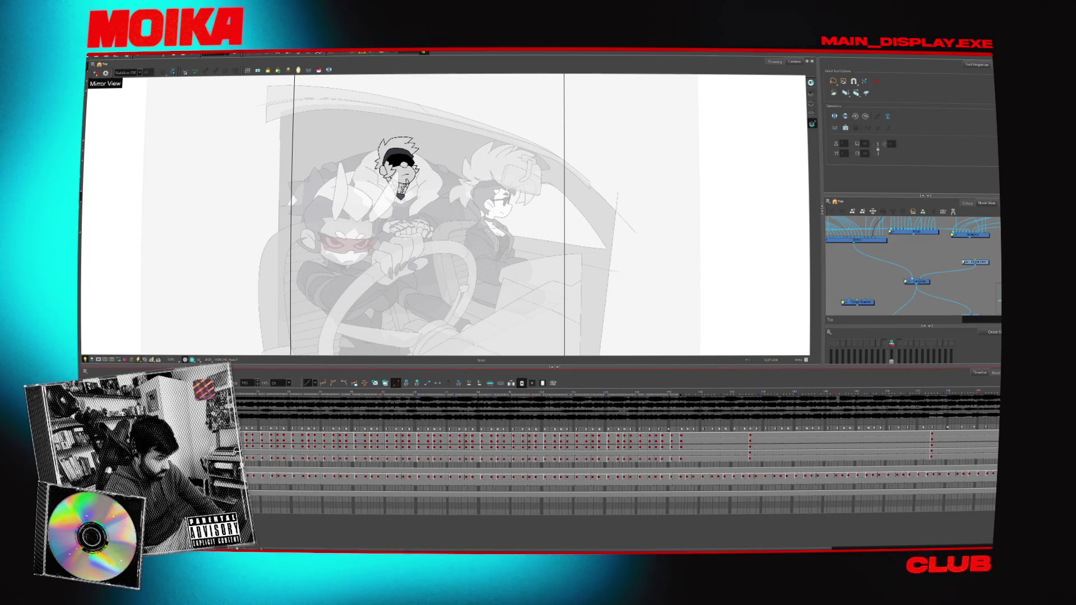
key("Return")
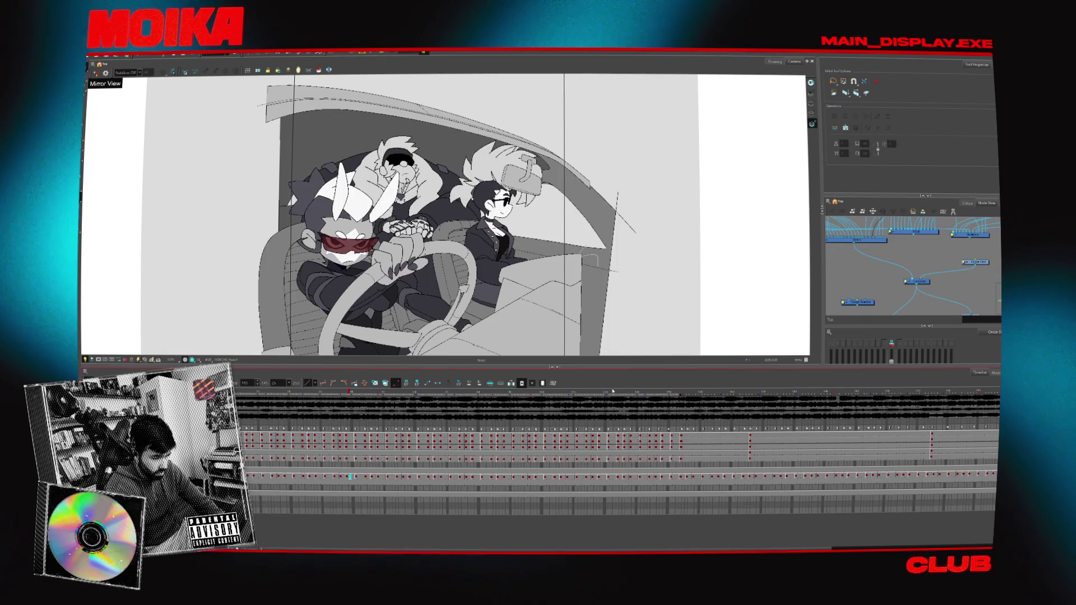
key("Return")
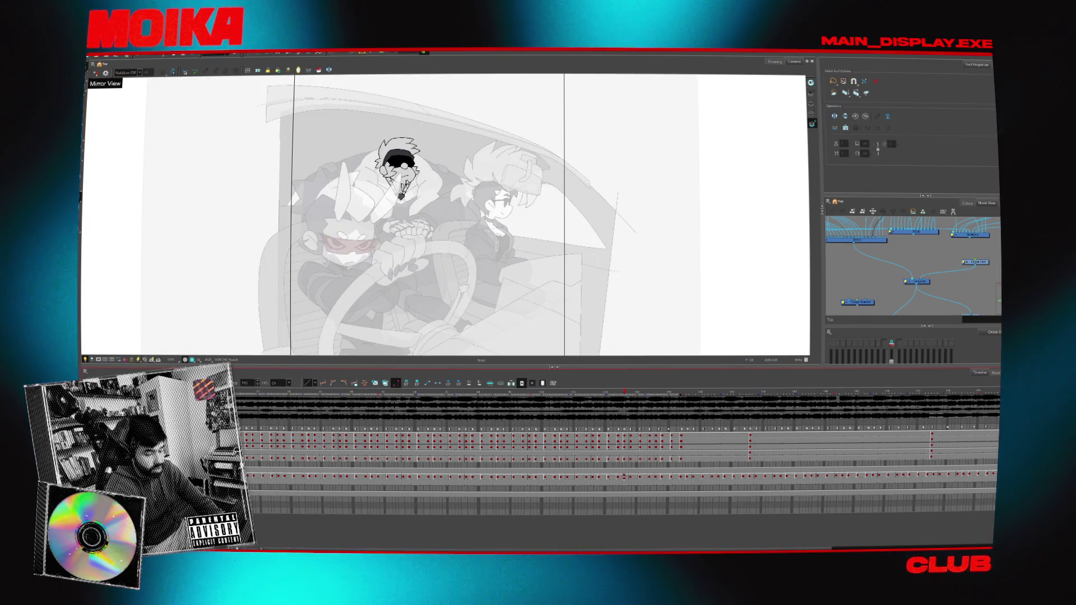
scroll(616, 449, "right", 5)
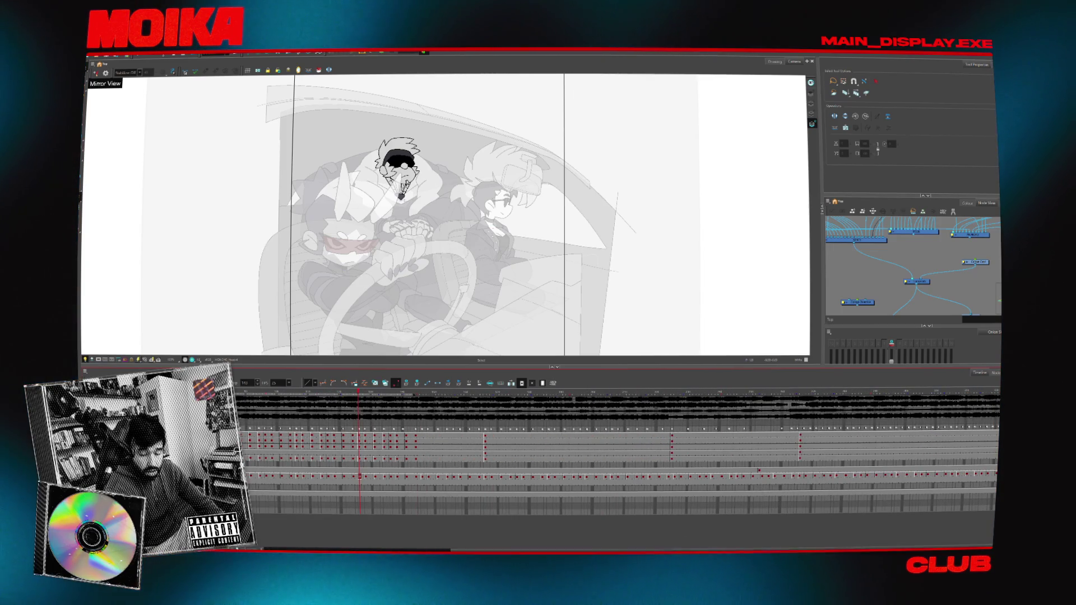
key("period")
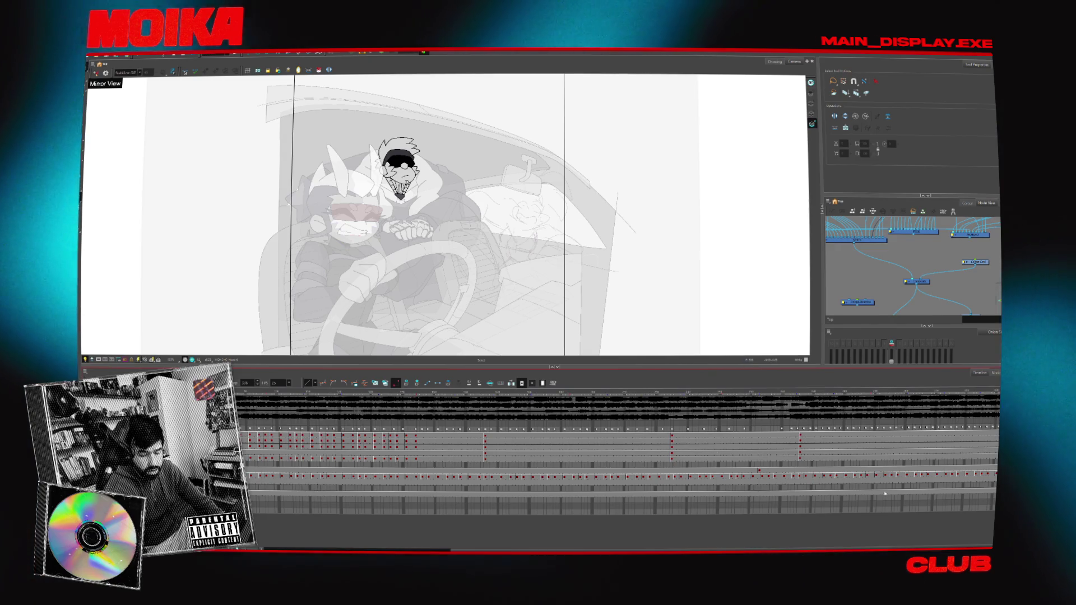
- Scrub back to the hooded character's leaning pose and select his head at the chin
left_click(927, 391)
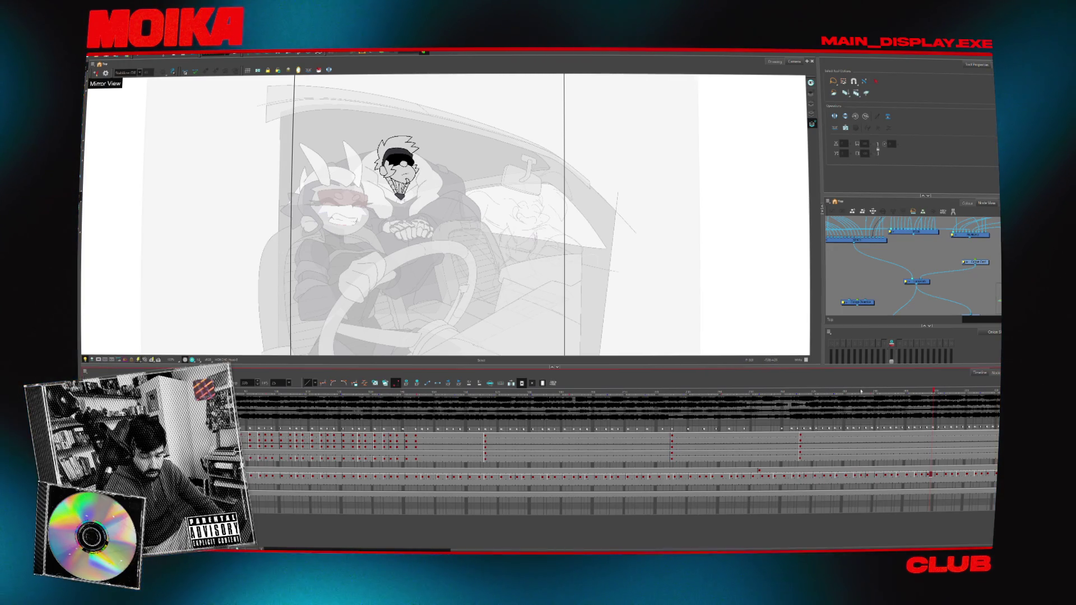
mouse_move(814, 390)
left_mouse_down()
mouse_move(651, 381)
mouse_move(958, 391)
left_mouse_up()
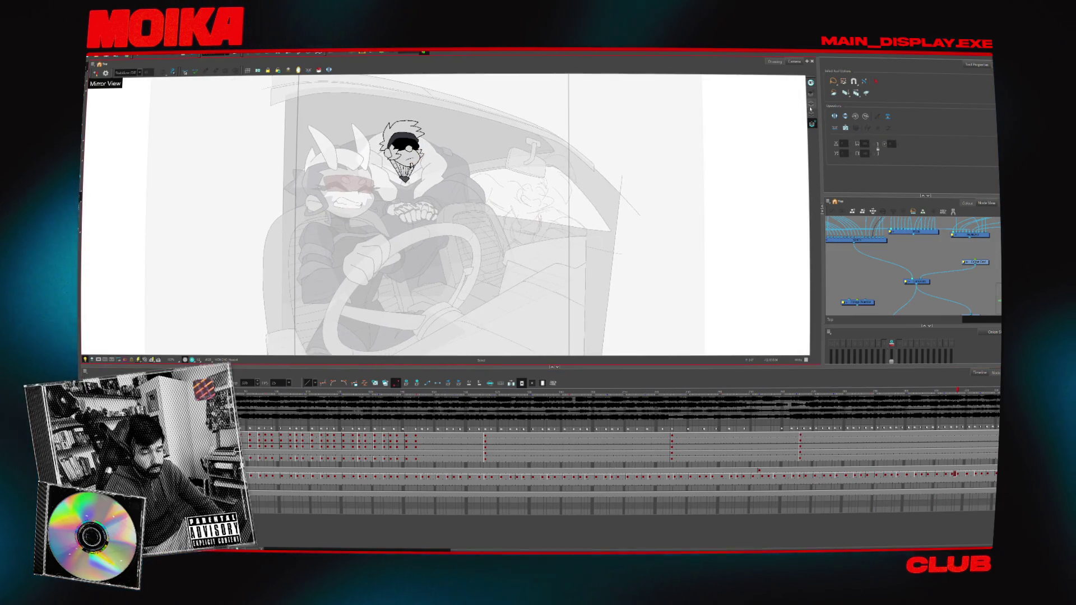
left_click_drag(674, 158, 442, 152)
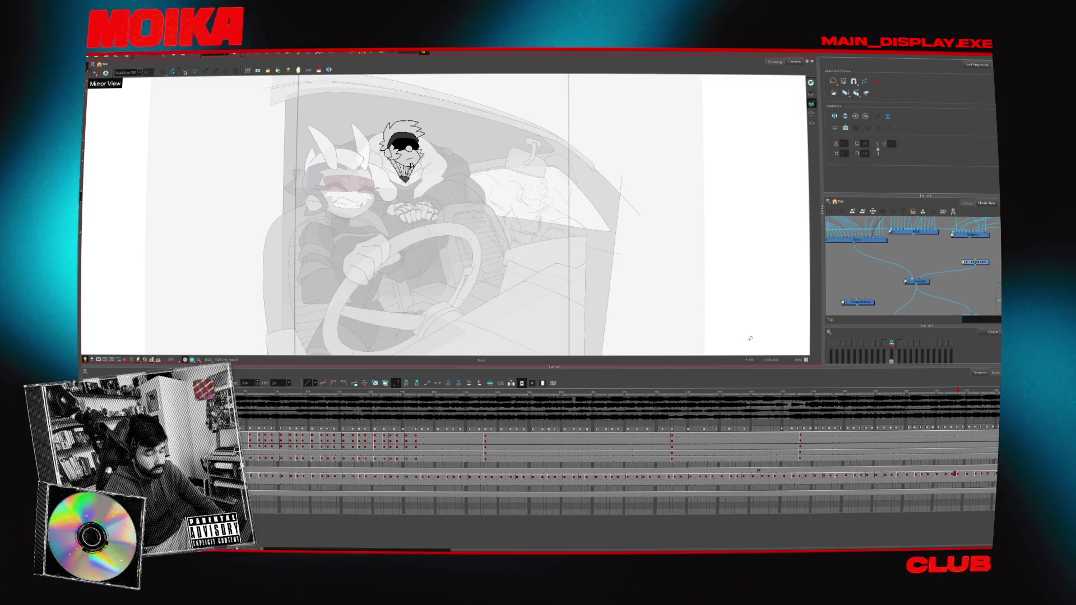
left_click(891, 392)
mouse_move(892, 397)
left_mouse_down()
mouse_move(857, 397)
mouse_move(938, 404)
left_mouse_up()
left_click(623, 393)
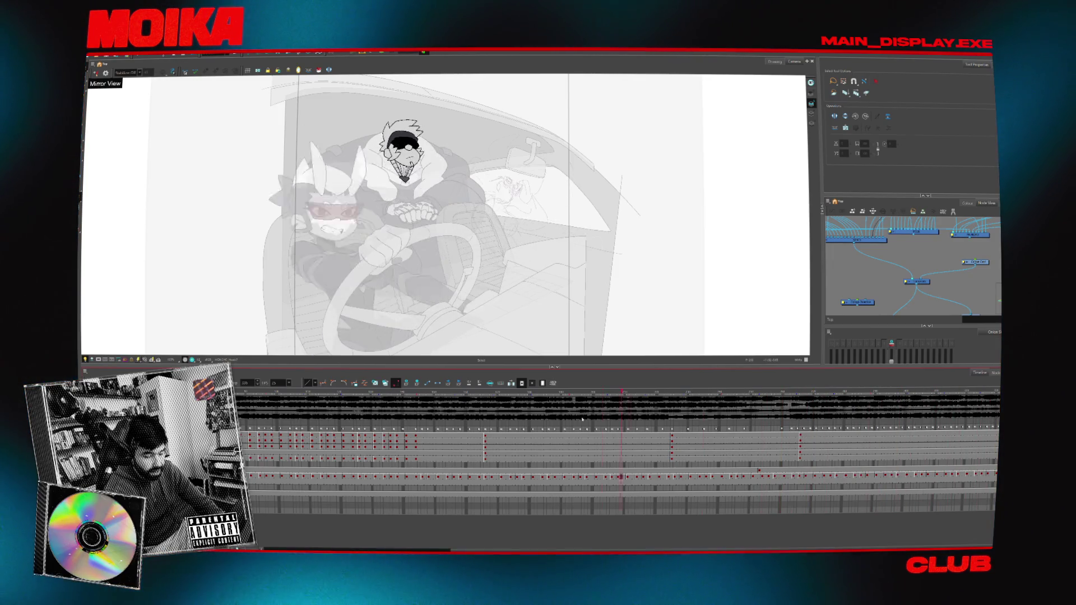
left_click(411, 166)
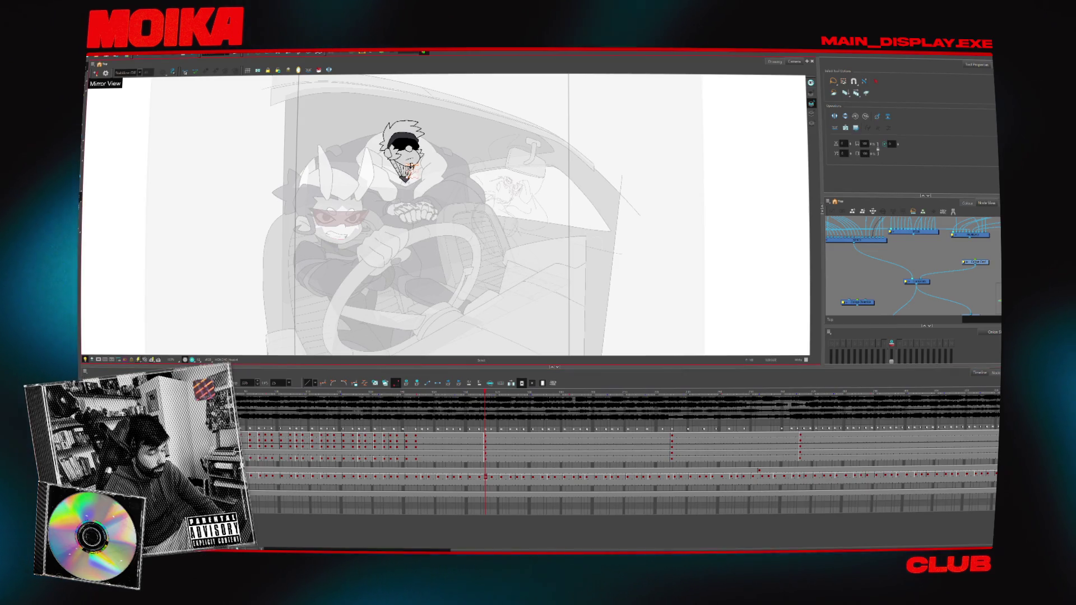
scroll(412, 168, "up", 5)
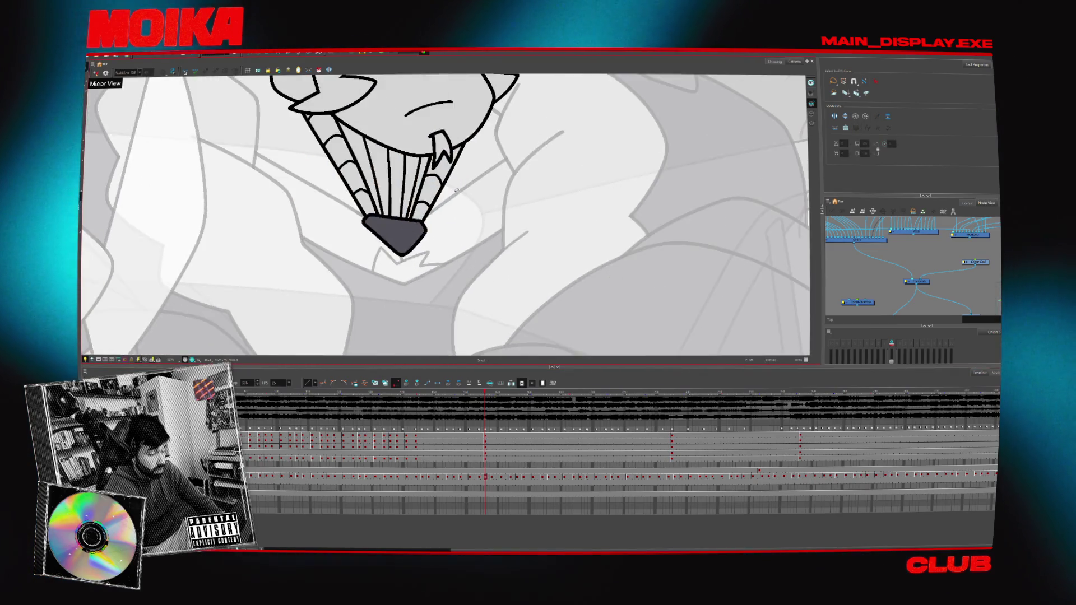
- Zoom the Camera view in and out, then scrub and play the hooded head motion
scroll(412, 168, "down", 4)
scroll(378, 146, "down", 3)
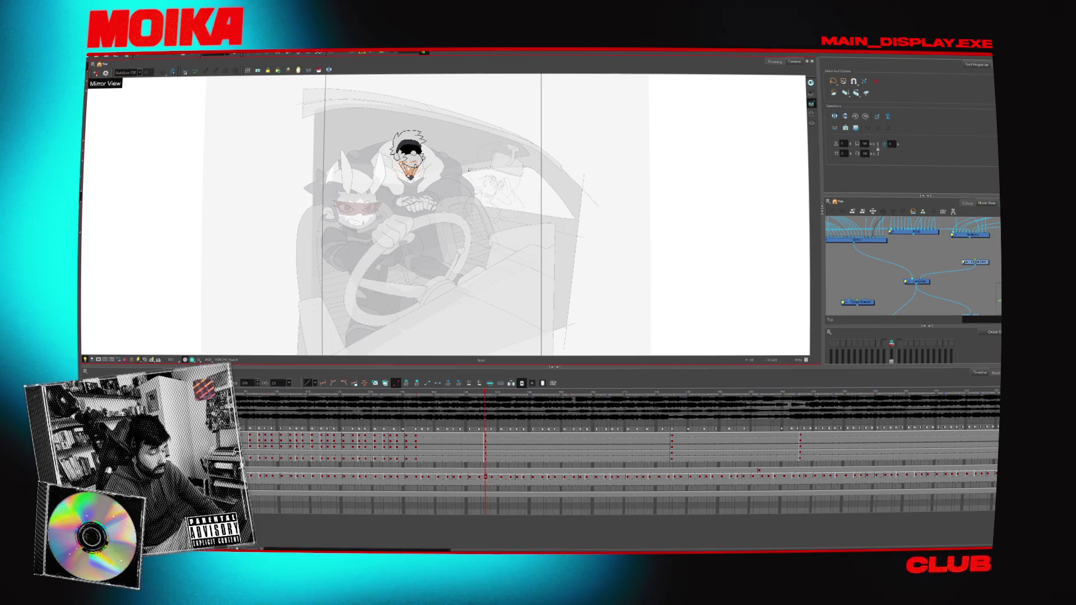
scroll(407, 173, "up", 2)
scroll(407, 174, "down", 1)
scroll(407, 174, "up", 1)
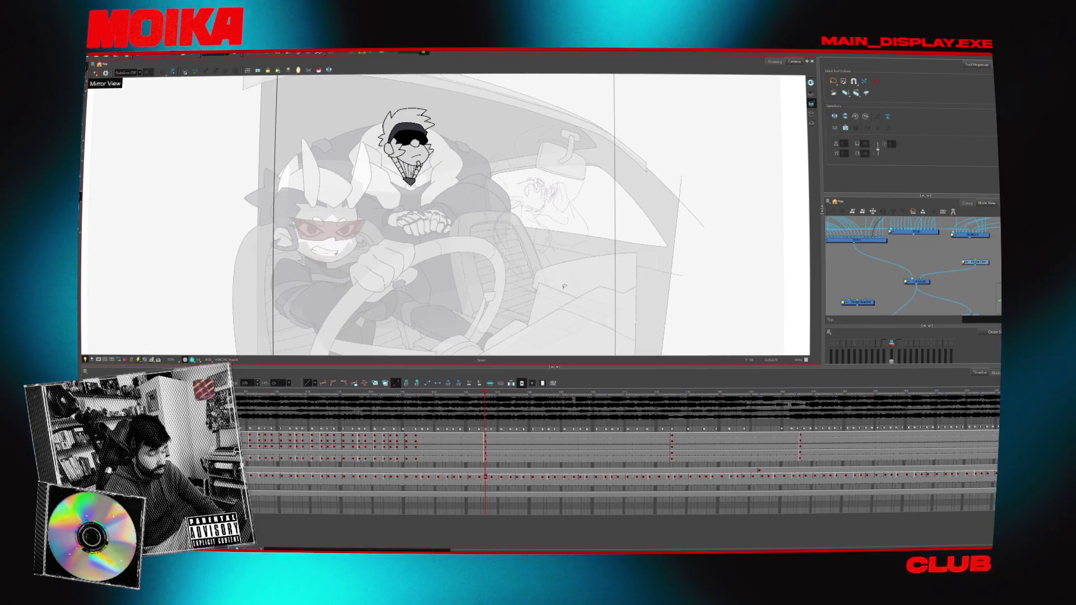
left_click_drag(561, 390, 660, 391)
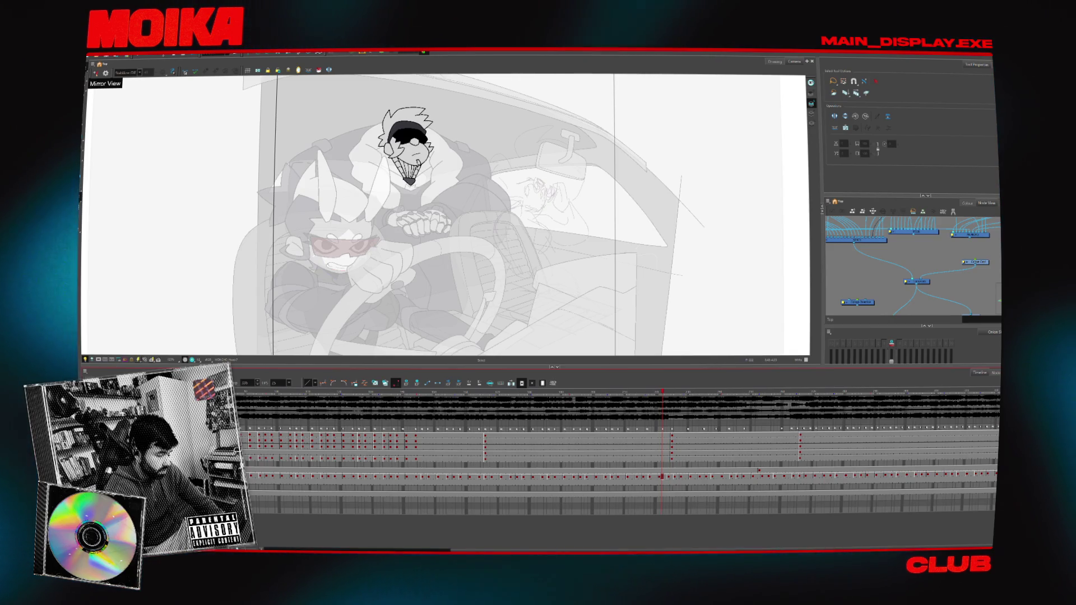
left_click(719, 477)
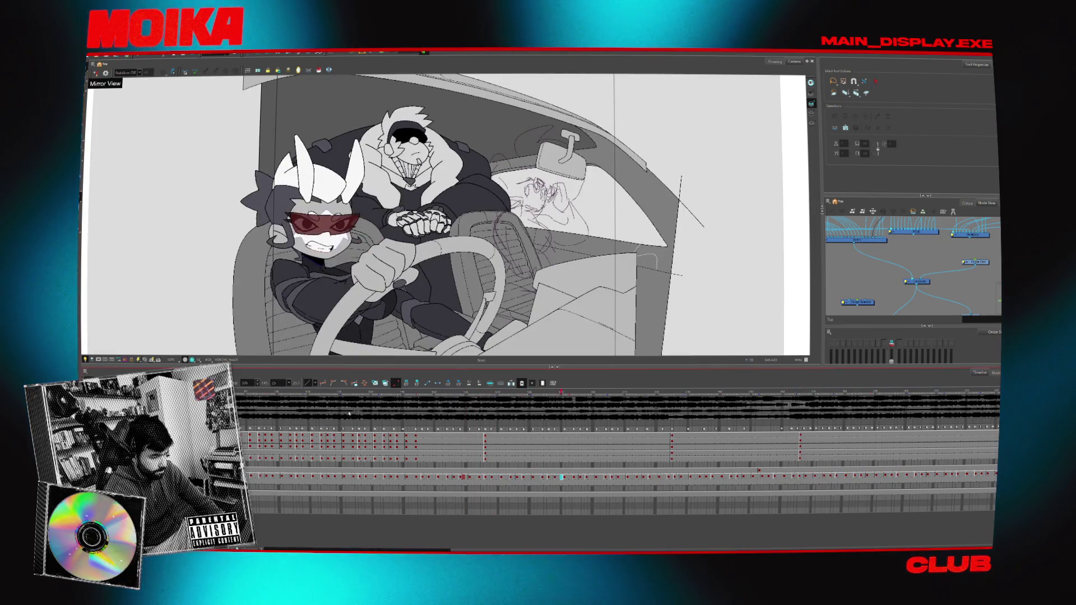
left_click(619, 393)
- Nudge the frame forward and drag-select a run of cells on the head layer
left_click_drag(639, 405, 651, 415)
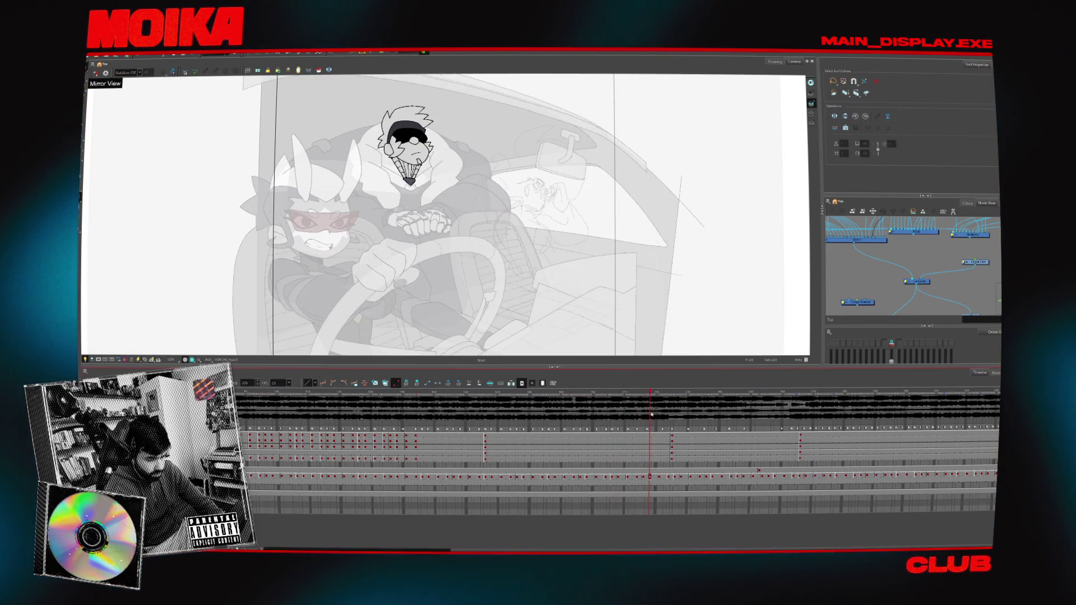
left_click_drag(654, 475, 660, 480)
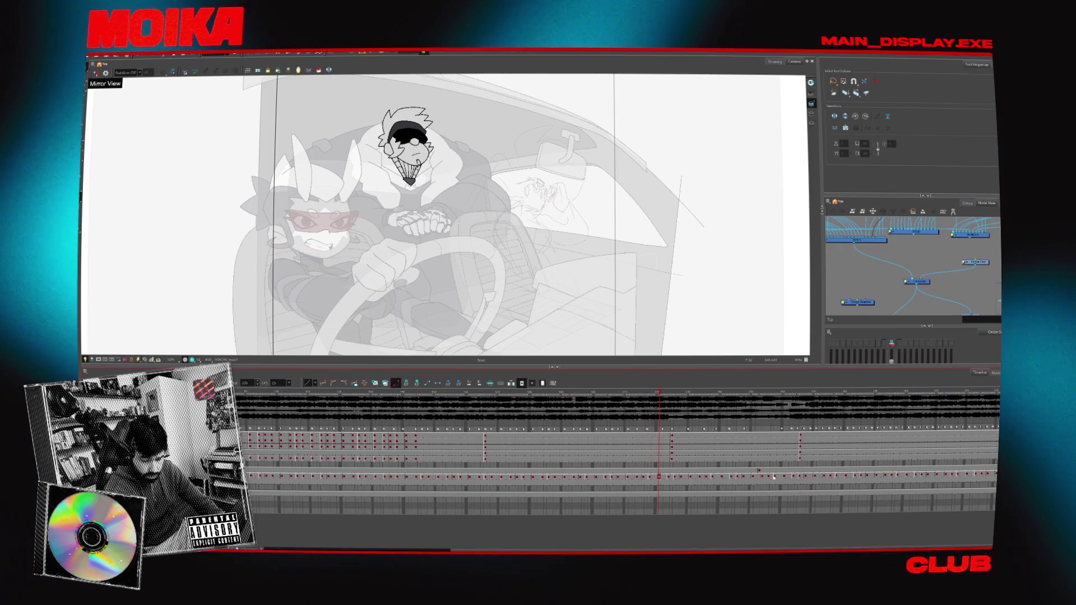
left_click_drag(781, 476, 660, 476)
left_click(743, 393)
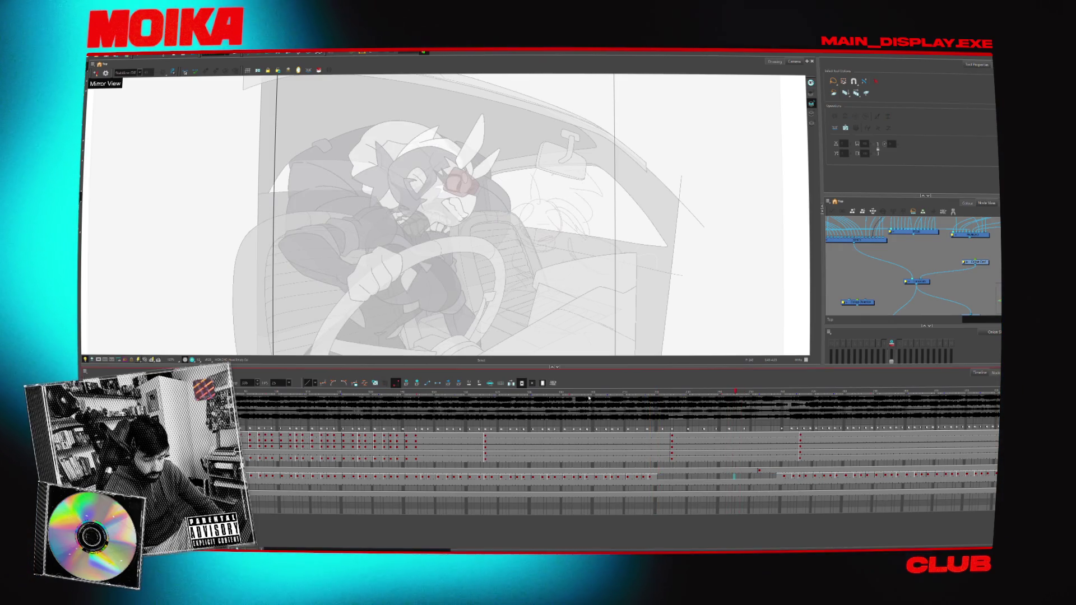
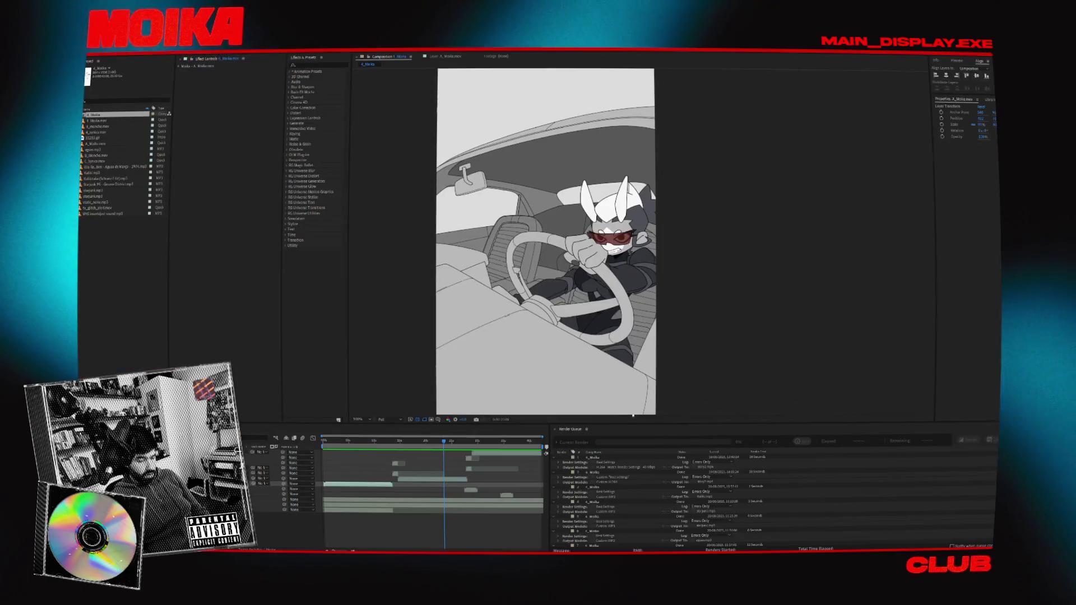
- Play back the line-art car-ride animation from the earlier frame, stopping at a later frame
left_click(386, 442)
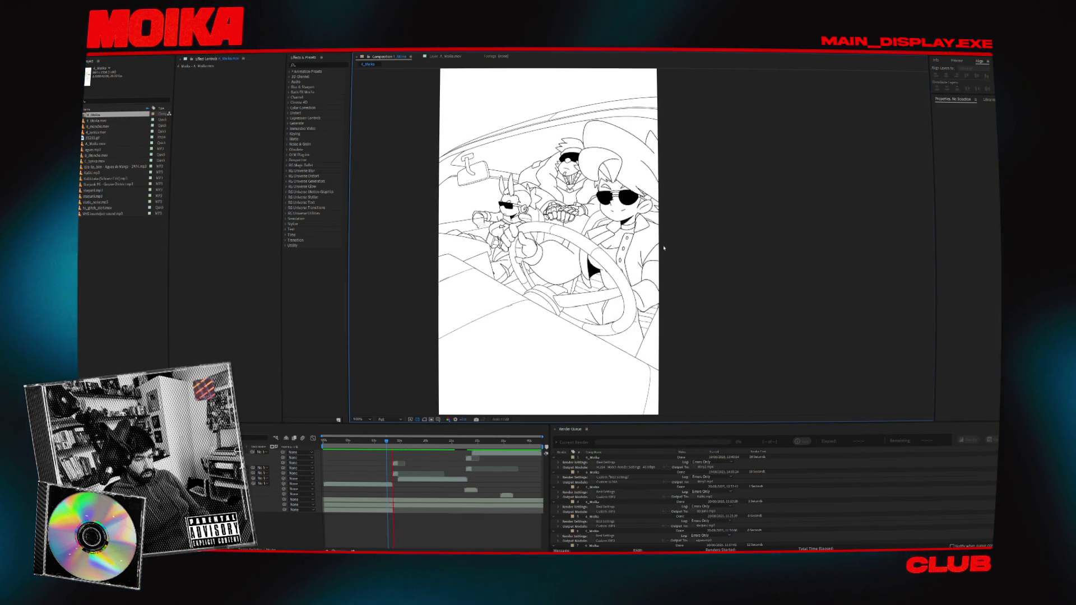
key("space")
mouse_move(647, 553)
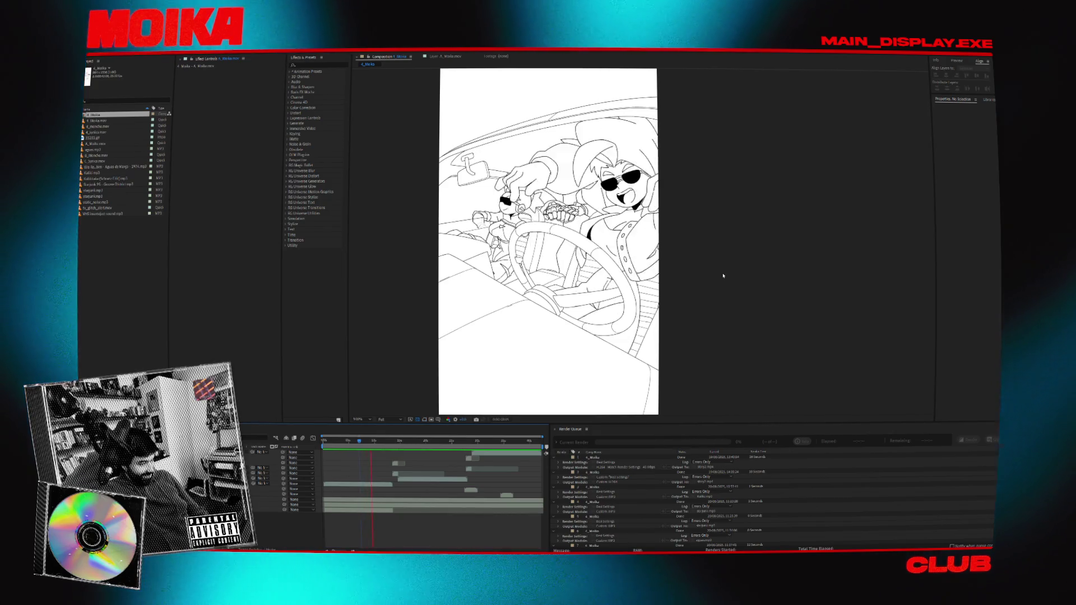
key("space")
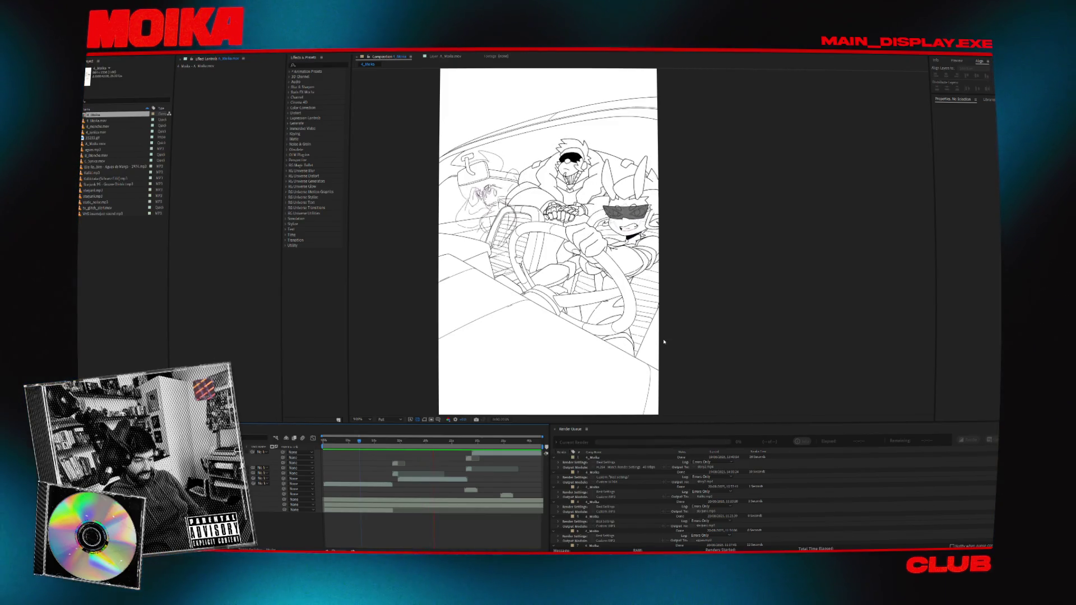
key("space")
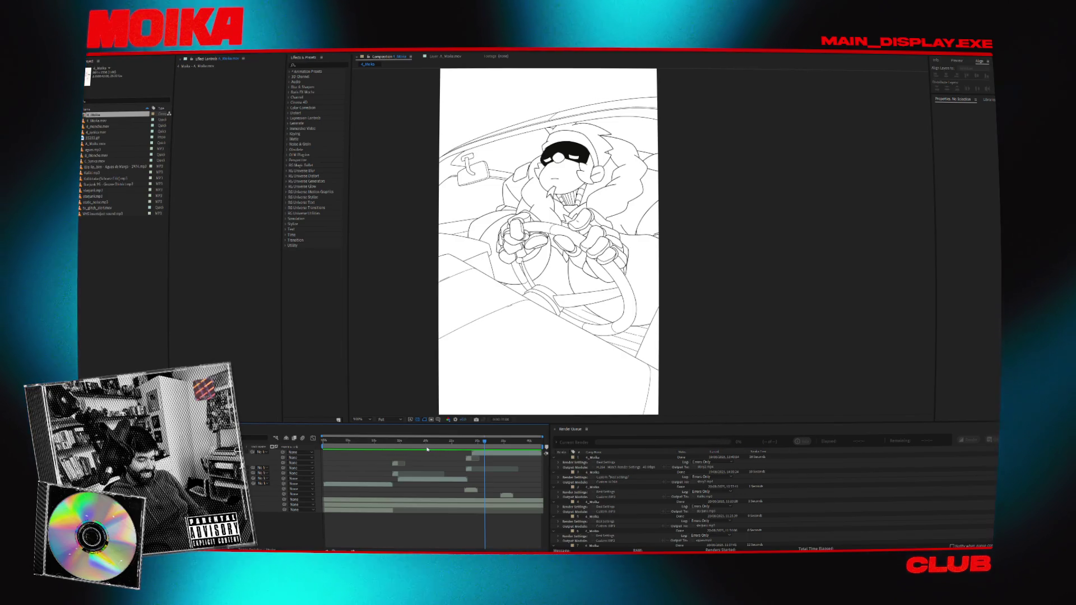
- Scrub back to earlier frames with several characters, then jump ahead in the scene
left_click(424, 441)
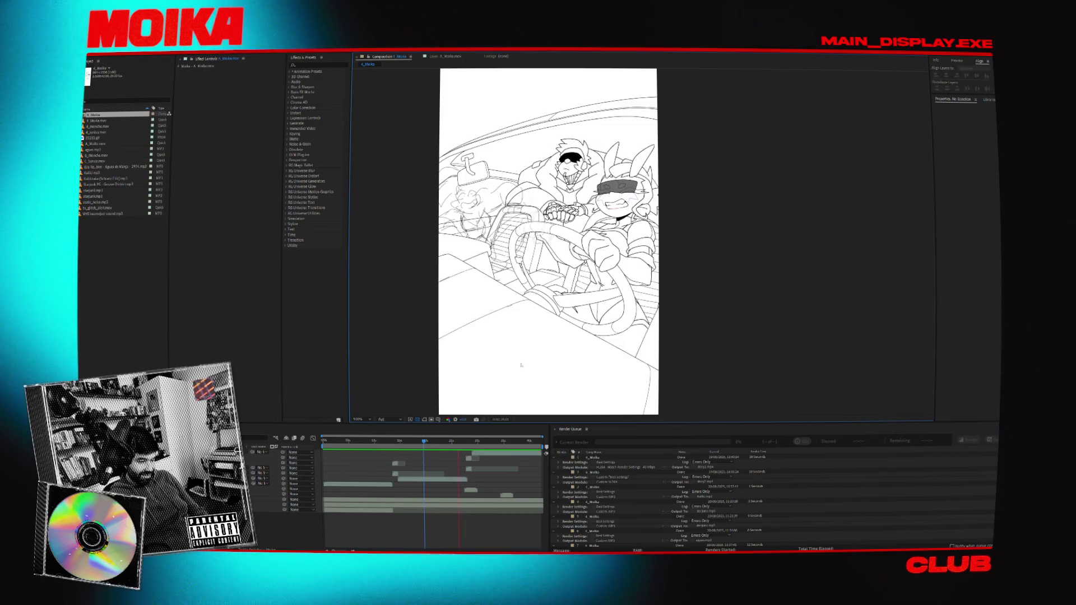
left_click(418, 443)
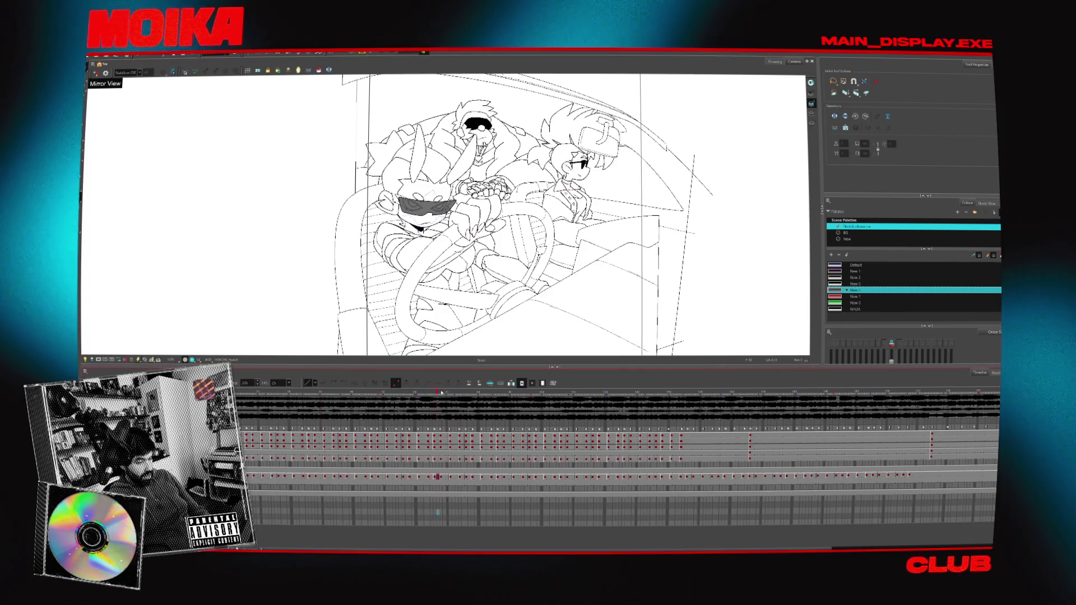
left_click(583, 391)
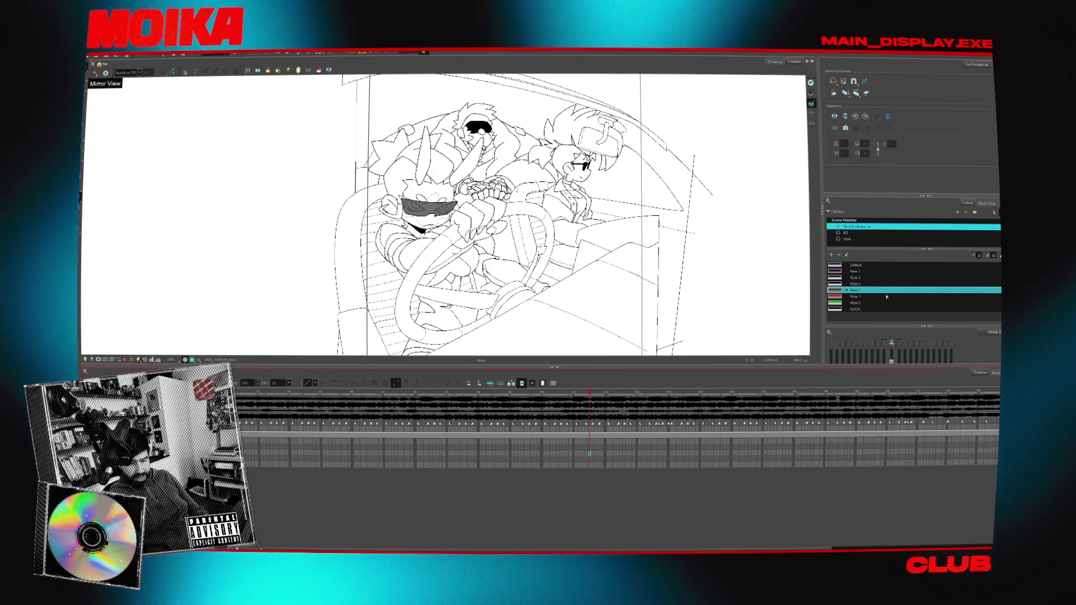
- Open the character group, isolate the sunglasses driver's drawing layer, and zoom into an earlier drawing
left_click(986, 204)
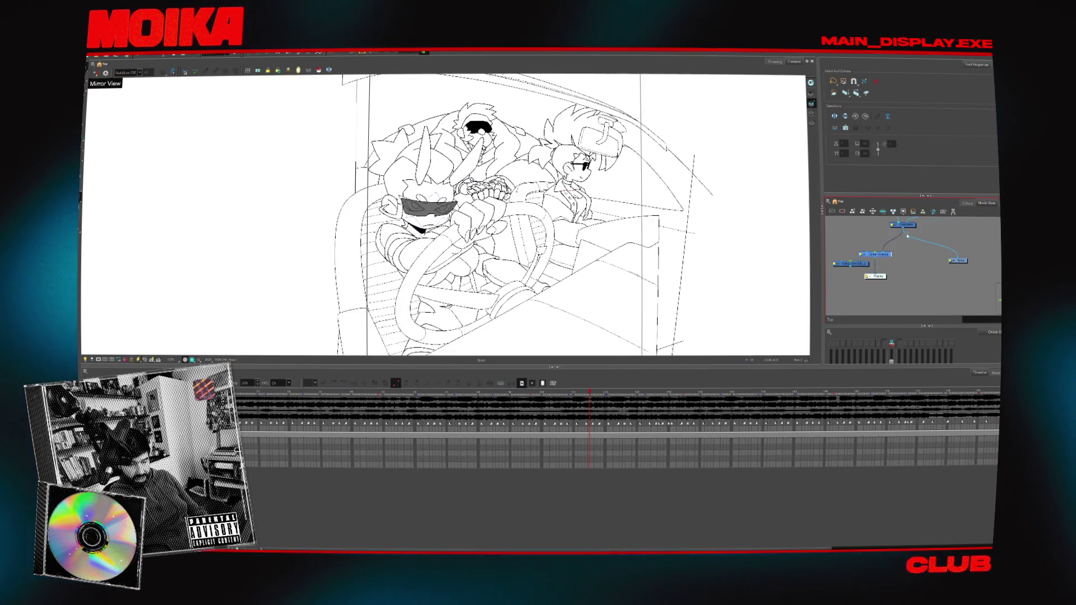
double_click(888, 251)
left_click(916, 270)
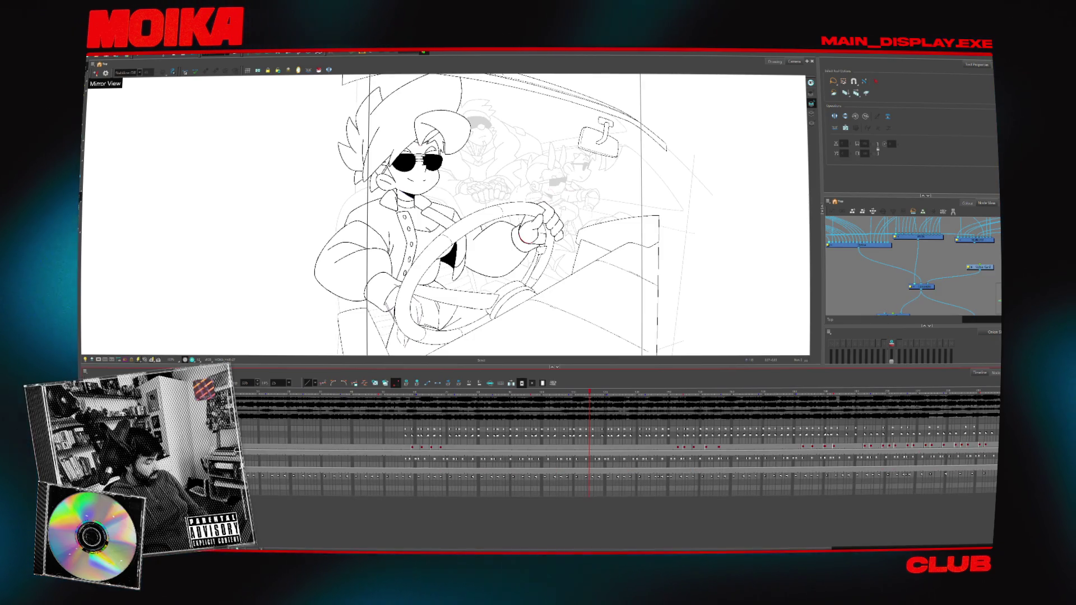
left_click(589, 453)
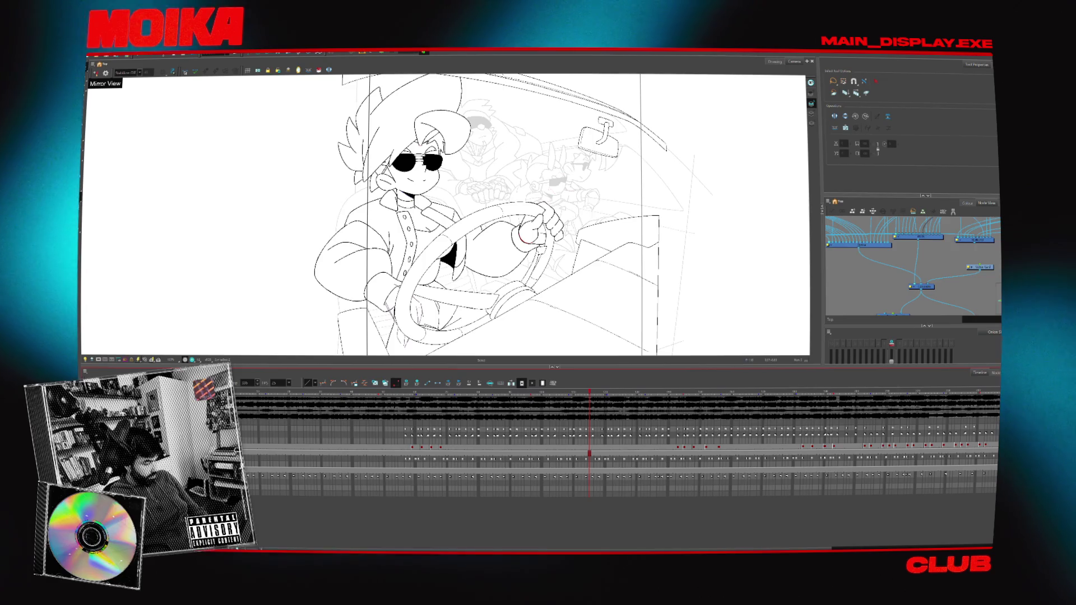
left_click(406, 446)
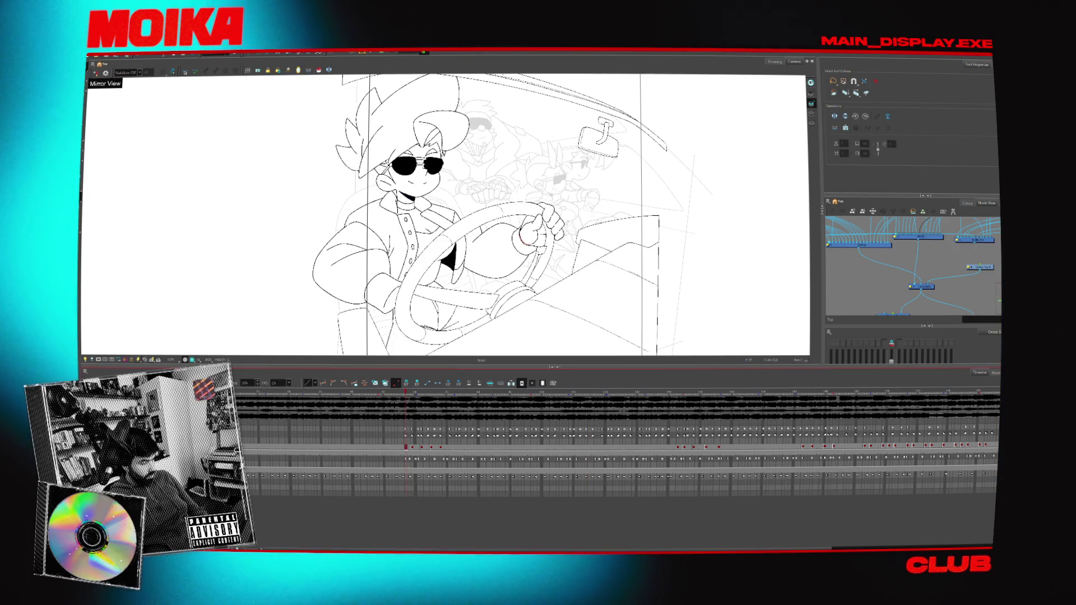
scroll(284, 320, "up", 5)
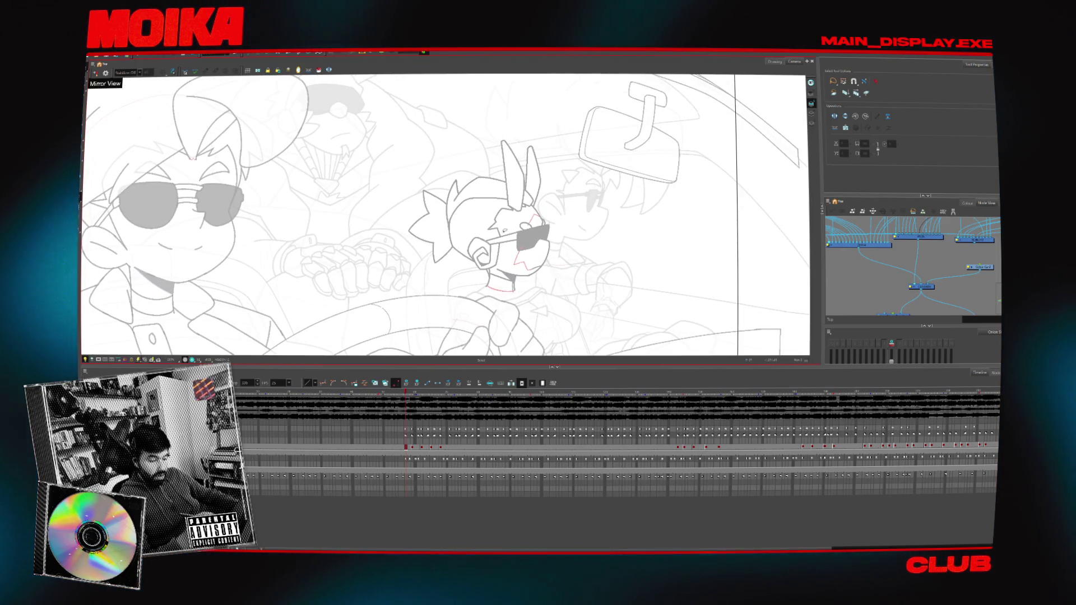
left_click(691, 157)
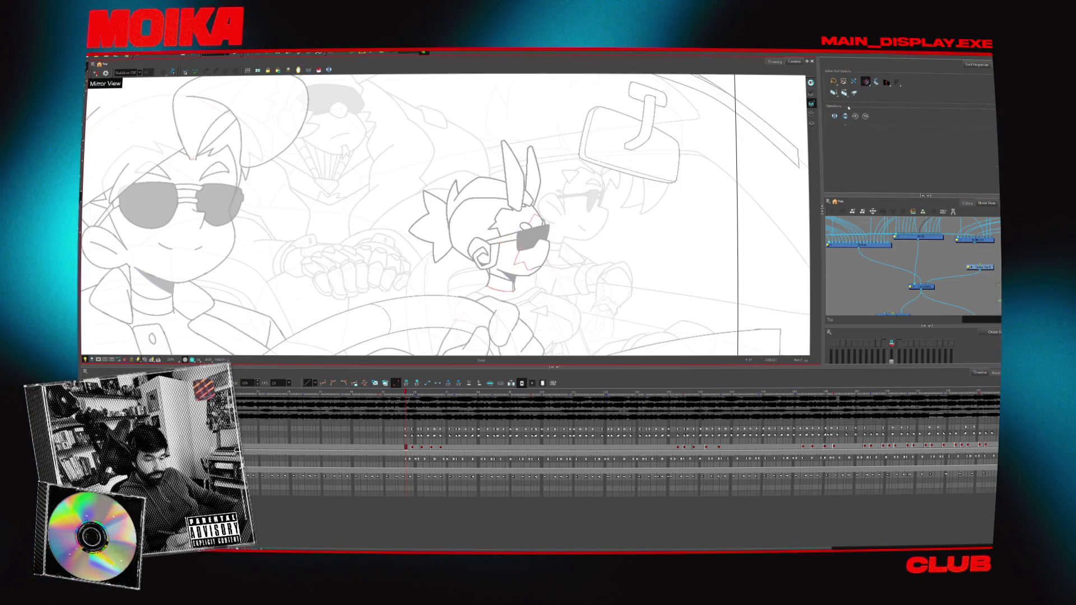
- Play through the following frames, then return to the earlier drawing
key("alt+i")
key("period")
key("period")
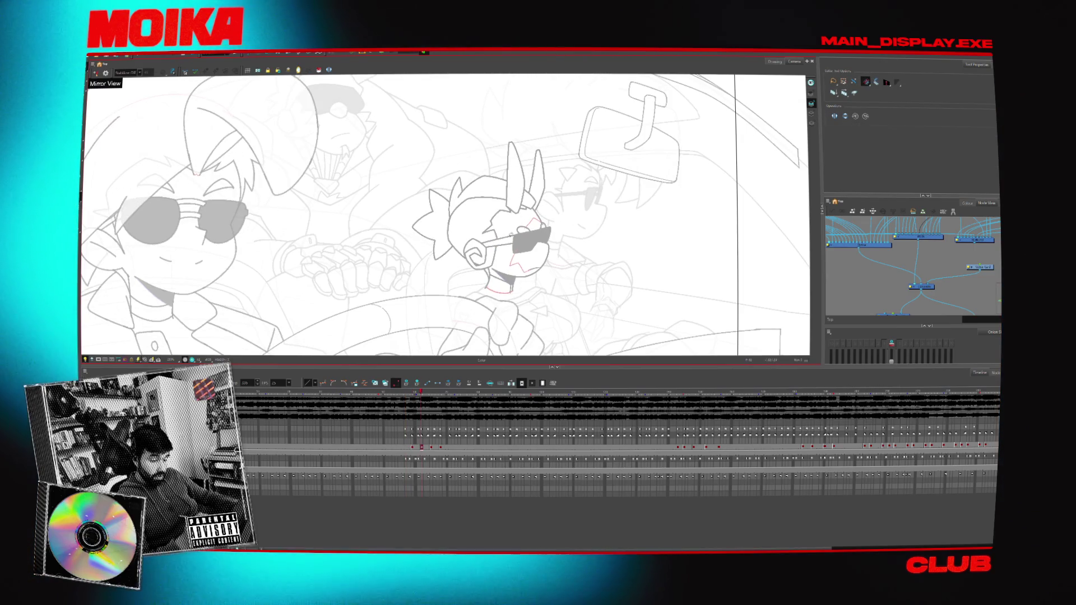
key("Return")
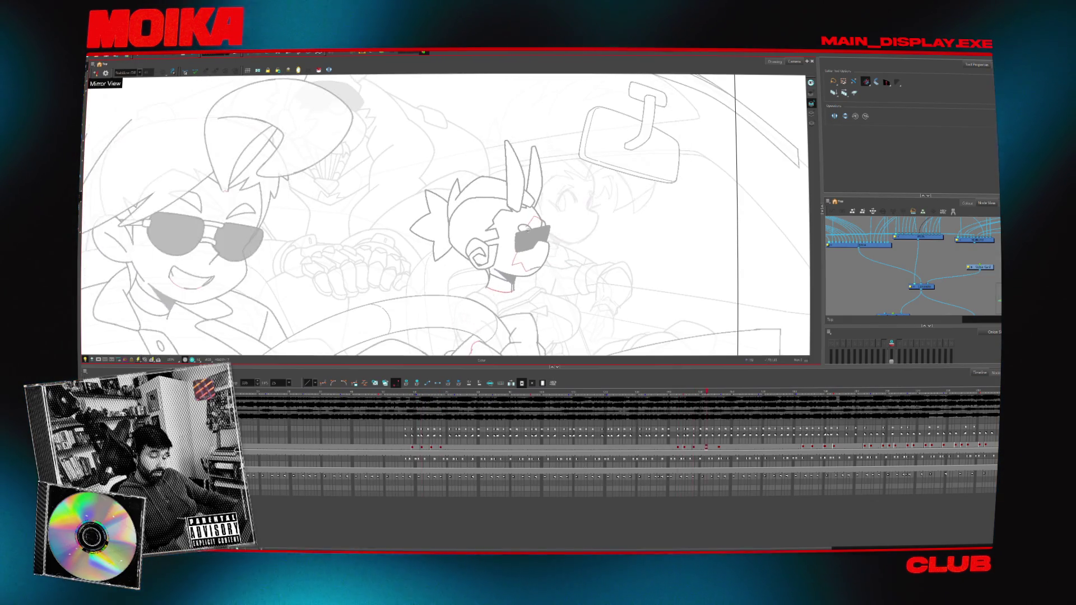
left_click(374, 394)
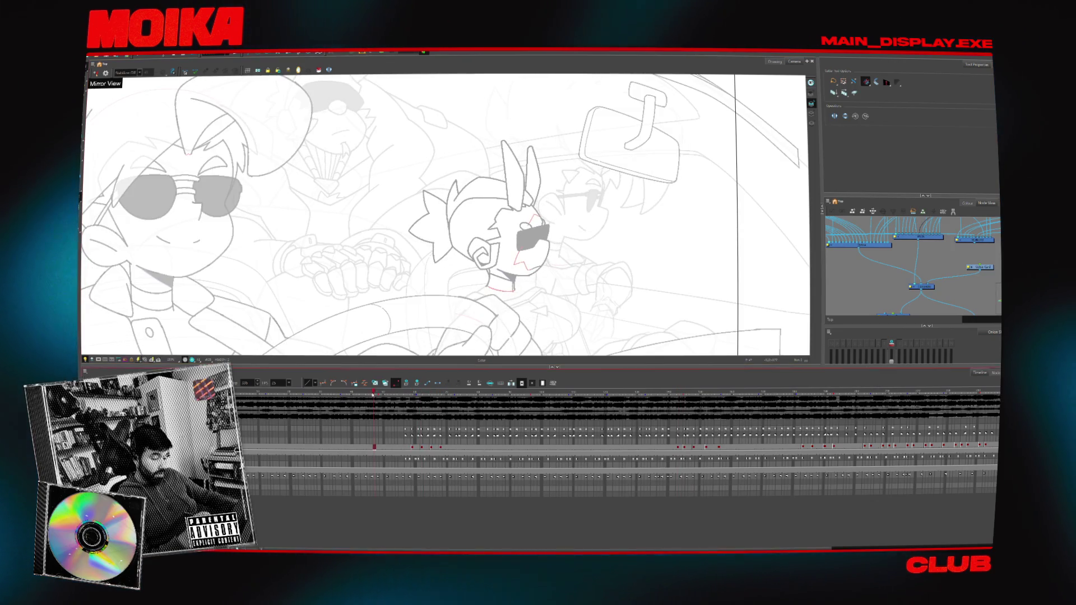
- Zoom in on the rabbit-eared character's face, mirror the view horizontally and centre it
left_click(509, 237)
key("alt+b")
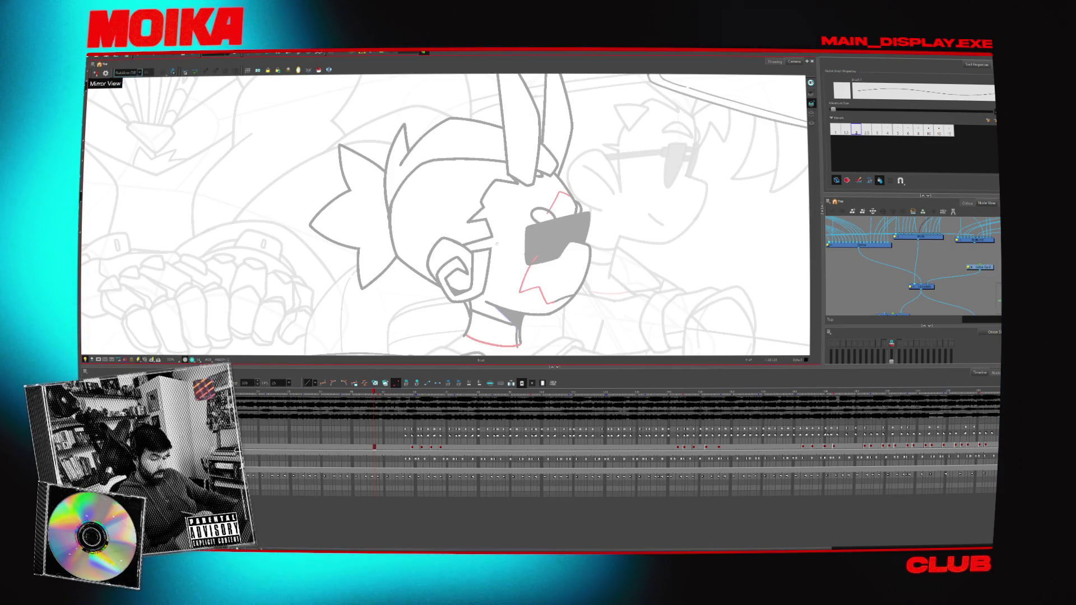
left_click(95, 72)
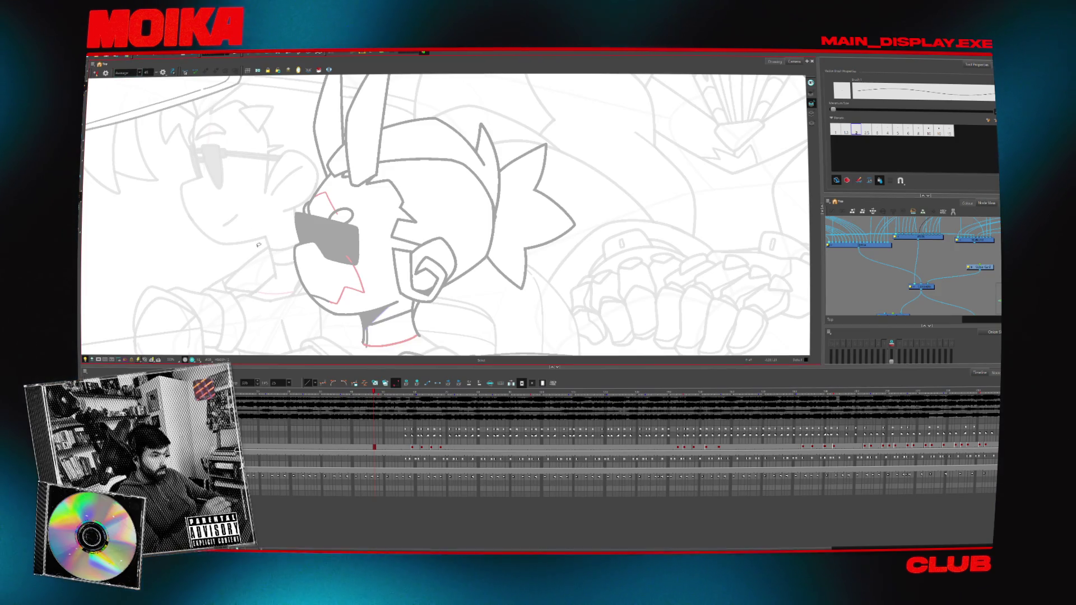
left_click_drag(391, 273, 434, 266)
left_click_drag(403, 230, 411, 242)
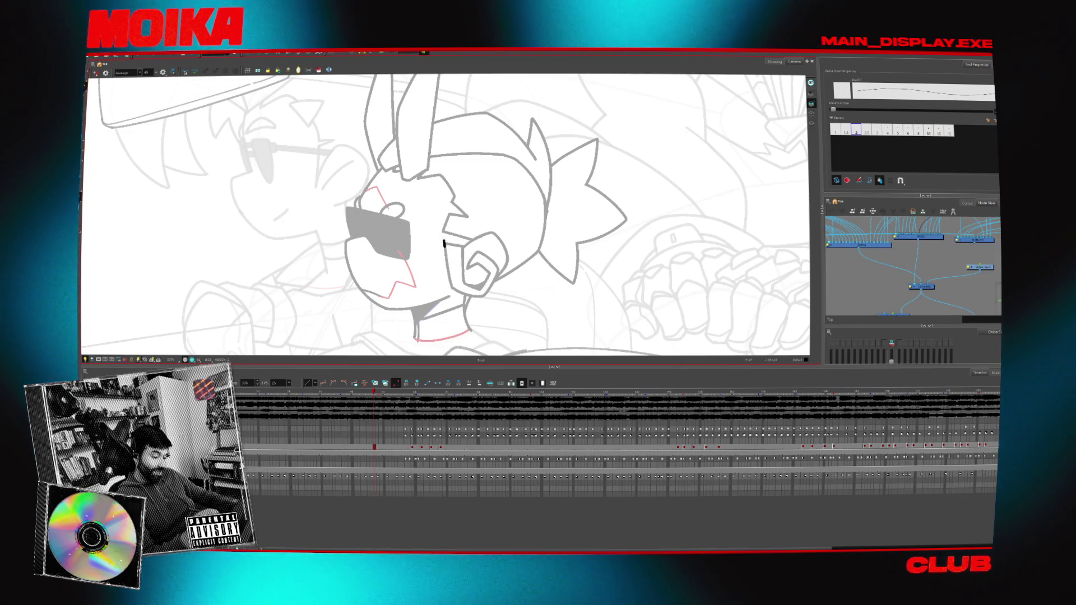
- Step through the head-turn drawings to compare poses, then switch to the web browser
key("g")
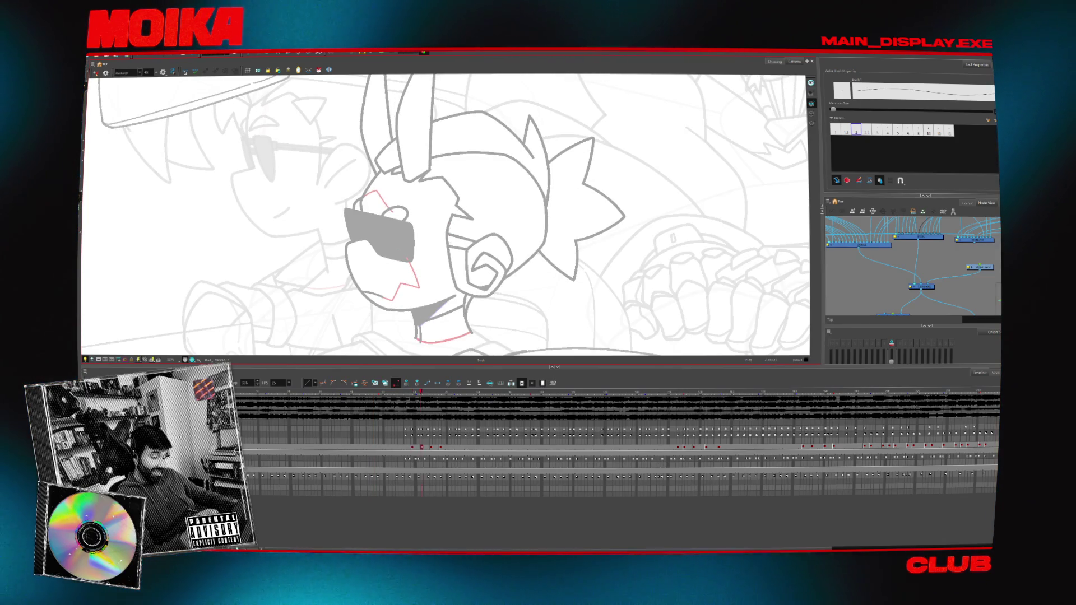
key(".")
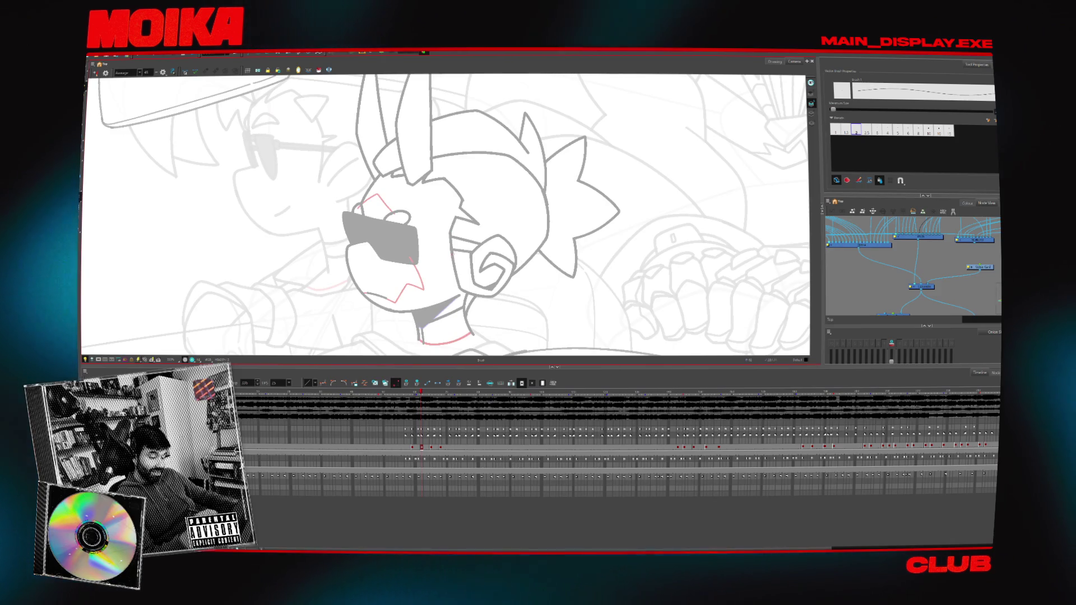
key(".")
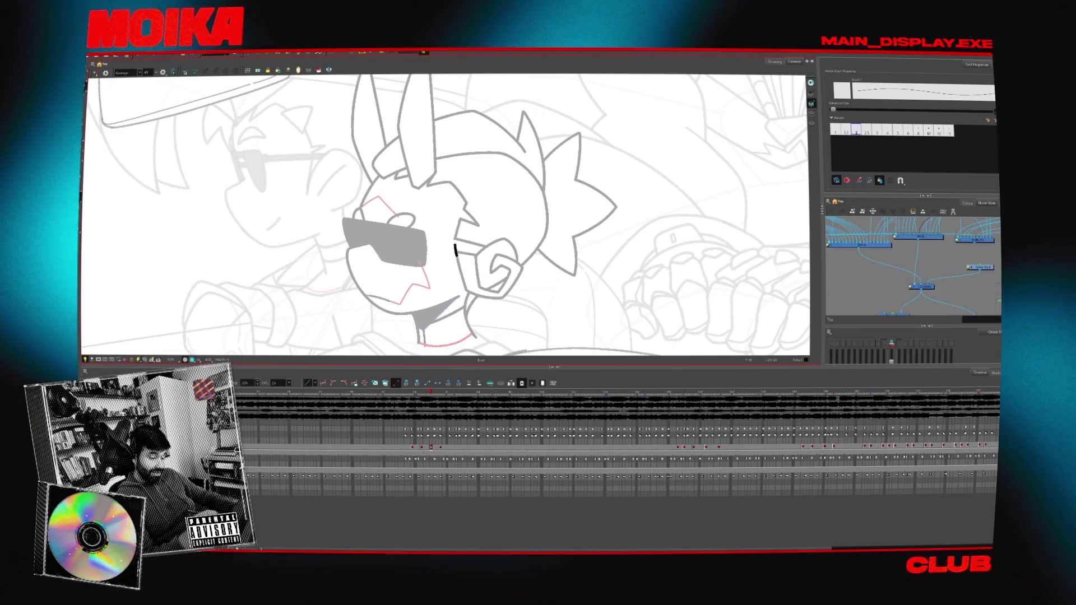
key(".")
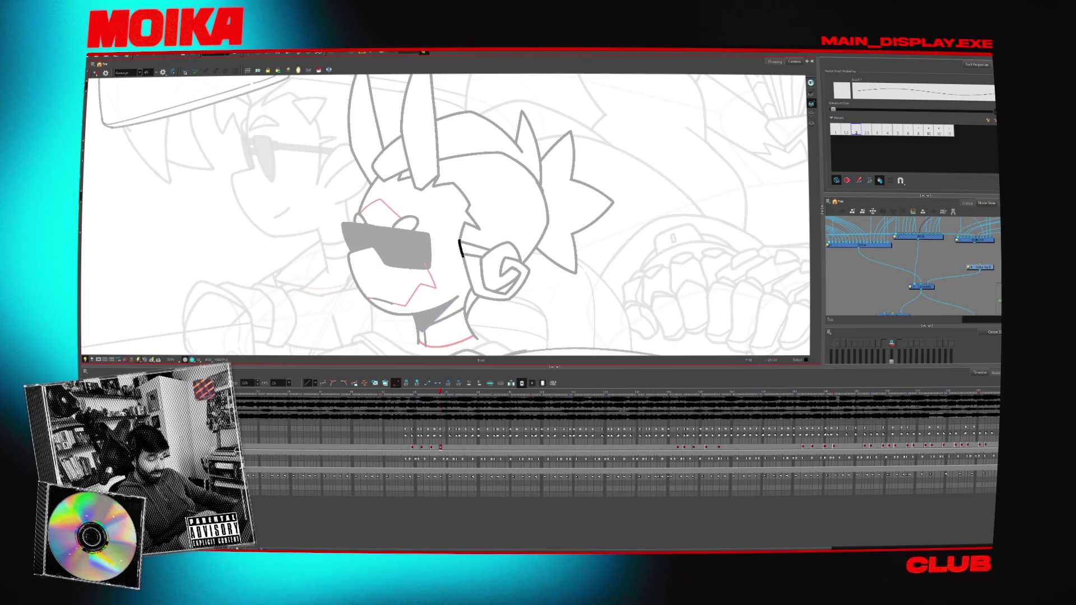
key("alt+t")
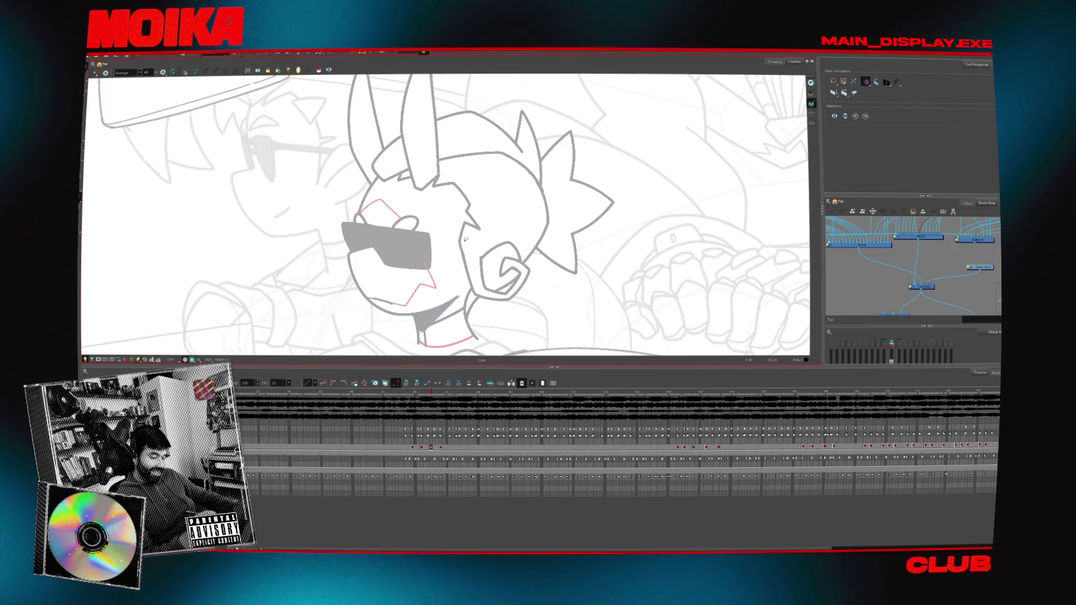
key("f")
key("f")
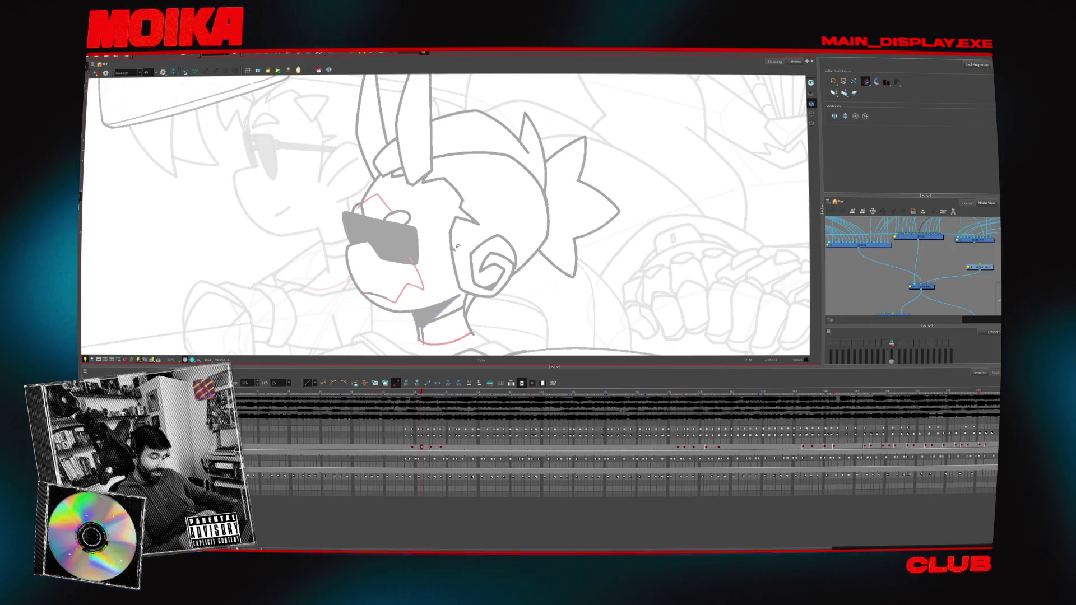
key("f")
key("f")
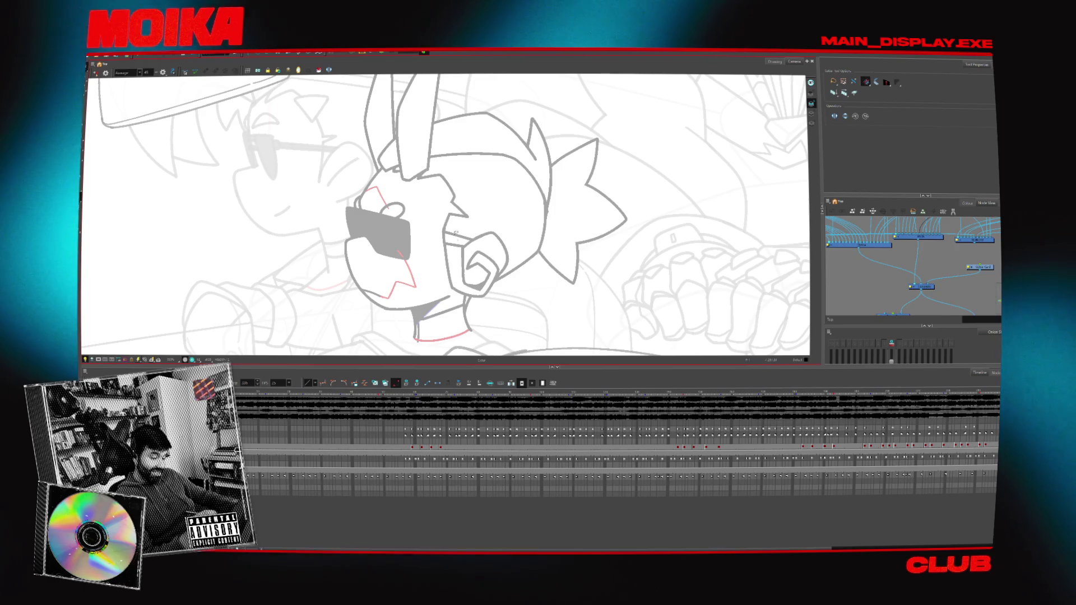
key("g")
key("g")
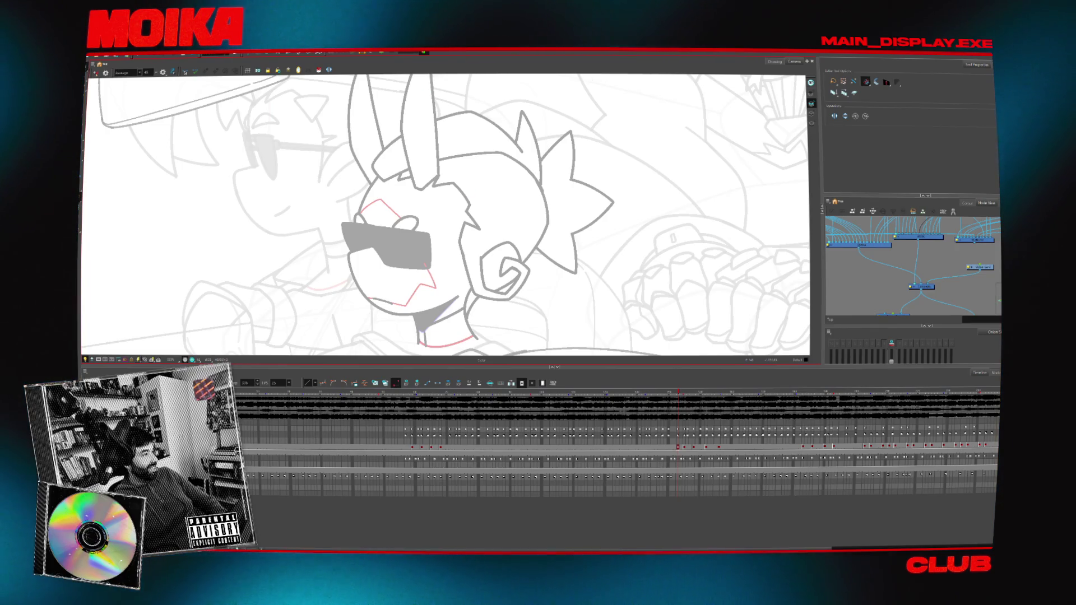
key("alt+Tab")
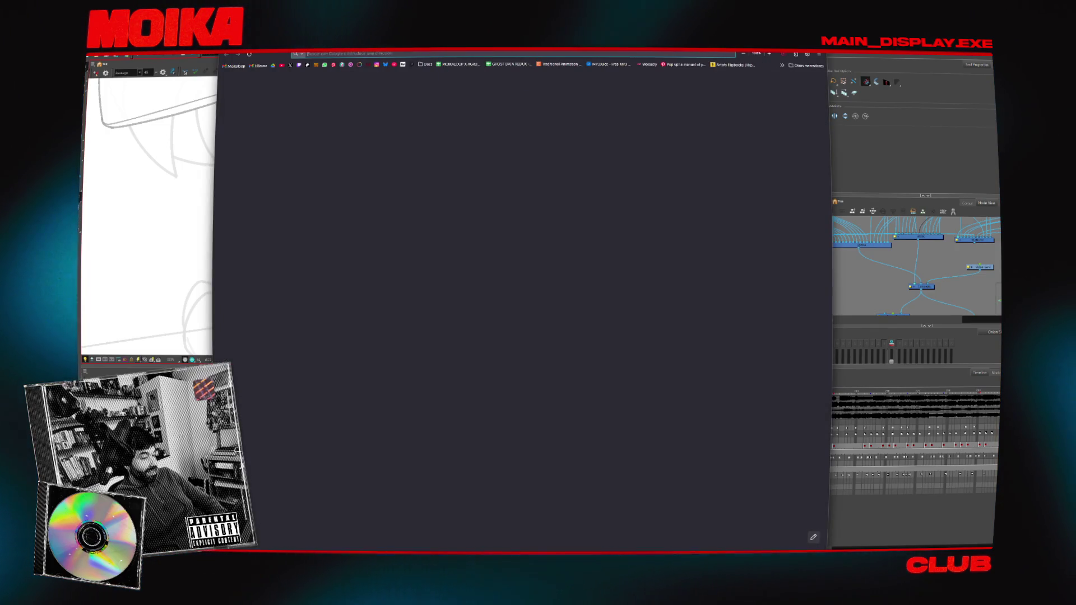
- Leave Chrome to go back to the After Effects composition
key("alt+Tab")
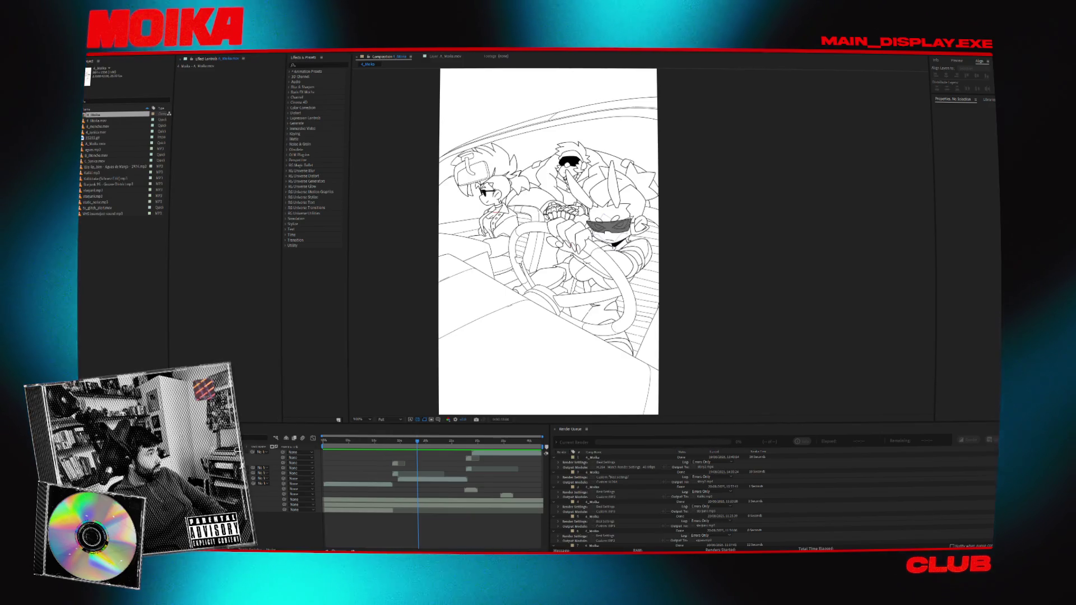
- Select the C_Syncs.mov layer, scrub to the cut point and shift the lower layers down
key("space")
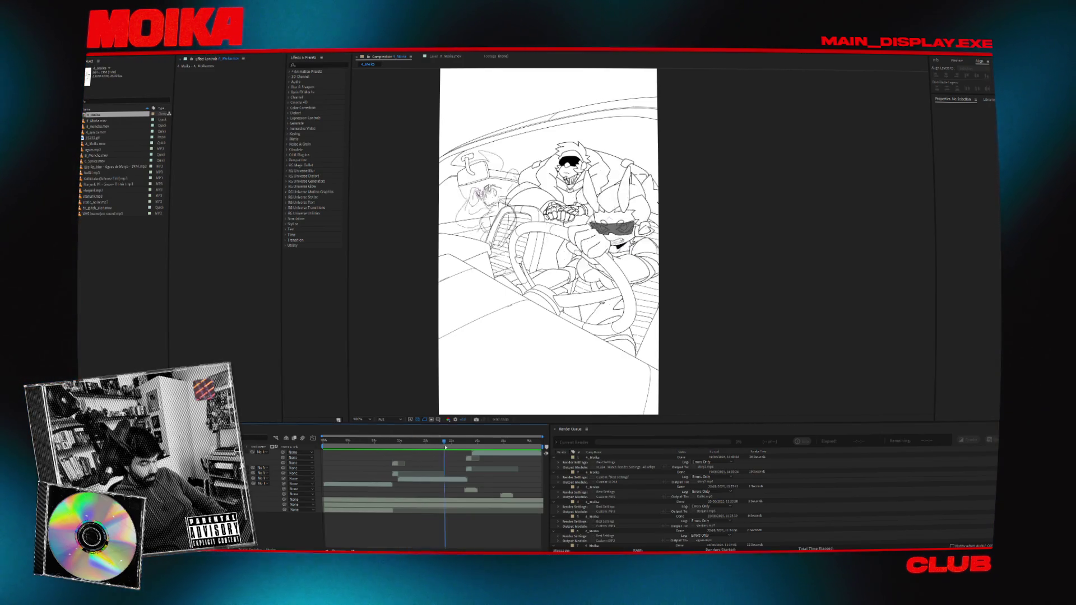
left_click(432, 480)
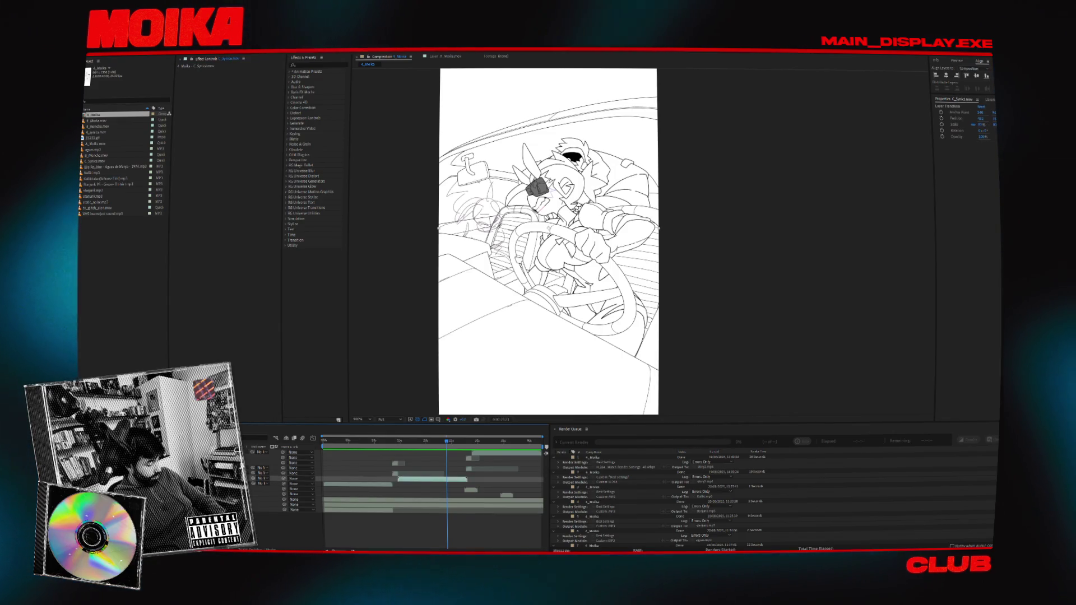
scroll(480, 494, "up", 4)
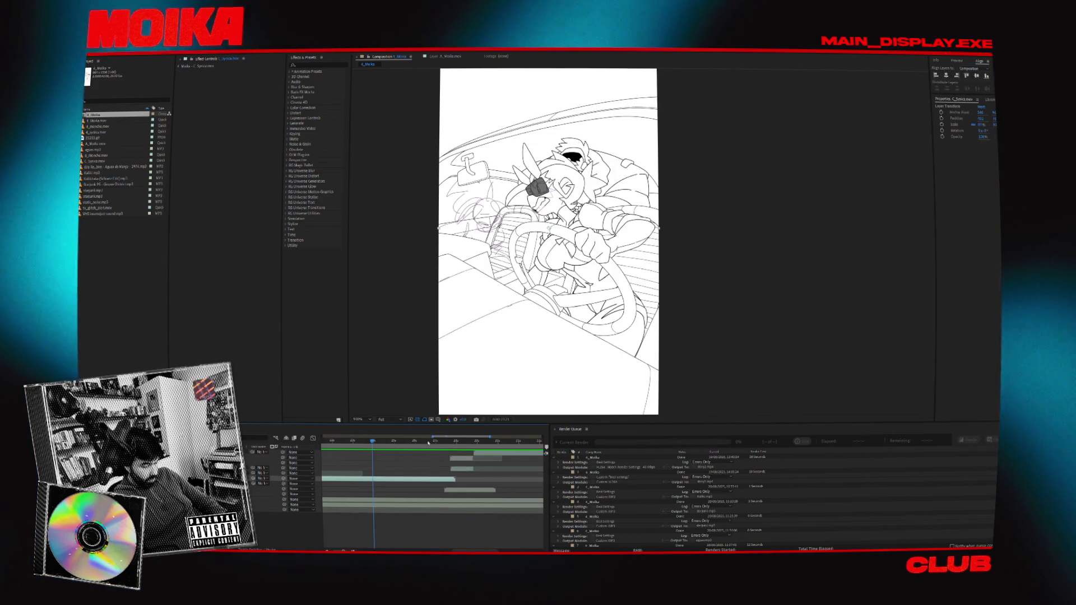
left_click(433, 447)
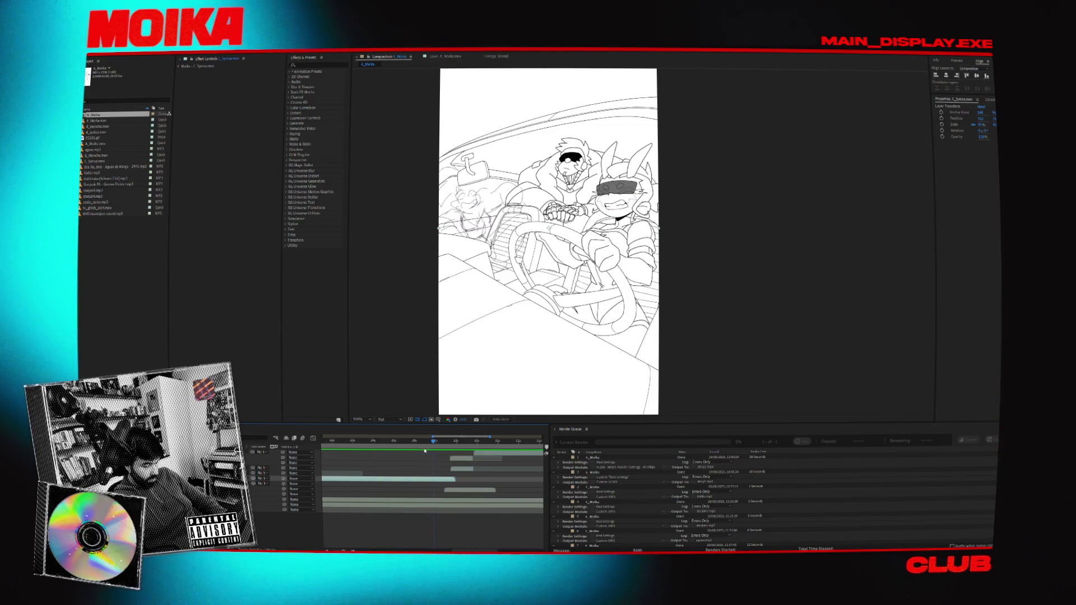
left_click(417, 444)
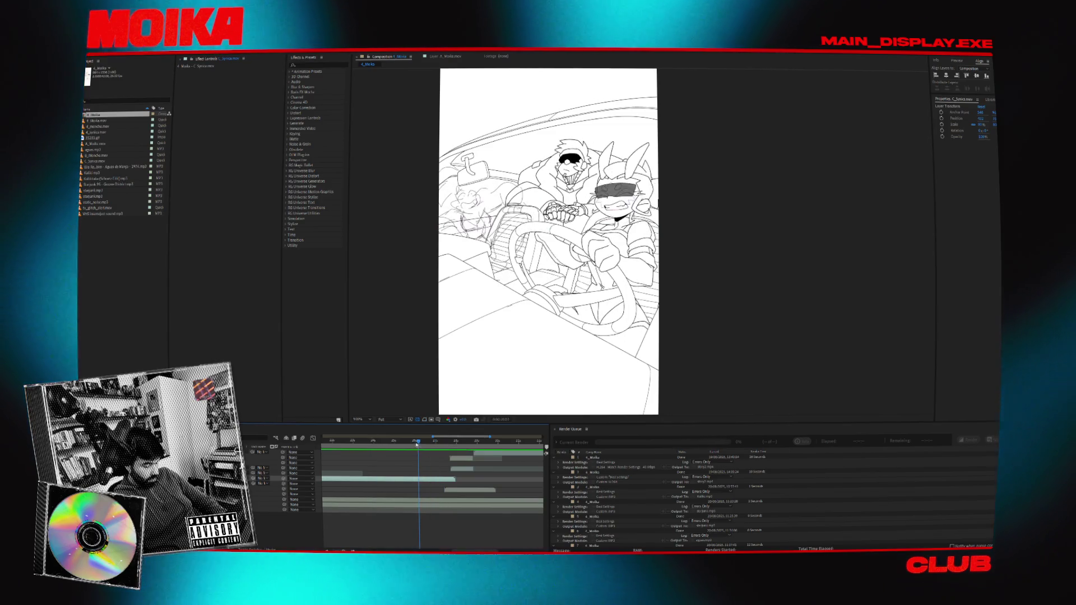
left_click_drag(416, 443, 396, 448)
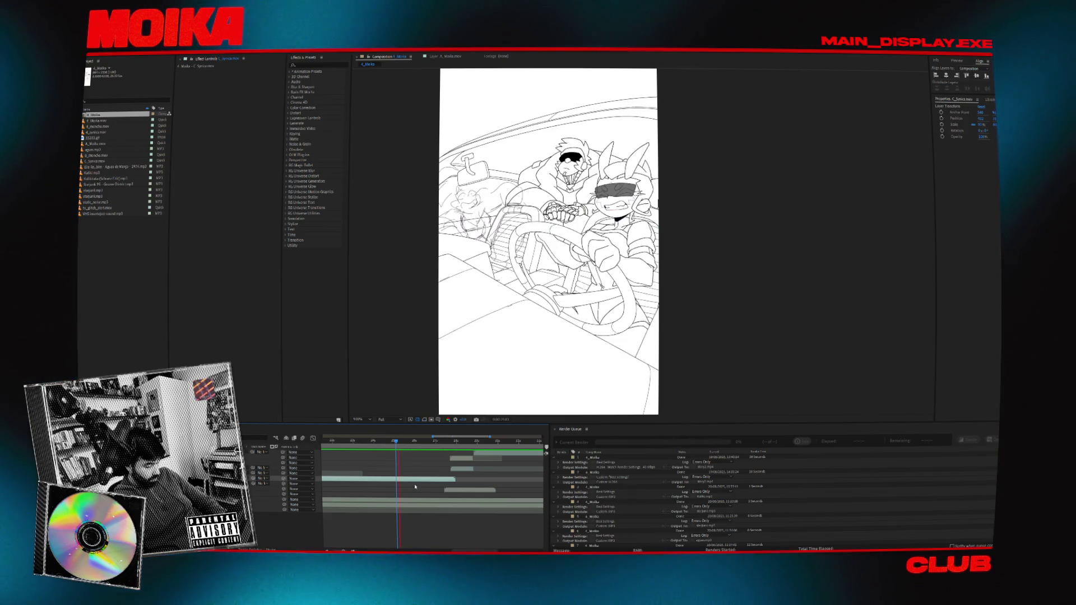
left_click_drag(409, 484, 409, 491)
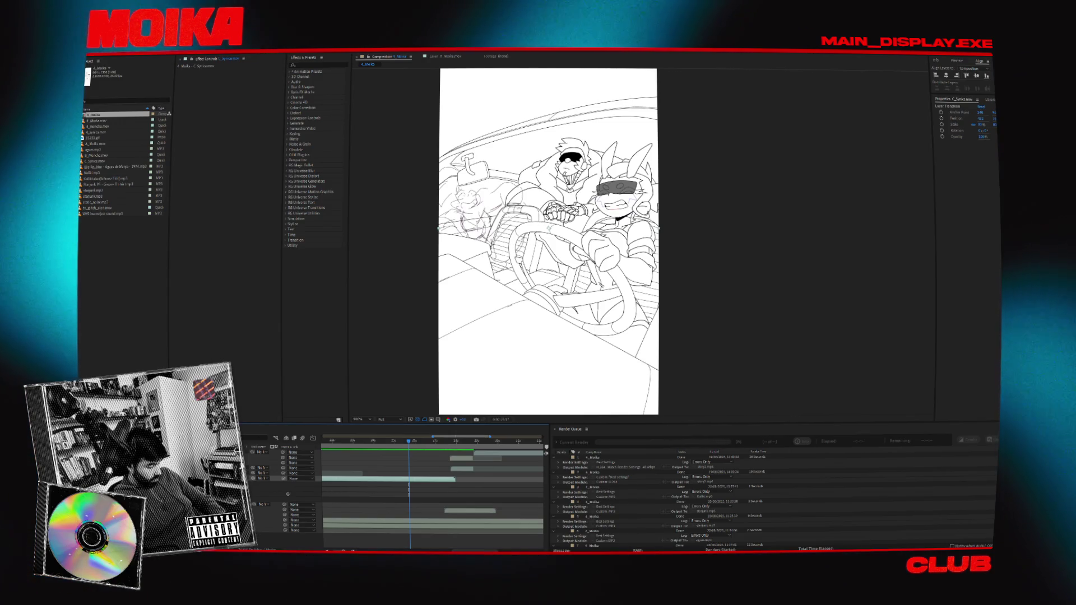
- Split the C_Syncs.mov layer at the current frame and play back the edited section
key("ctrl+shift+d")
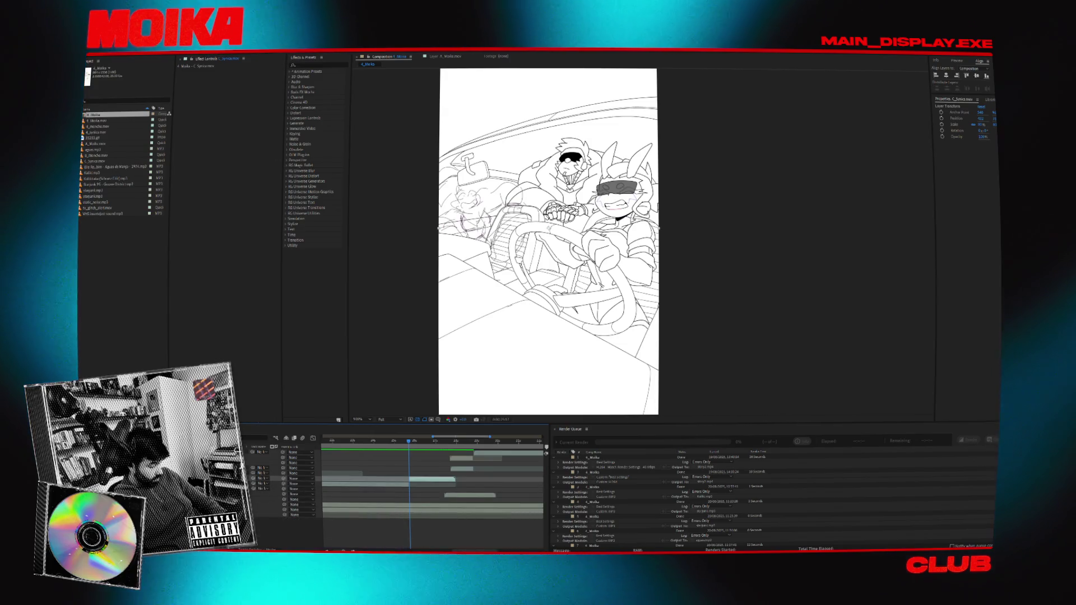
key("ctrl+shift+d")
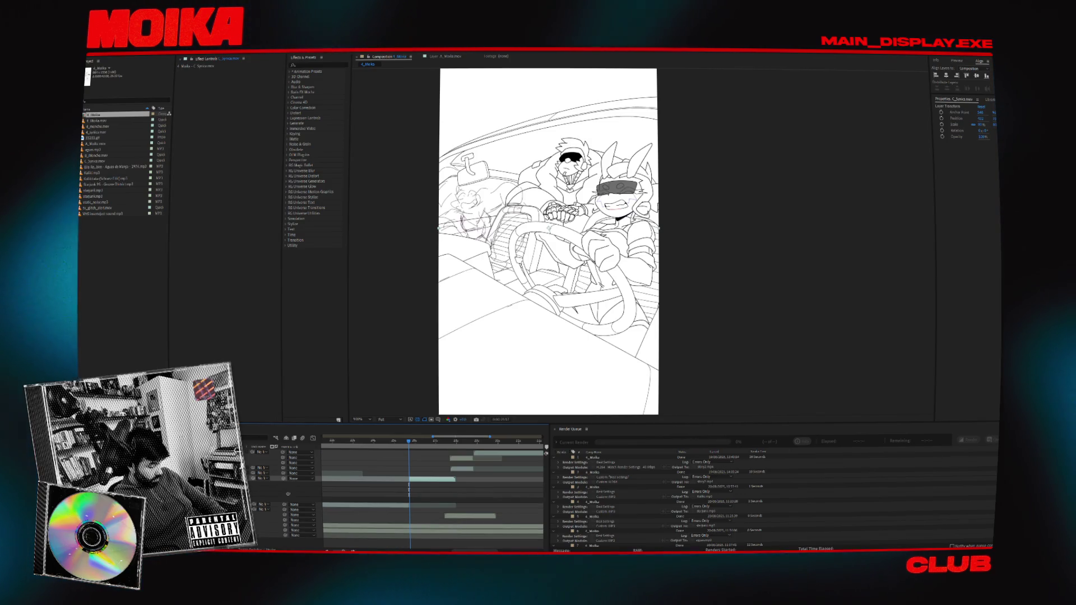
left_click(400, 443)
key("space")
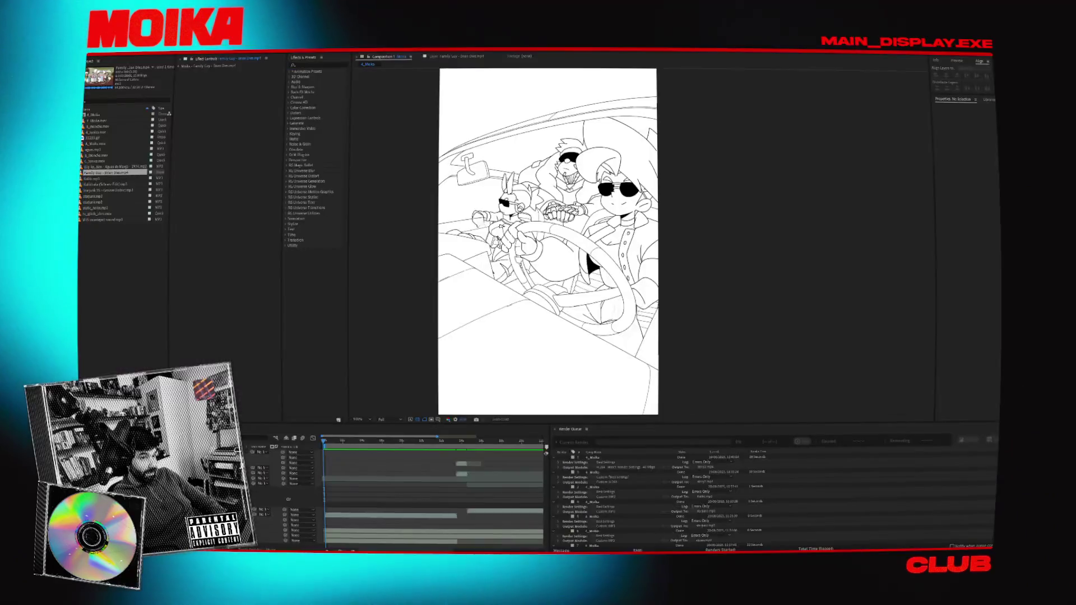
- Focus the composition preview of the car-ride scene
left_click(615, 340)
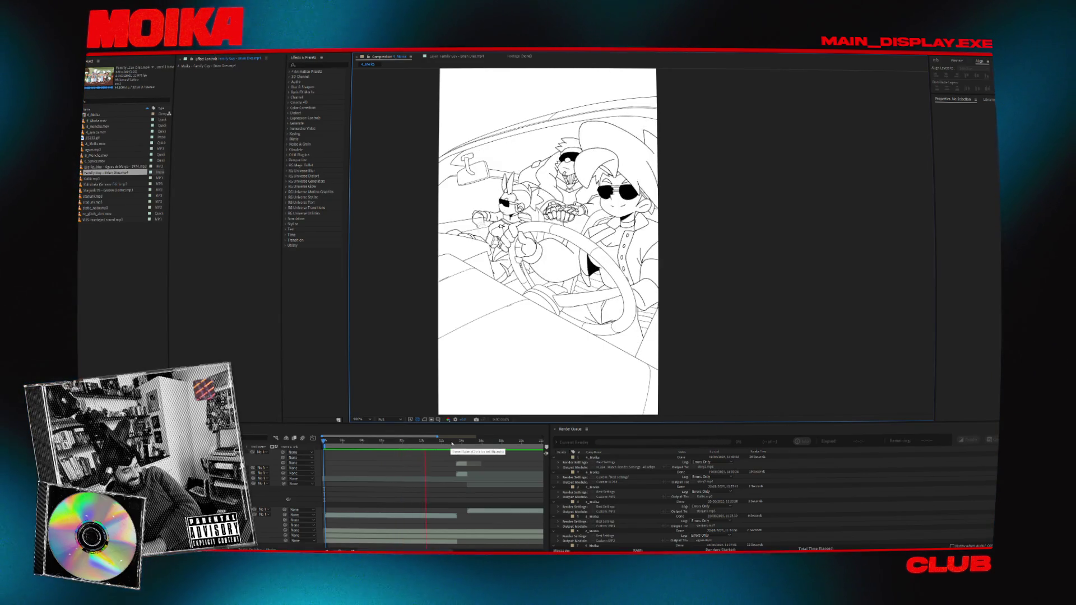
- Zoom the timeline in and scrub to the frame just before the Family Guy Brian cutaway
left_click(452, 443)
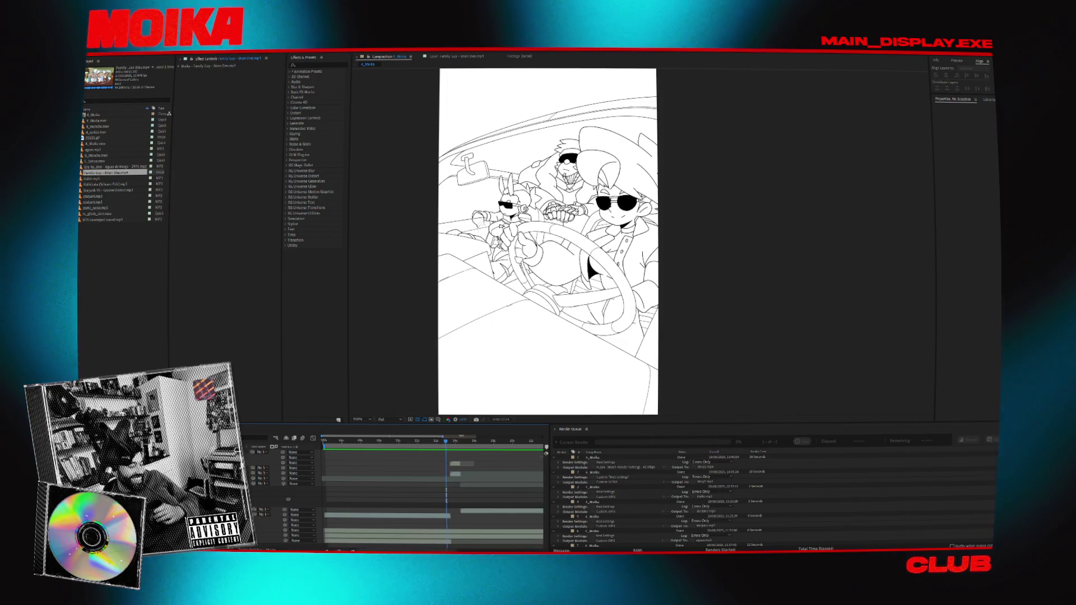
key("equal")
left_click(449, 441)
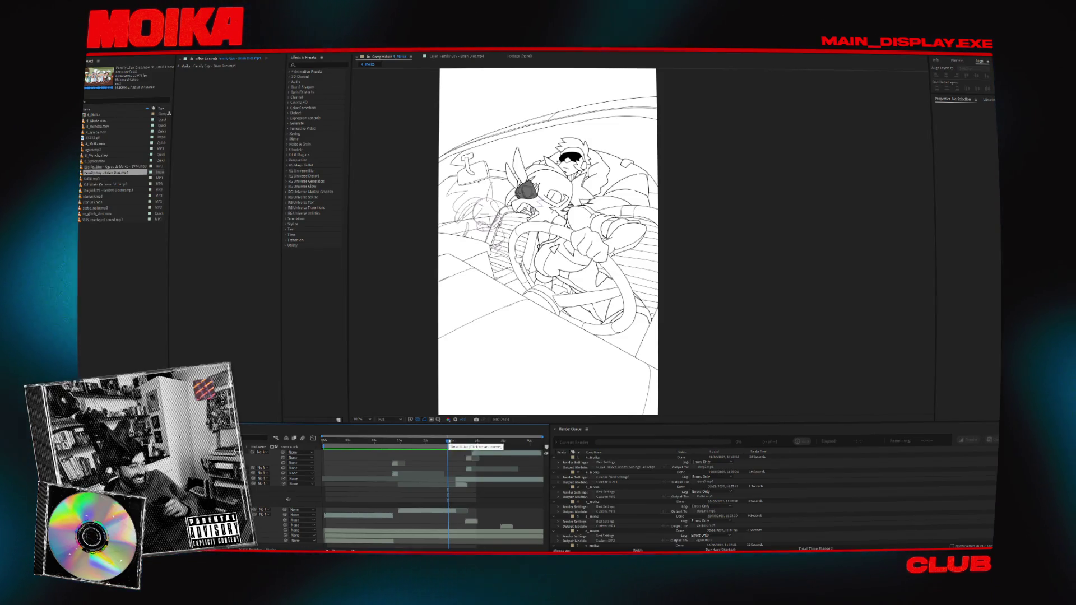
left_click_drag(449, 442, 455, 445)
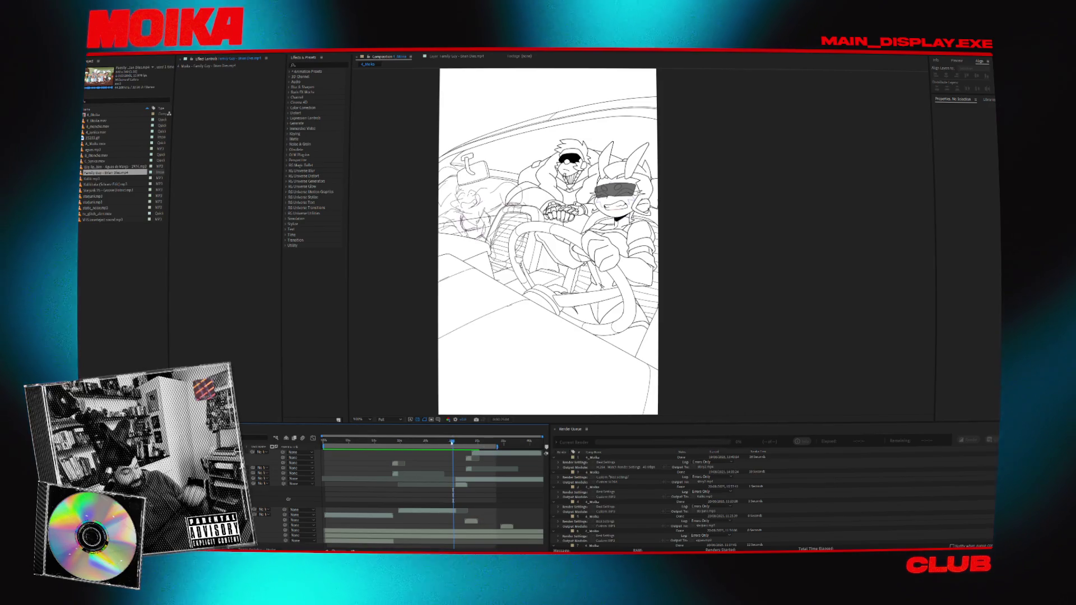
left_click(448, 442)
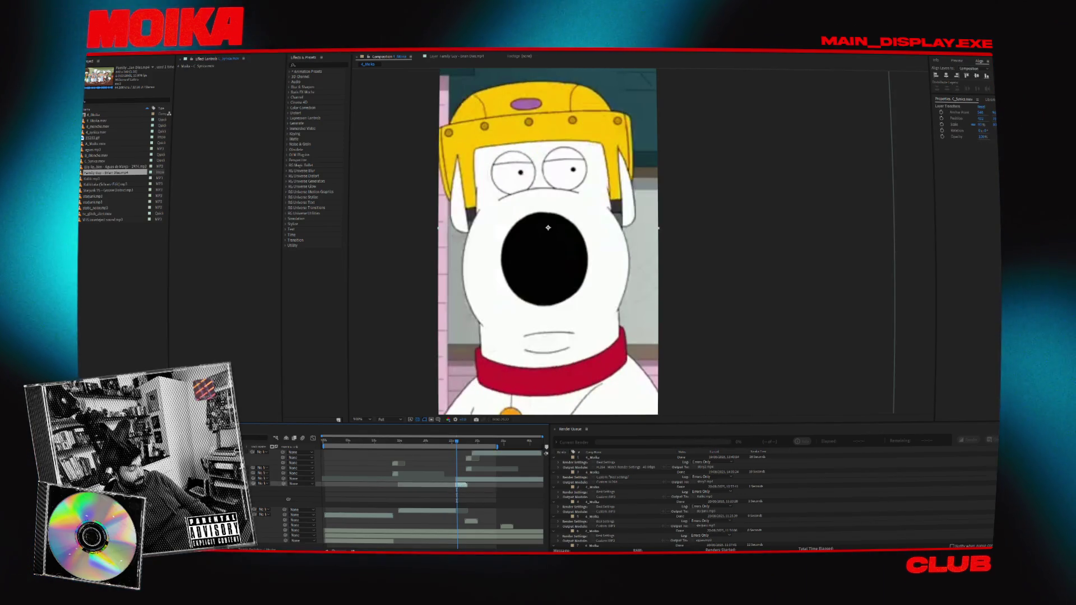
- Scrub across the cut from the line-art frames into the Family Guy clip
left_click_drag(434, 446, 463, 434)
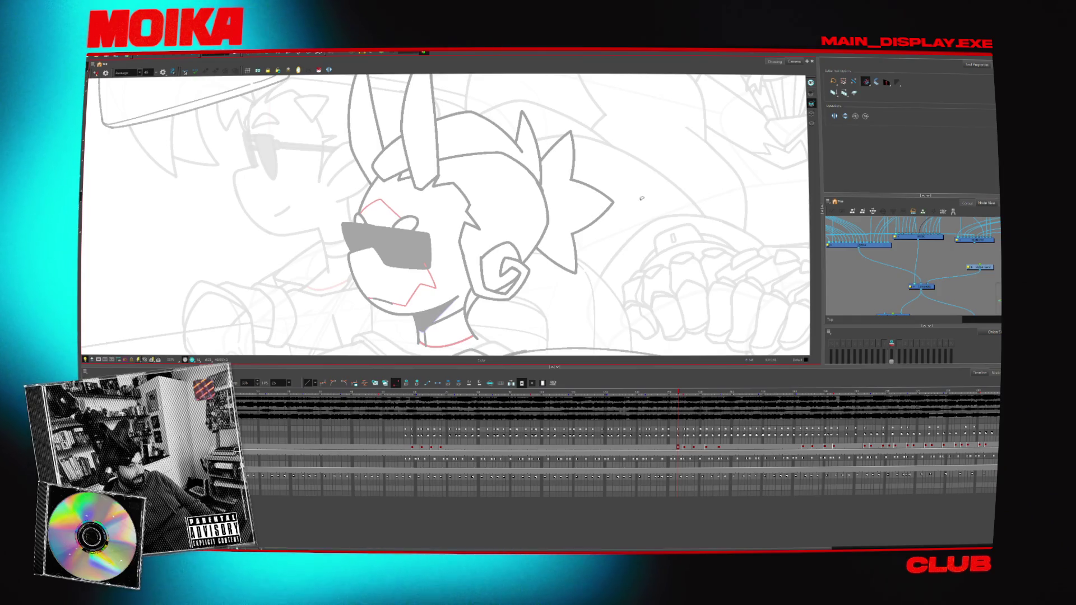
- Show the rabbit driver's grey colour fills and zoom the Camera view onto his head
scroll(641, 199, "down", 5)
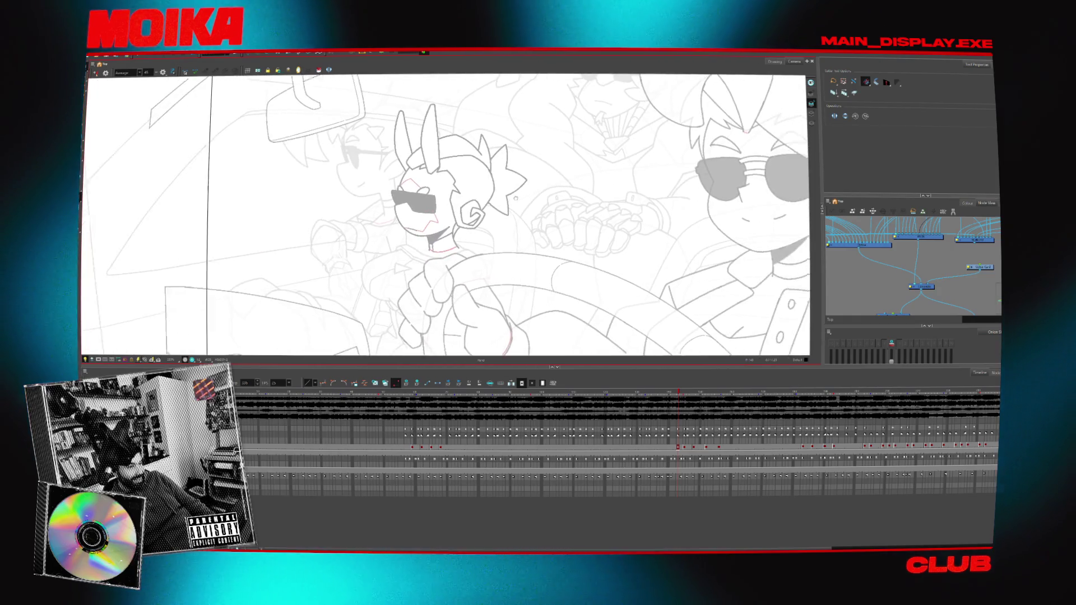
scroll(515, 198, "down", 3)
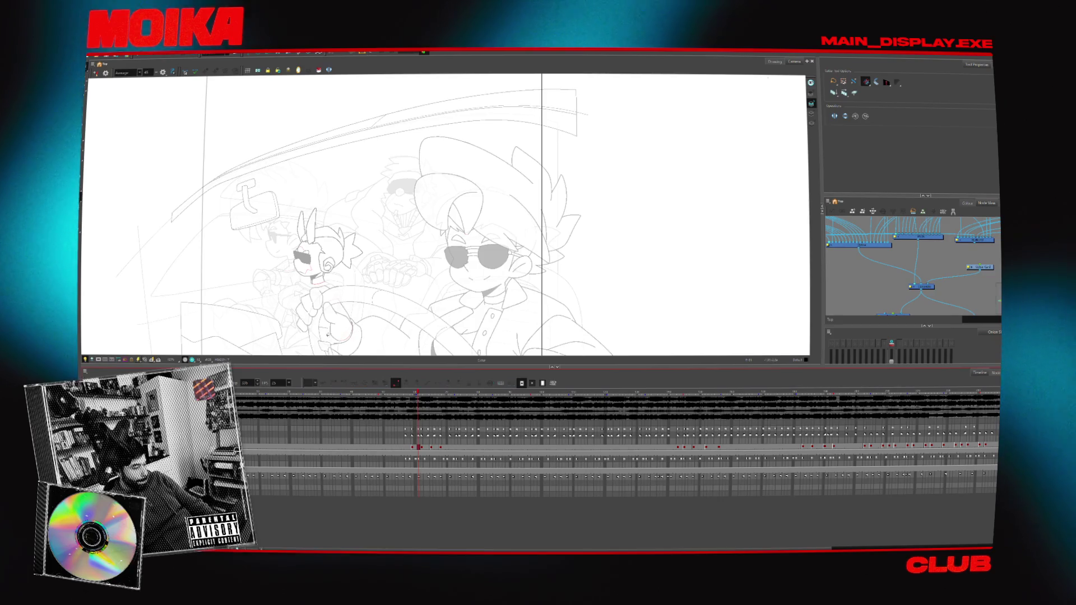
scroll(575, 321, "up", 2)
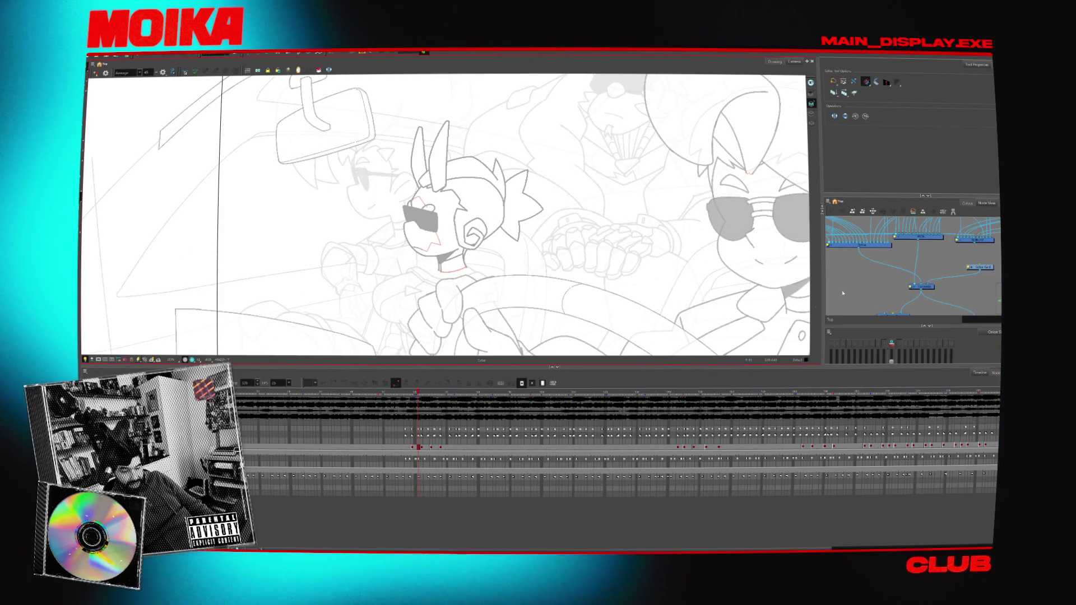
scroll(842, 293, "down", 2)
left_click(854, 260)
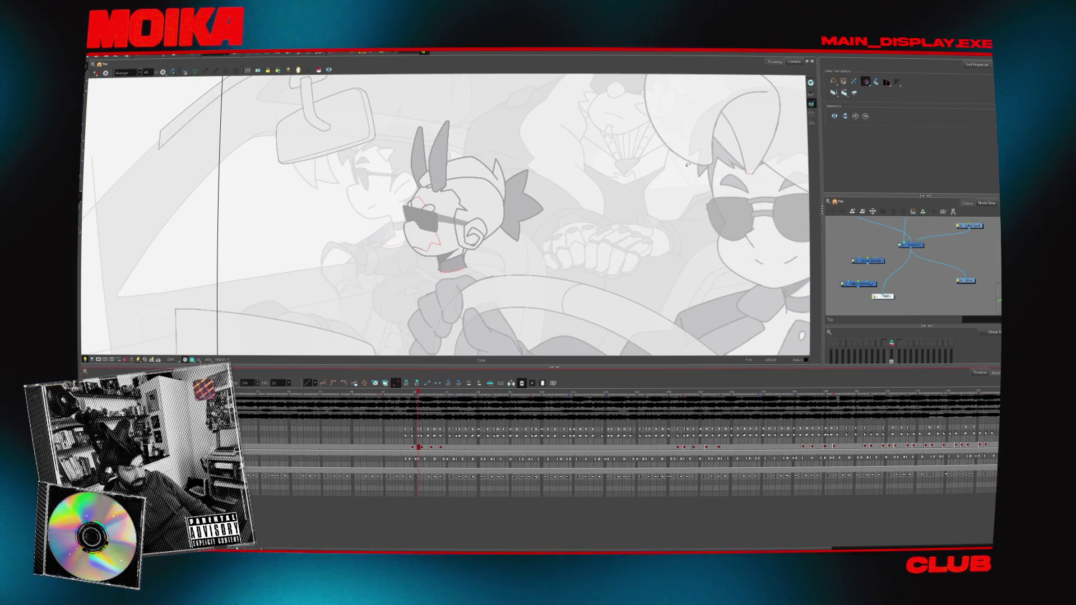
scroll(452, 207, "up", 3)
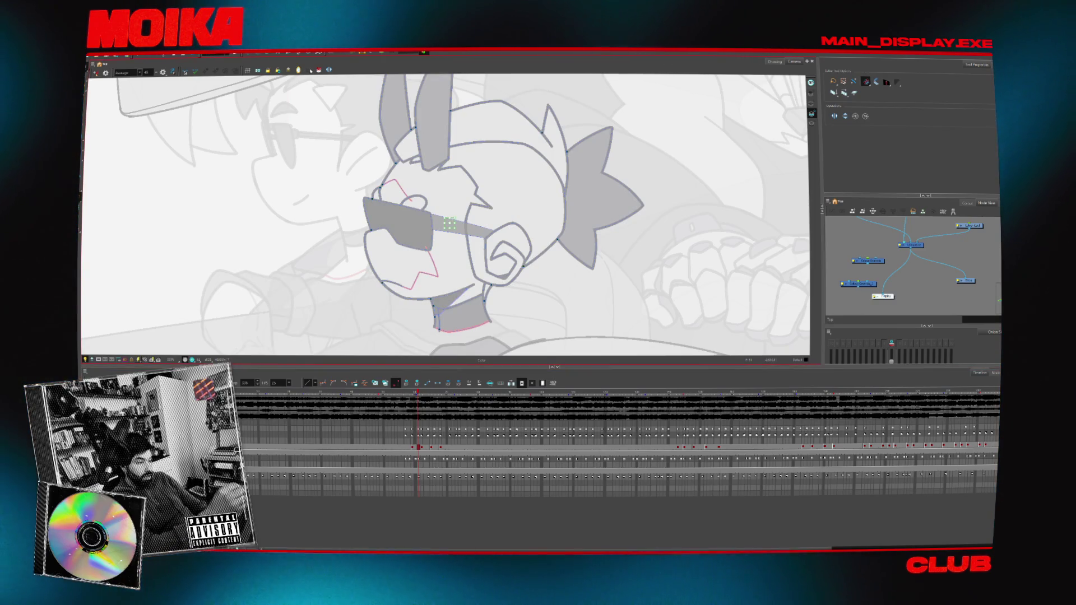
- On an earlier drawing, cut away the sunglasses arm end near the rabbit's ear
left_click(406, 447)
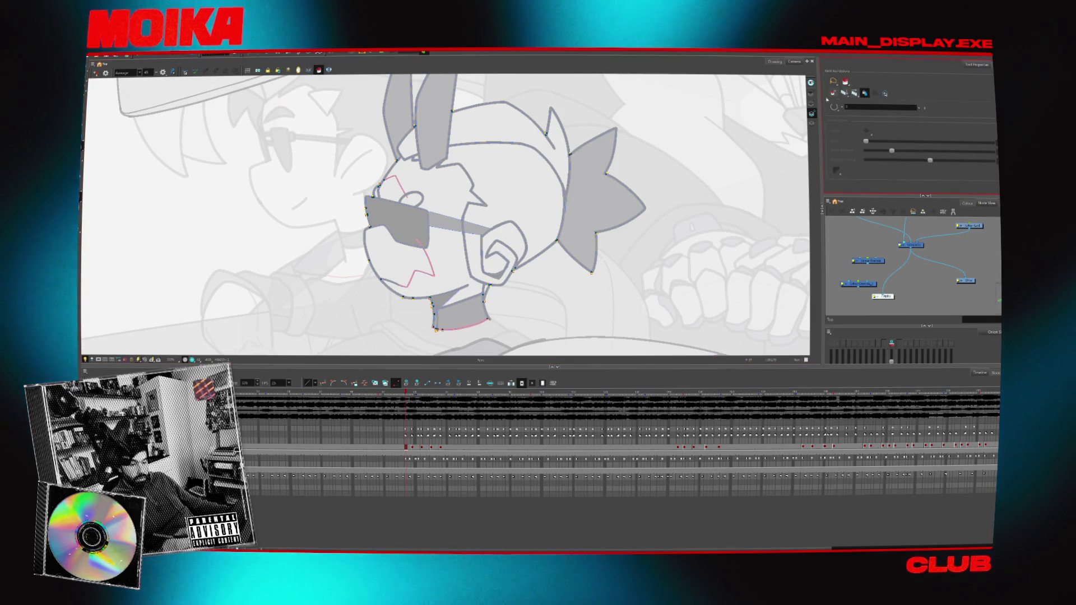
key("Return")
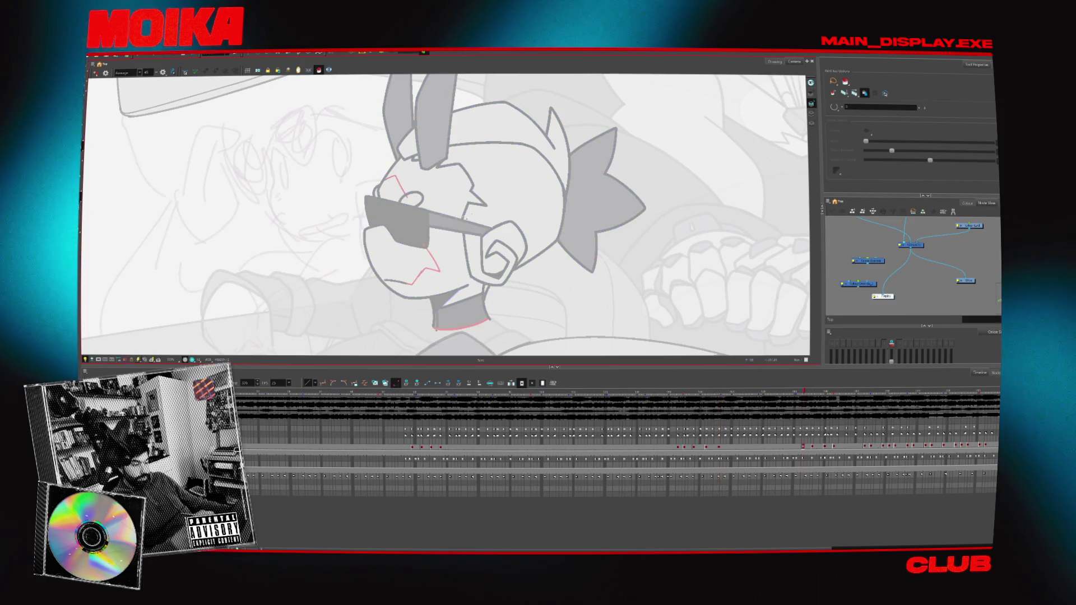
key("alt+t")
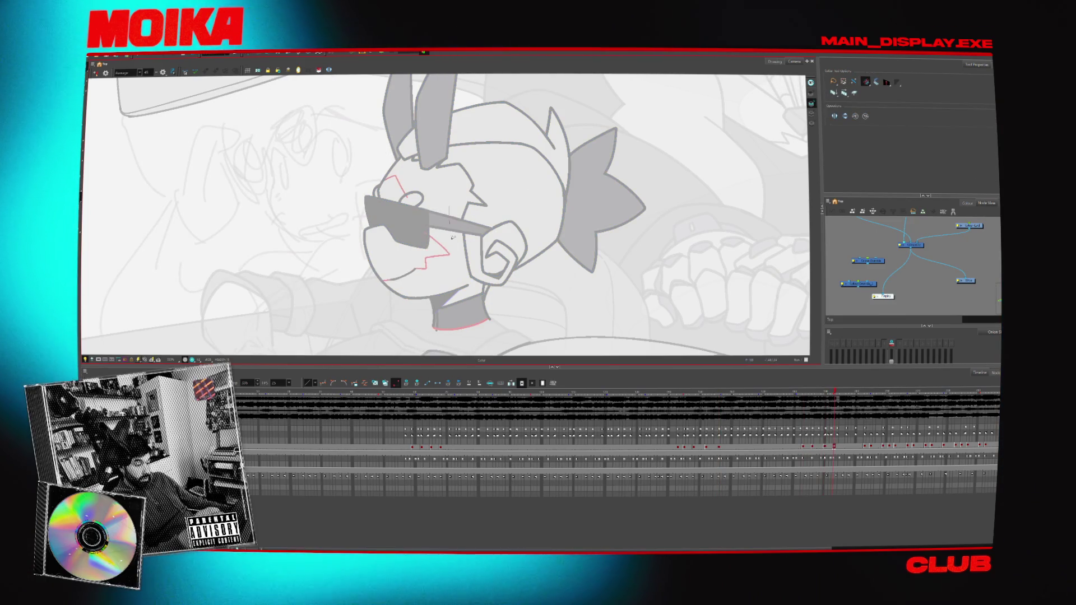
left_click_drag(478, 223, 480, 229)
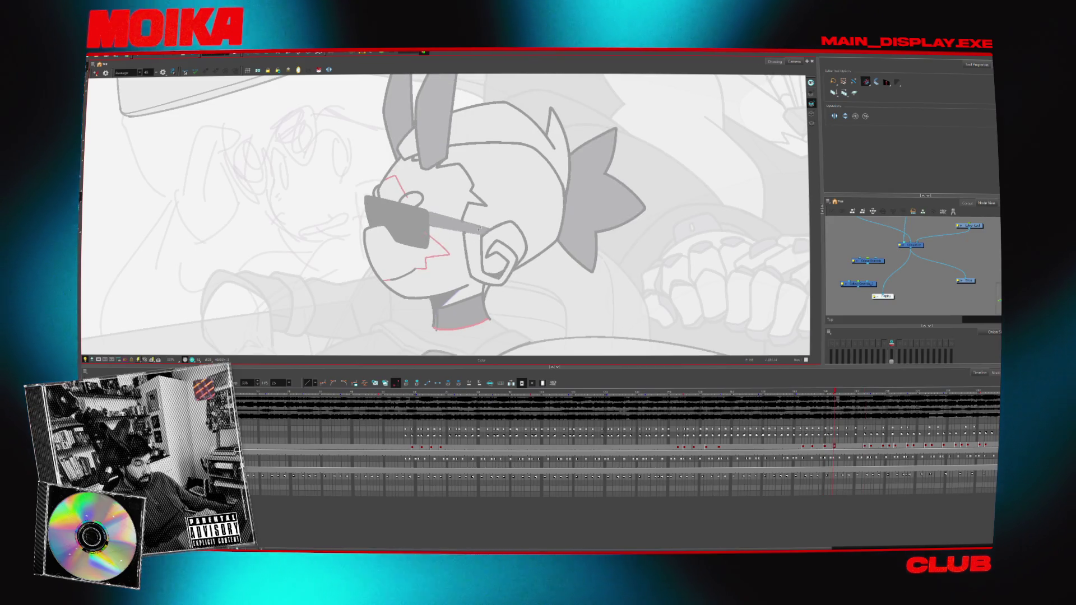
- Step back and forth through neighbouring frames to check the rabbit's later poses
key("comma")
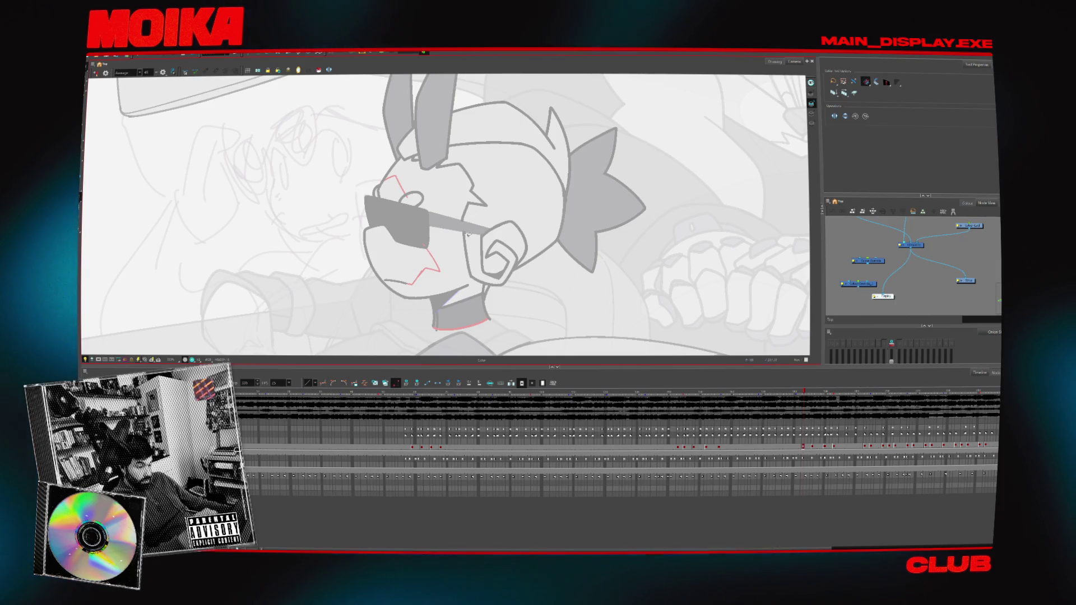
key("period")
key("period")
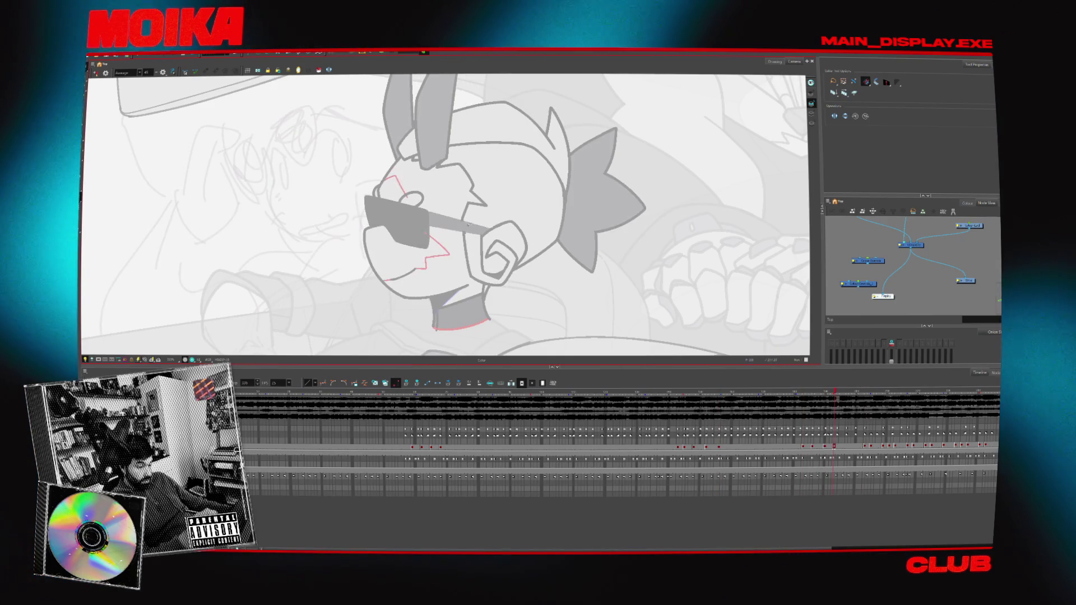
key("period")
key("period")
key("comma")
key("period")
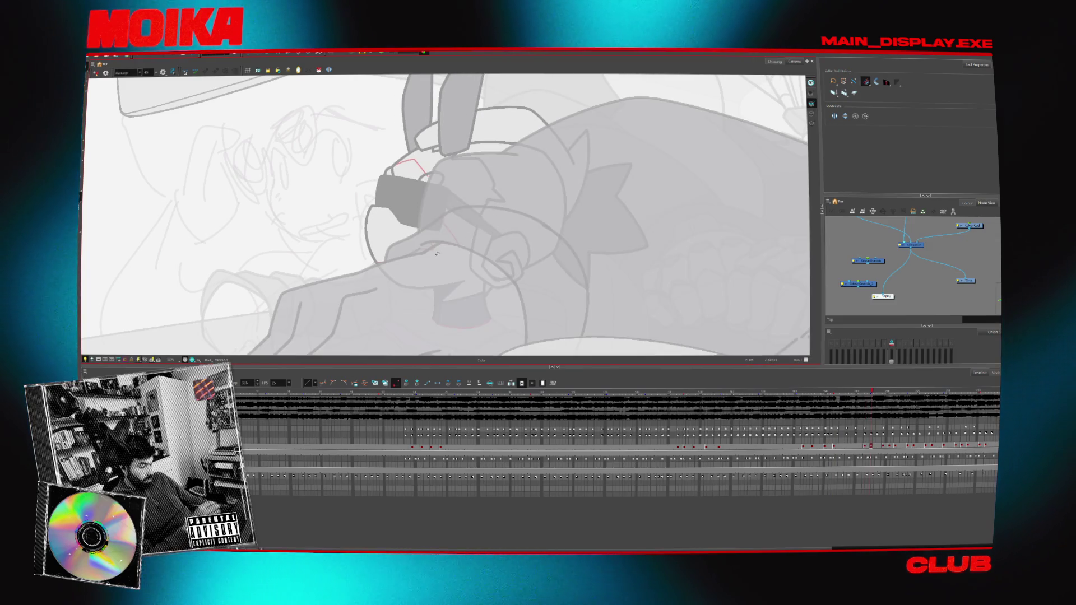
- Turn off onion skin and flip forward through the head-bob drawings with the Brush tool
key("shift+l")
key("period")
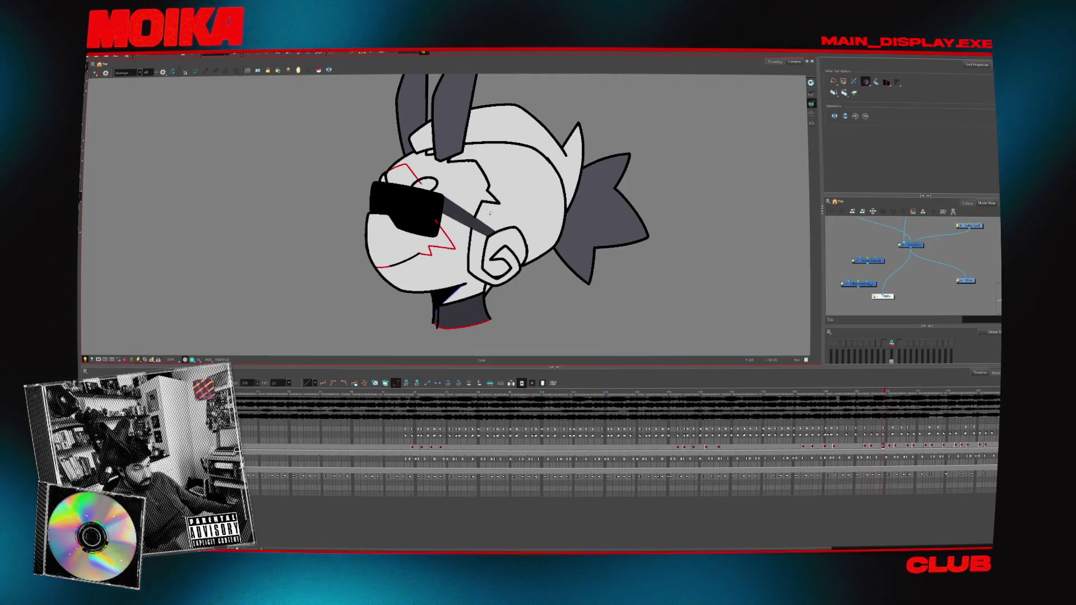
key("period")
key("period")
key("period")
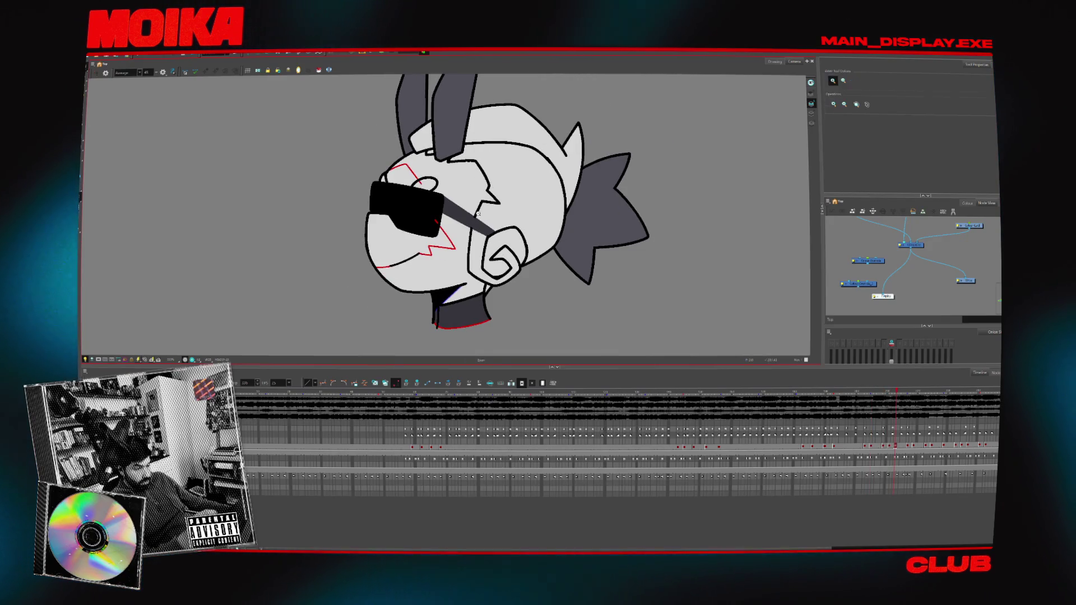
scroll(485, 213, "up", 1)
key("alt+b")
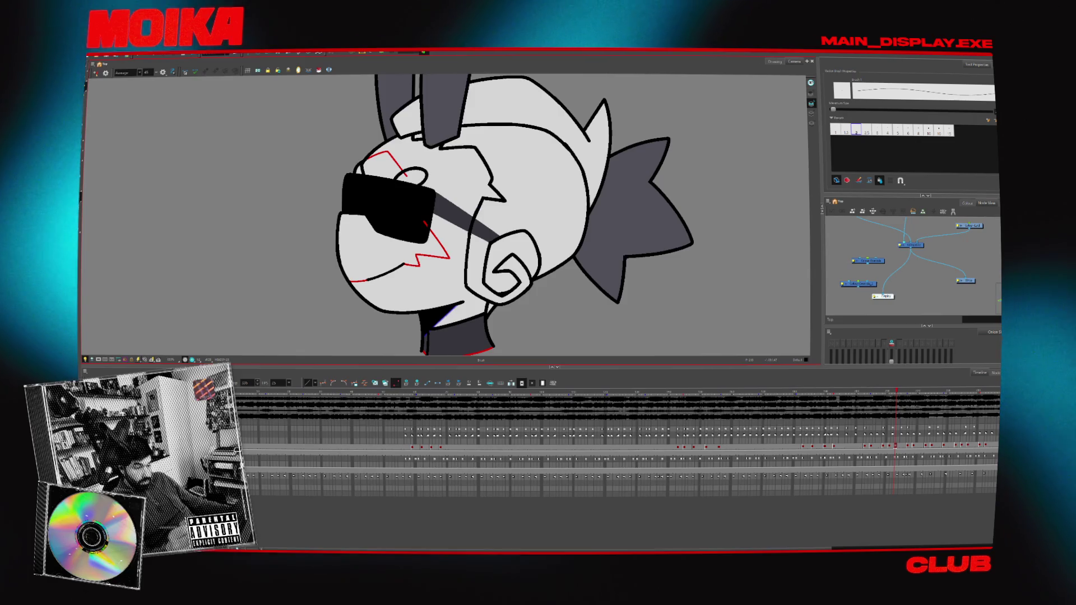
key("period")
key("period")
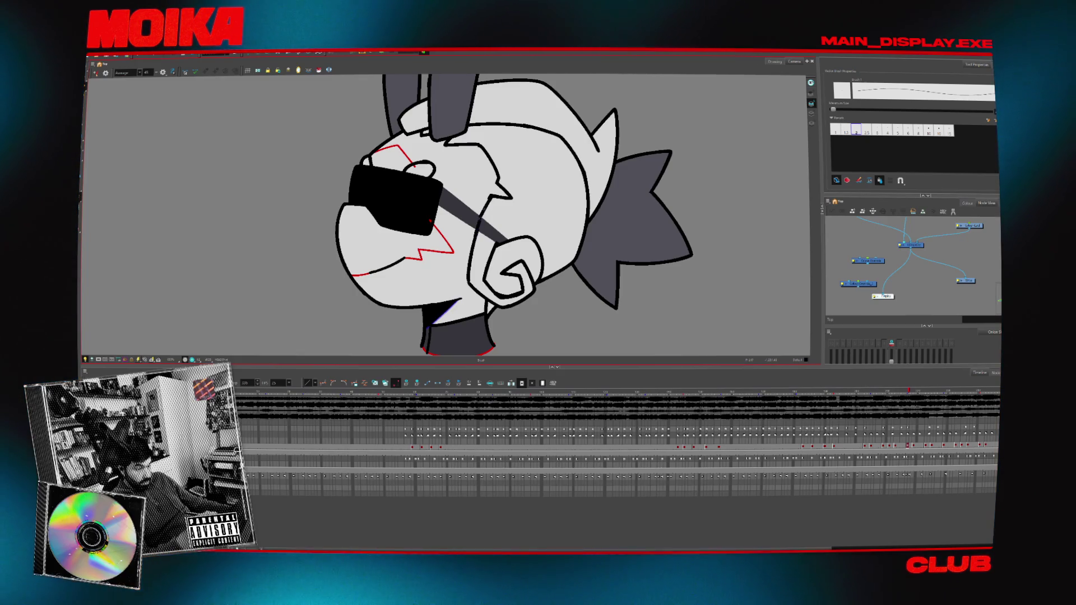
key("period")
key("period")
key("period")
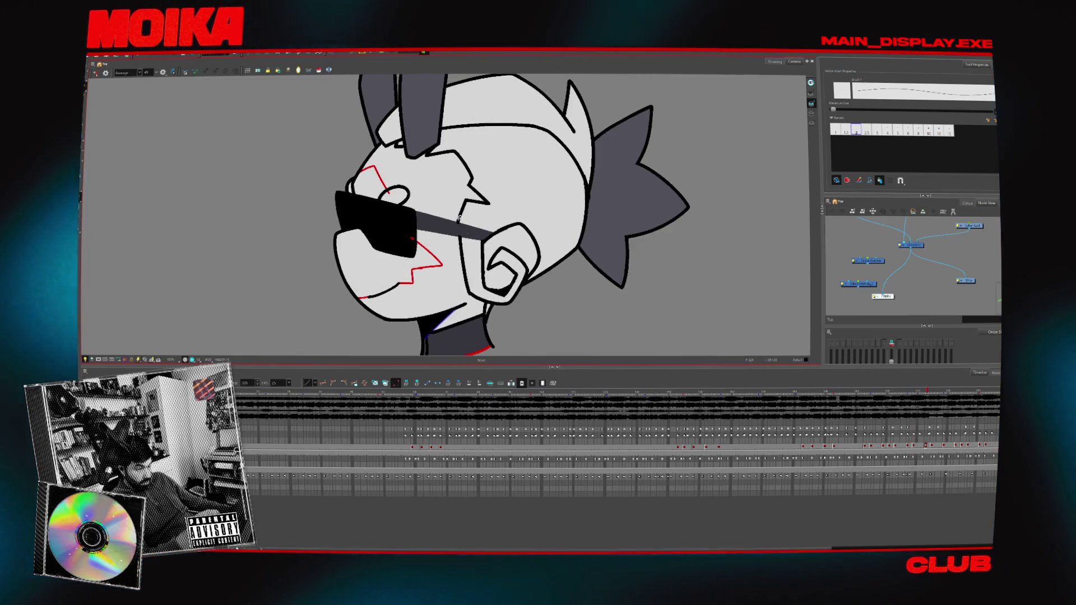
key("period")
key("period")
key("period")
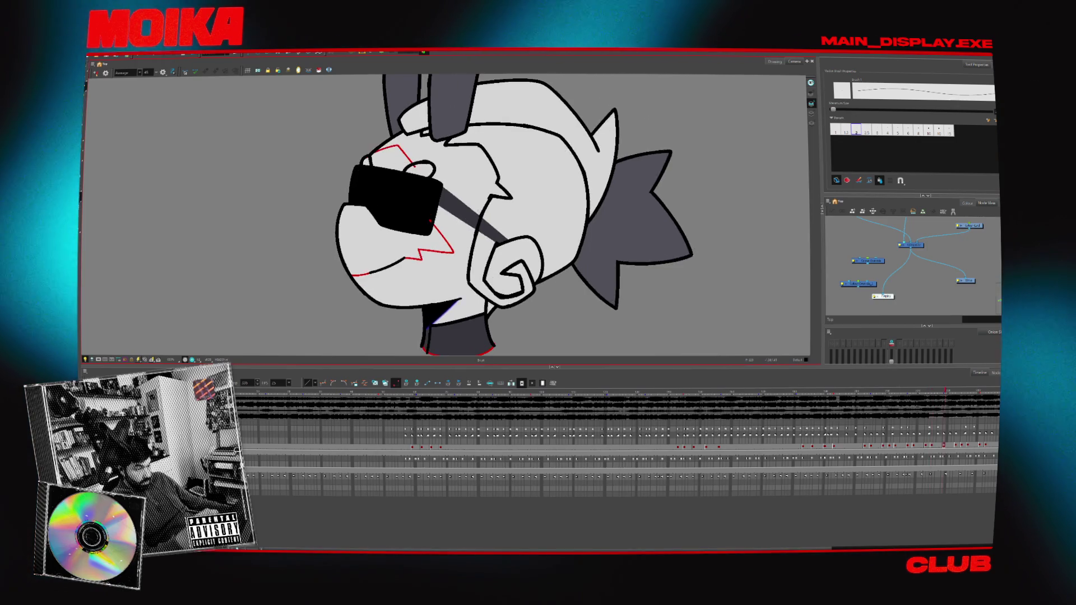
- Step back through earlier frames and clean up stray strokes with the Cutter and Eraser
key("comma")
key("comma")
key("comma")
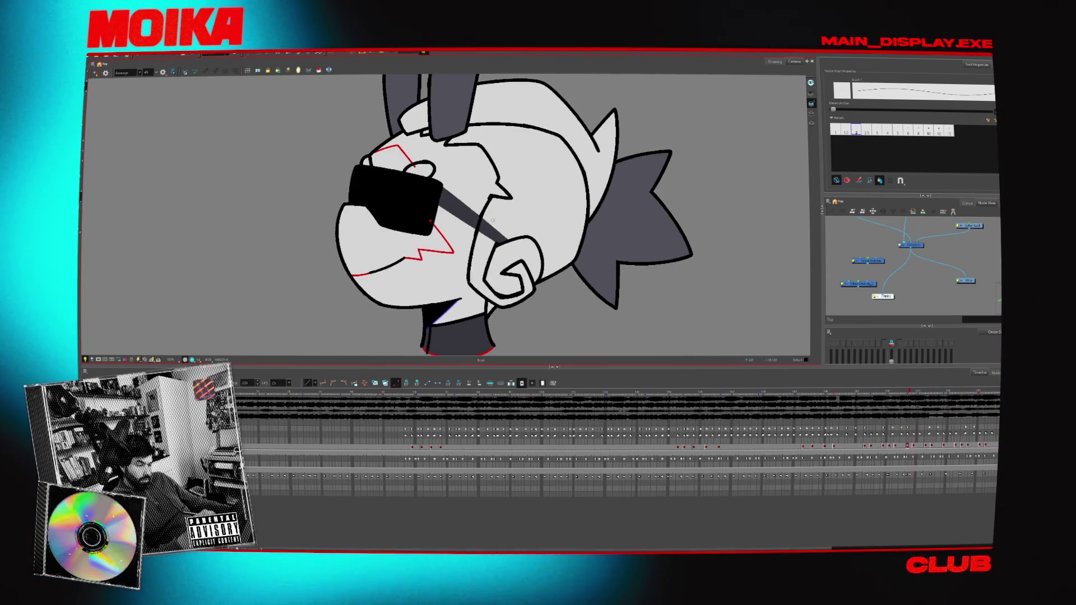
key("comma")
key("comma")
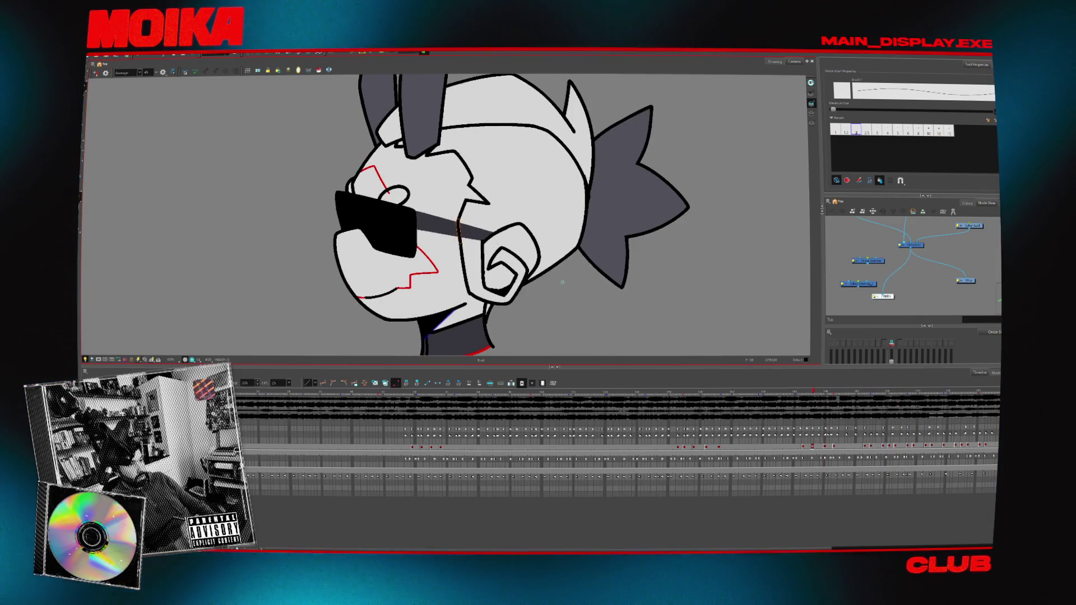
key("alt+t")
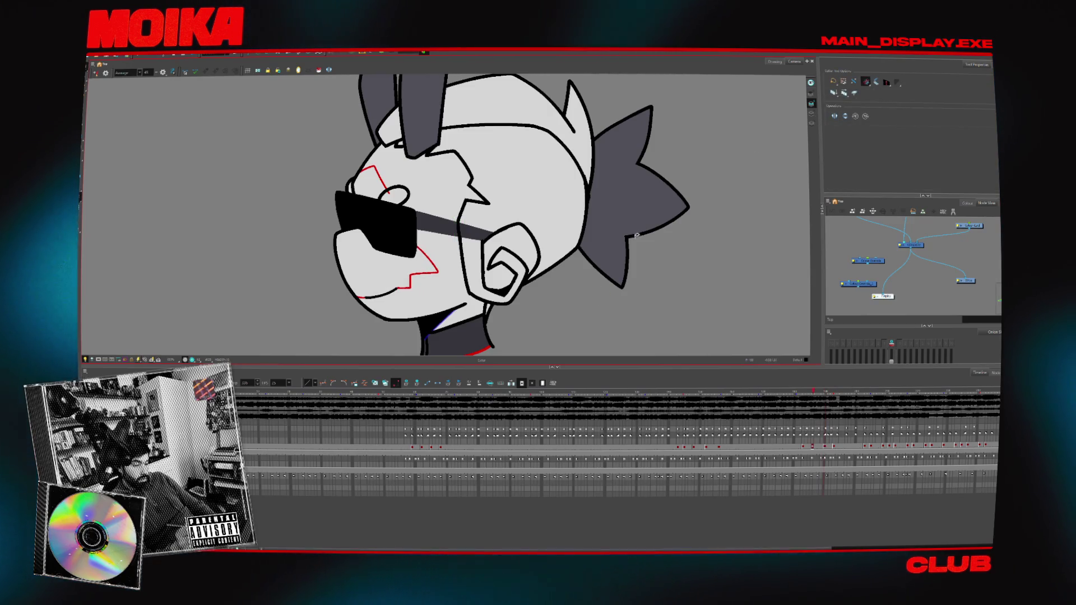
key("comma")
key("comma")
key("comma")
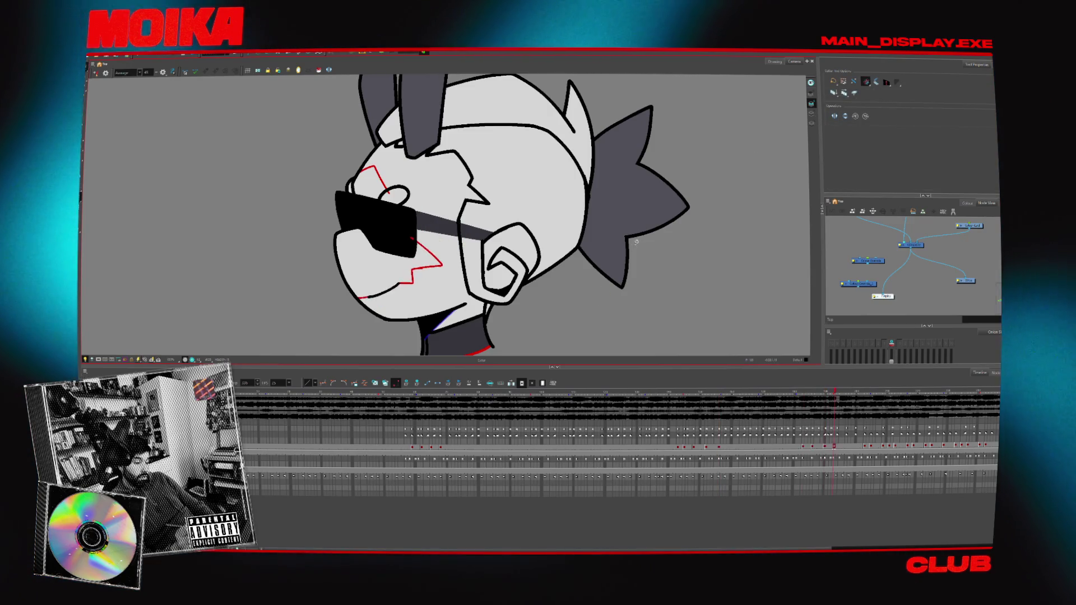
key("comma")
key("comma")
key("comma")
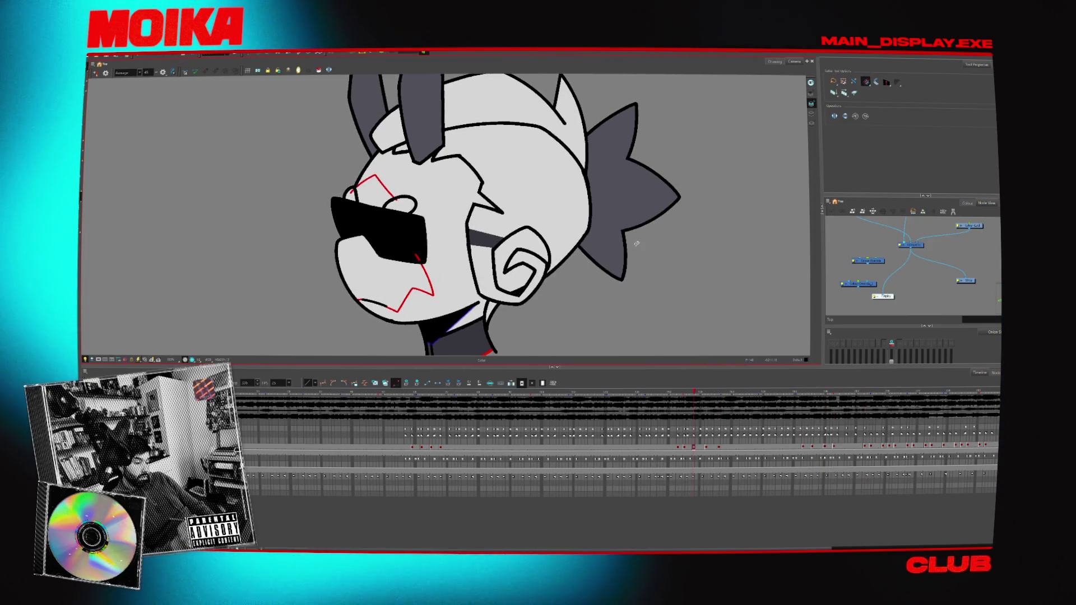
key("alt+e")
left_click(853, 93)
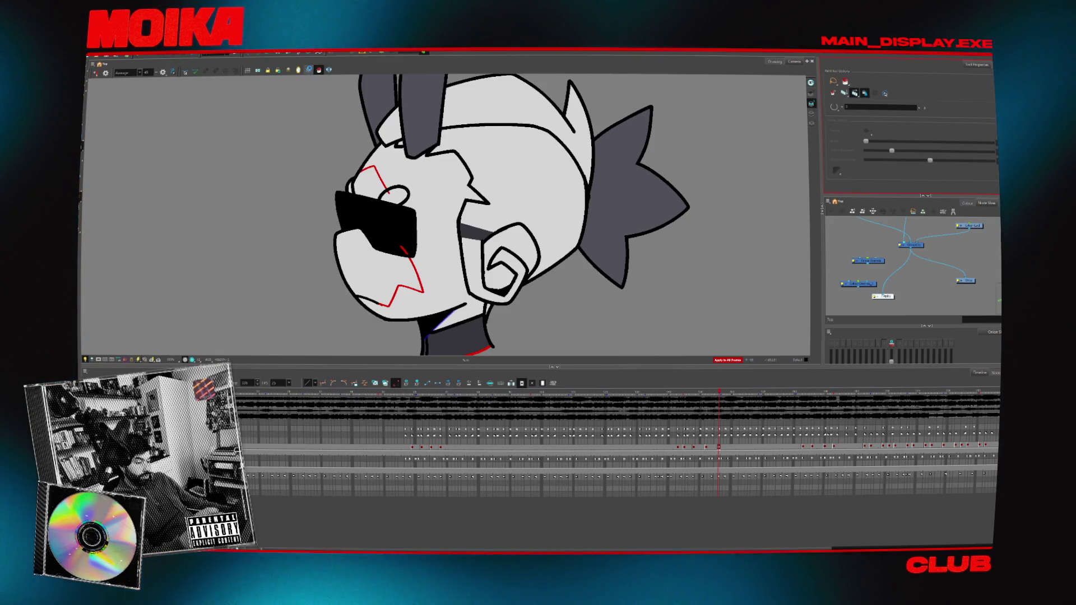
- Select all strokes, fill the back of the head dark grey, replay, and open the Colour view
key("alt+d")
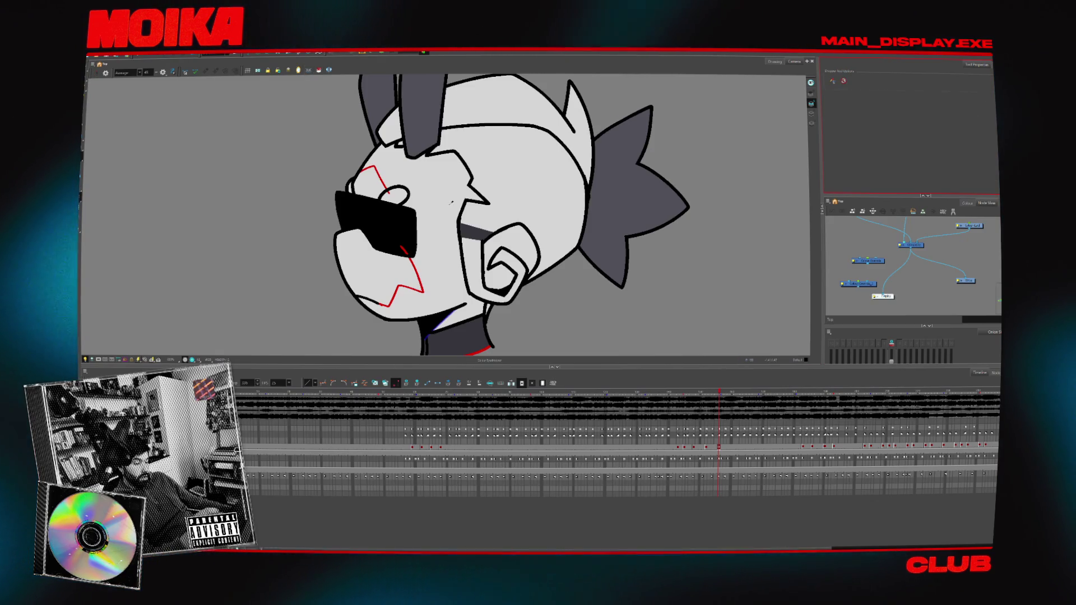
key("ctrl+a")
key("alt+b")
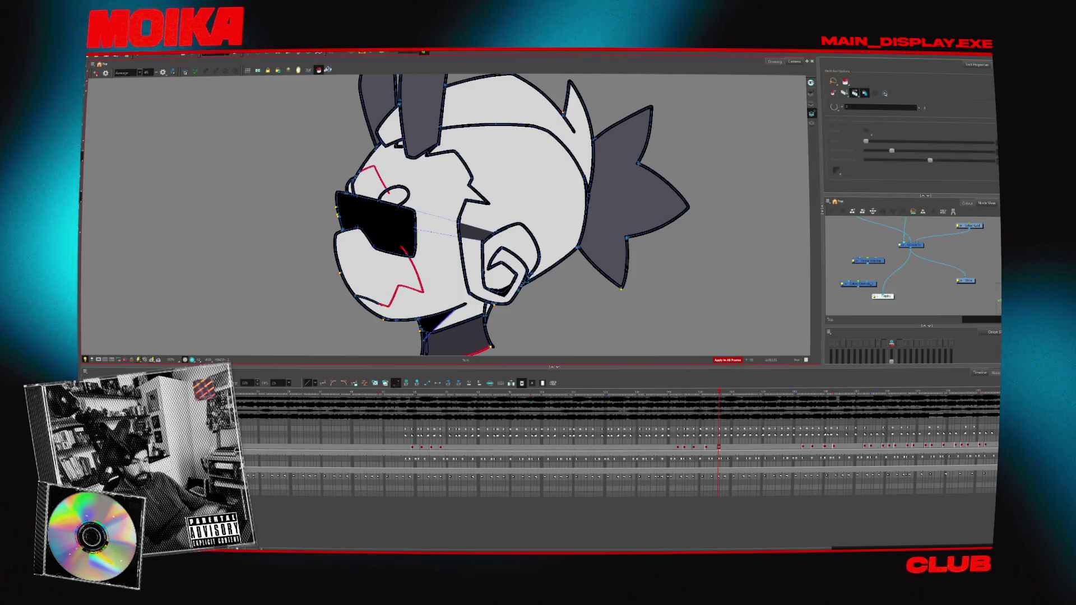
key("period")
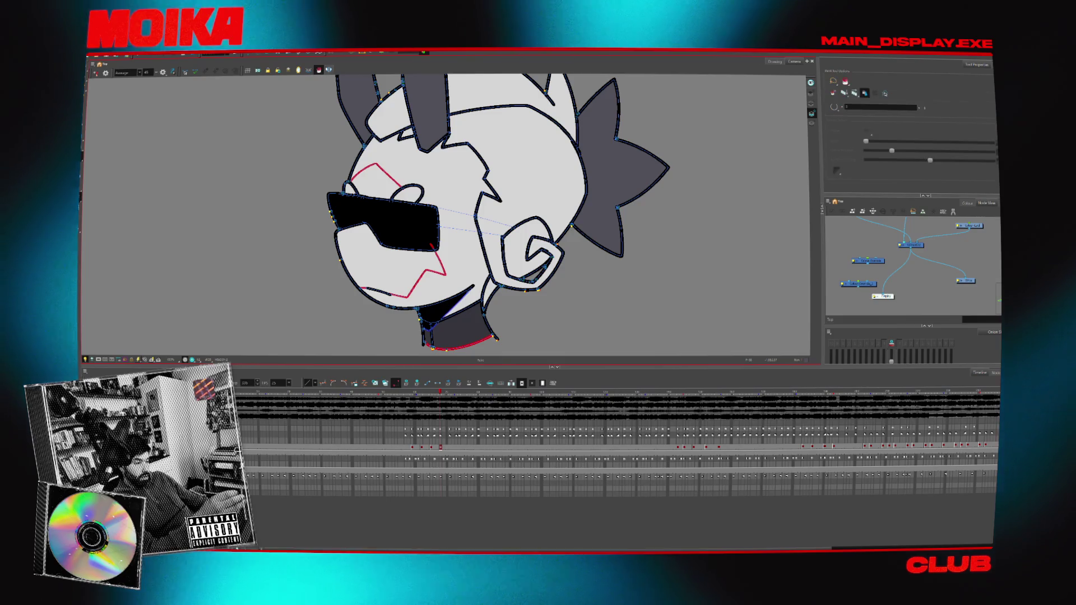
key("Return")
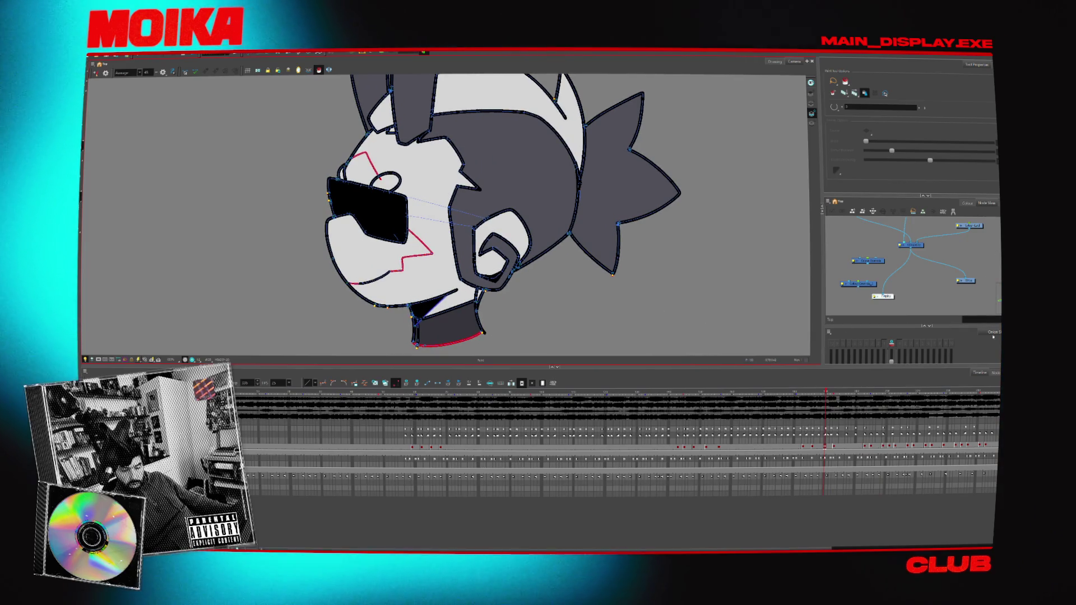
left_click(968, 203)
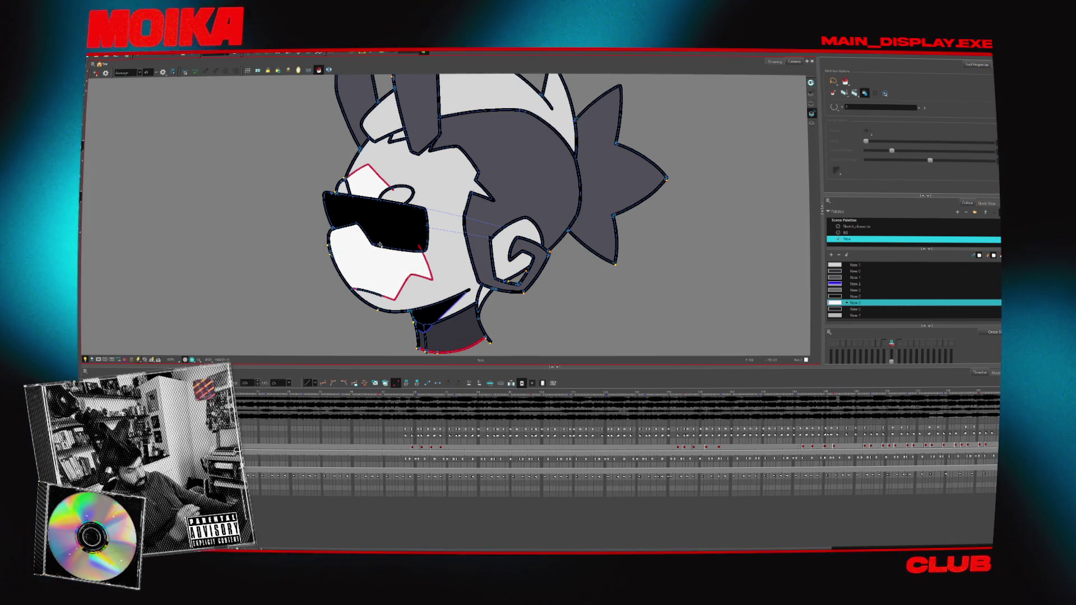
- Toggle colour fills off and back on, then zoom out to show the whole car-ride scene
left_click(323, 70)
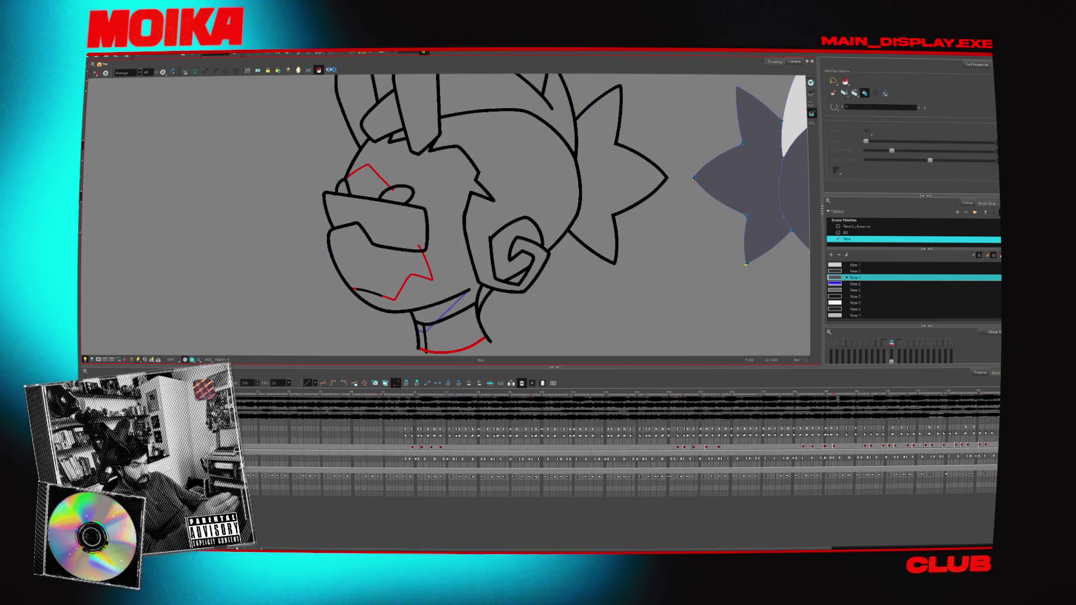
left_click(487, 300)
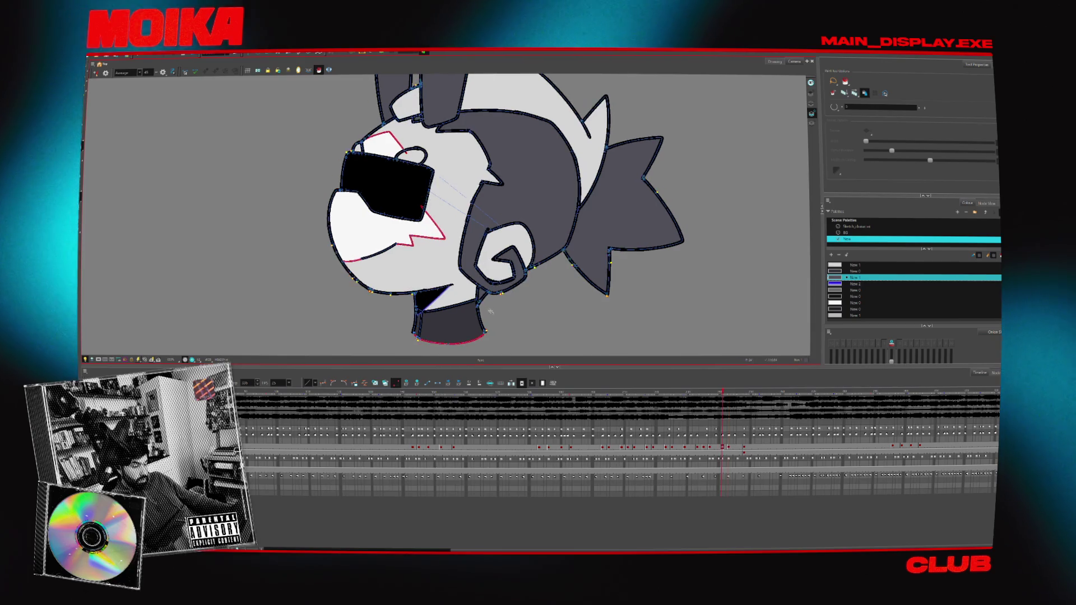
key("alt+z")
scroll(489, 310, "down", 5)
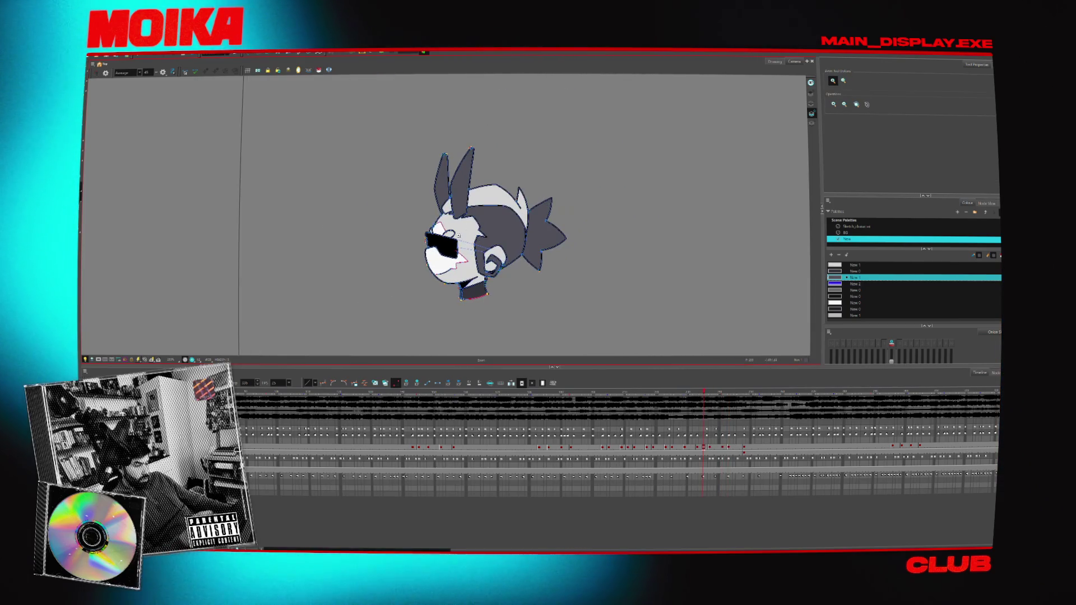
key("shift+z")
key("alt+d")
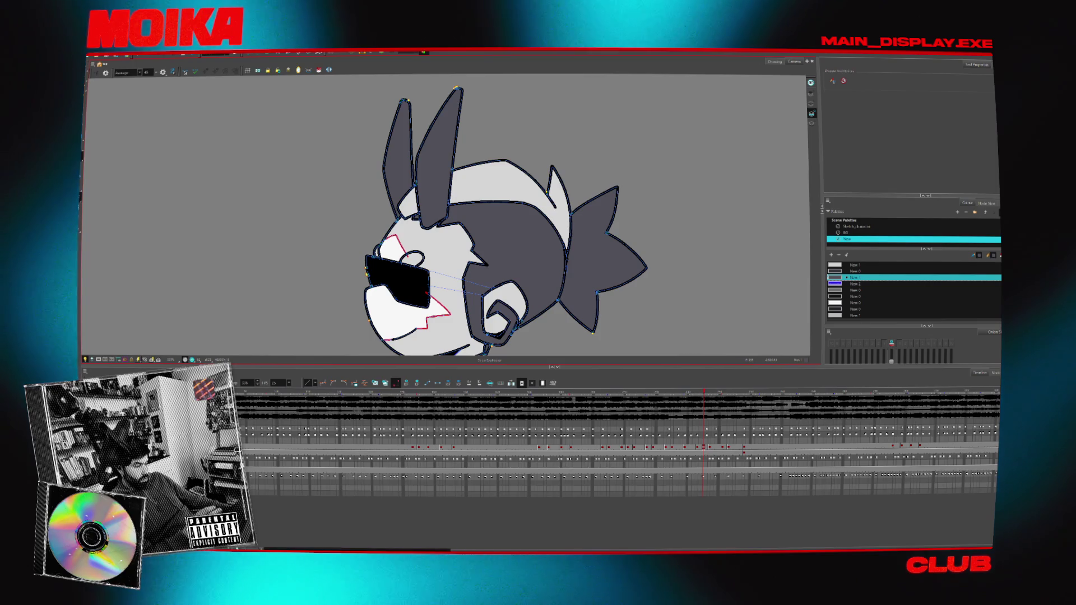
scroll(409, 186, "down", 5)
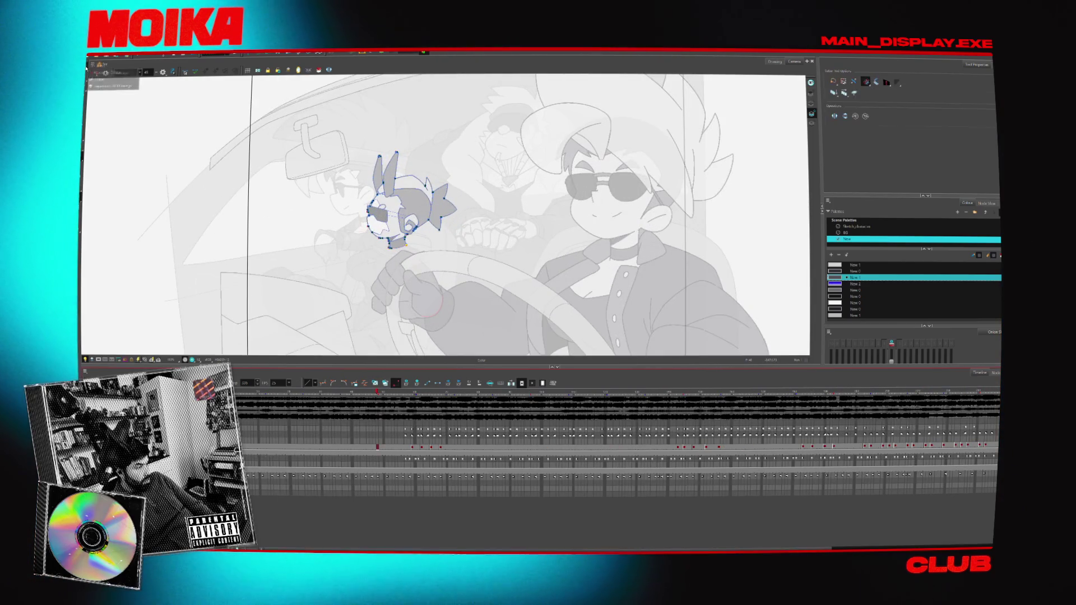
- Switch to the Select tool, turn off the light table, and play back the animation
key("alt+s")
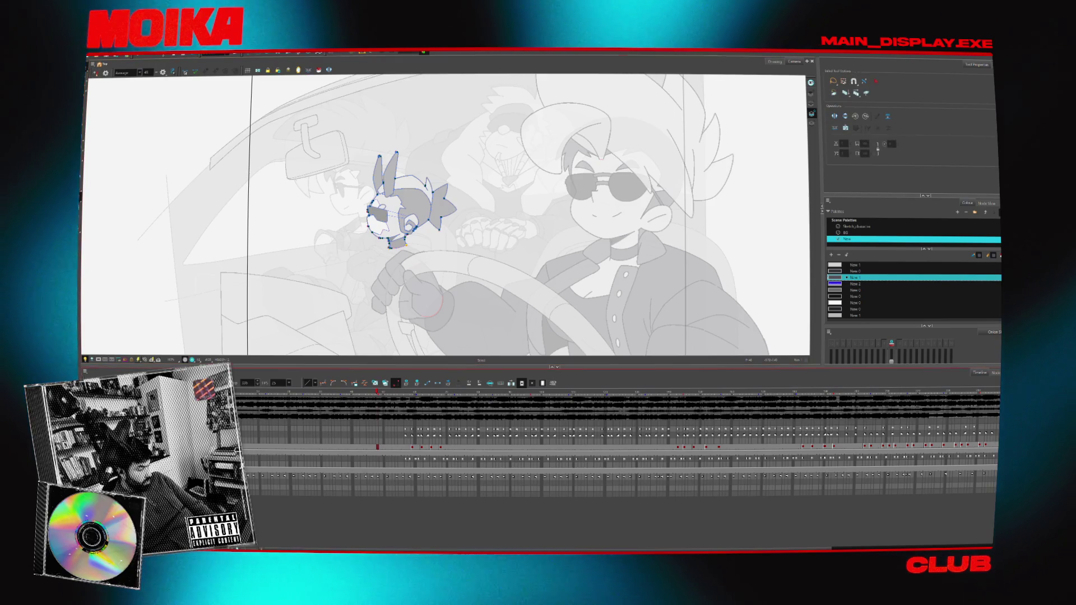
scroll(616, 454, "down", 1)
key("period")
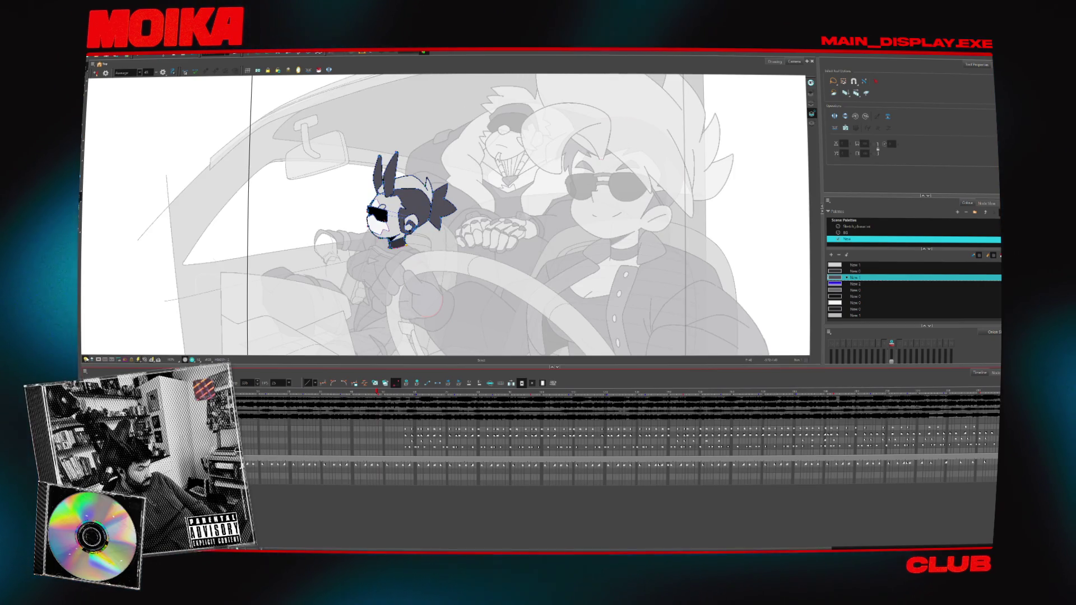
key("Escape")
key("Return")
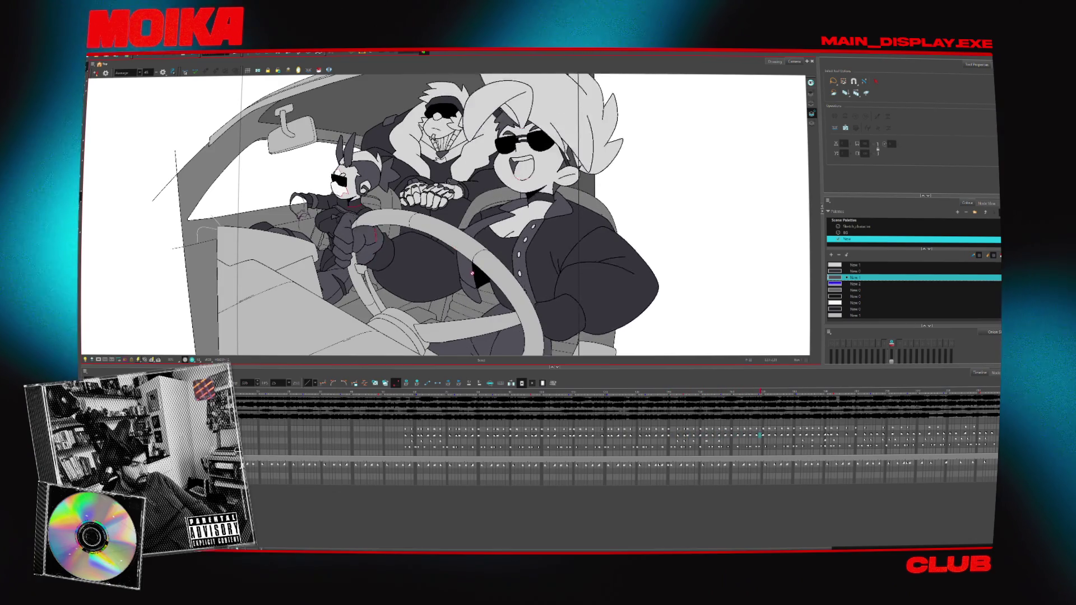
- Return to an earlier frame and pick the bunny-driving drawing node in Node View
left_click(690, 393)
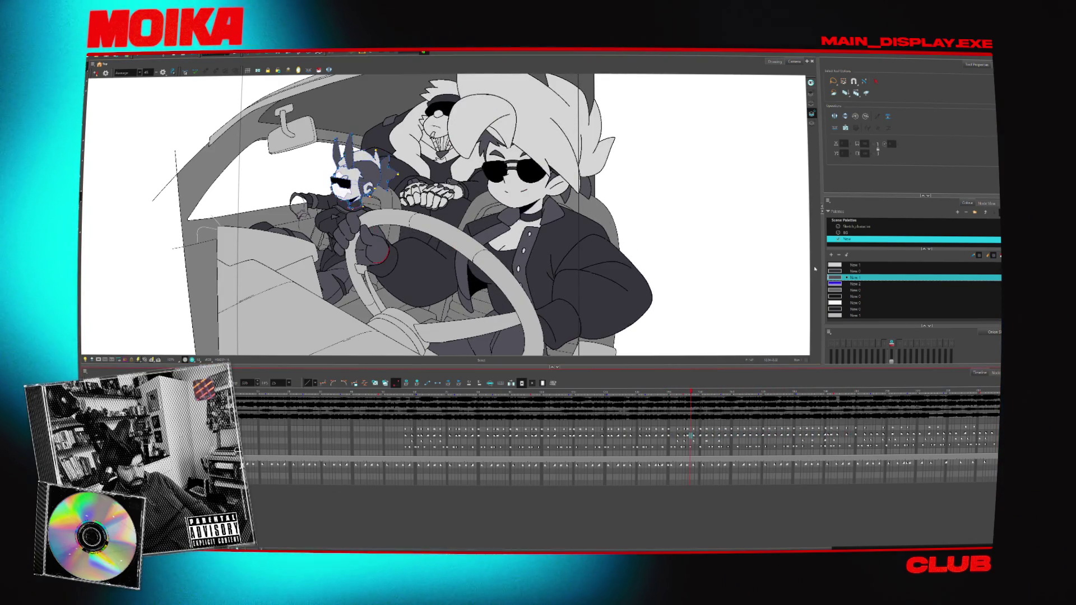
left_click(986, 203)
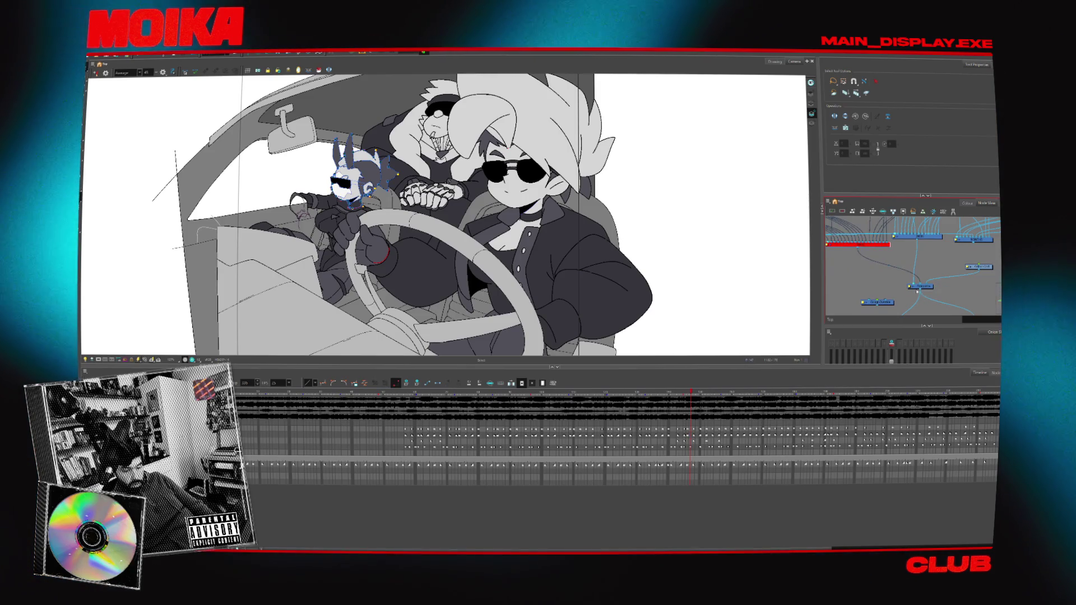
left_click(872, 246)
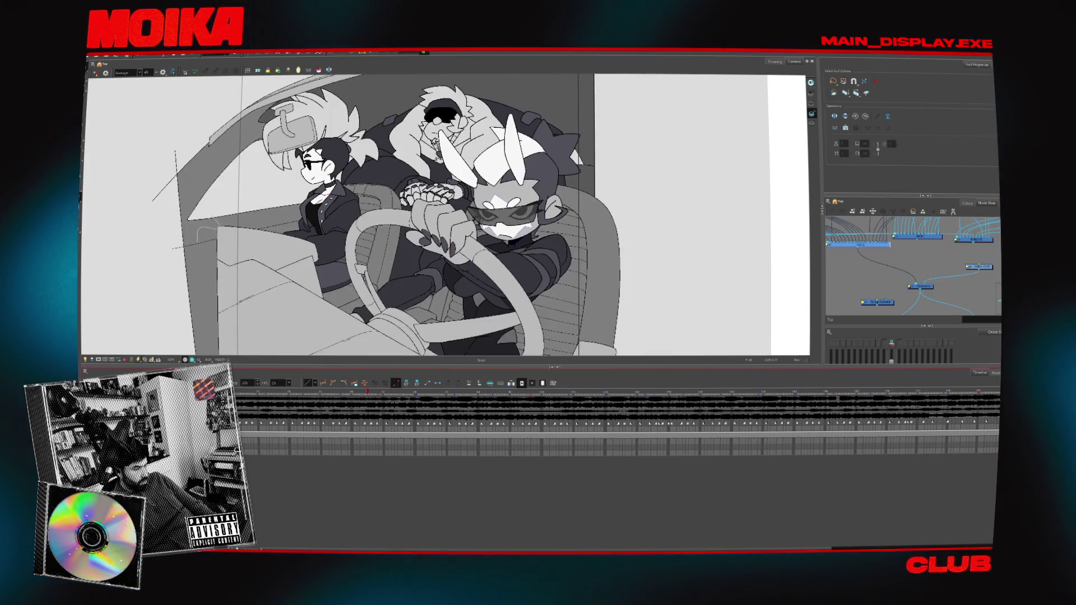
- Lower the Sketch_character palette's New 0 swatch alpha to 164, then close the Colour Picker
left_click(967, 203)
left_click(857, 226)
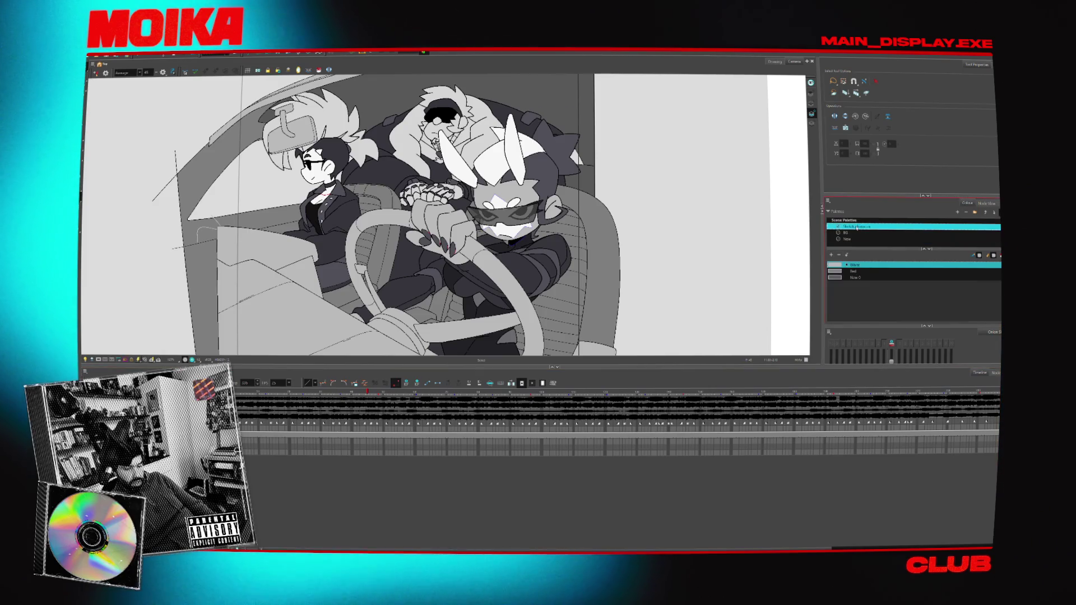
double_click(845, 290)
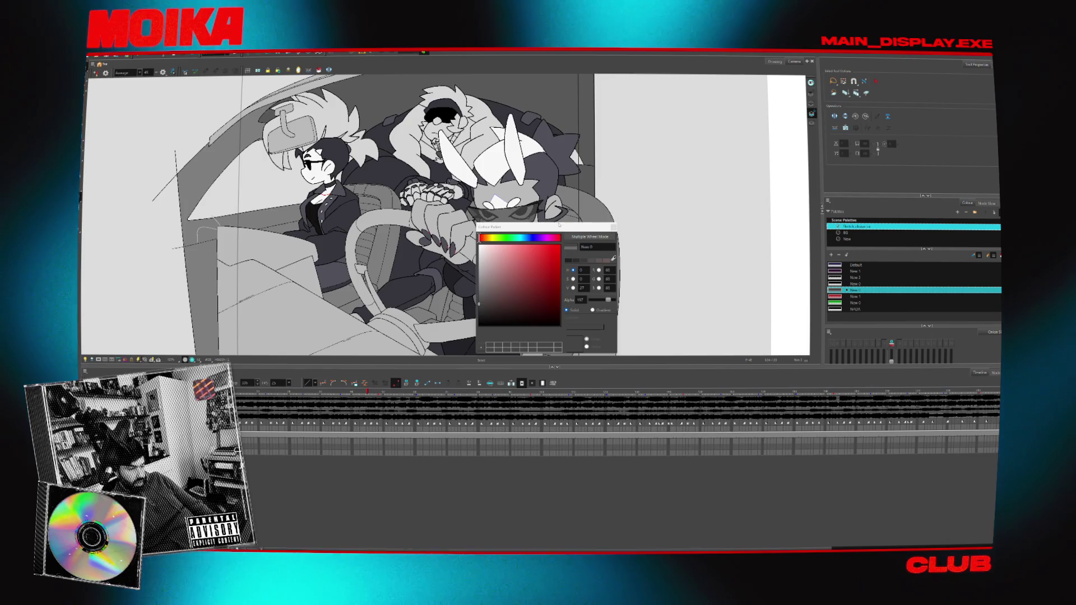
left_click_drag(543, 231, 693, 194)
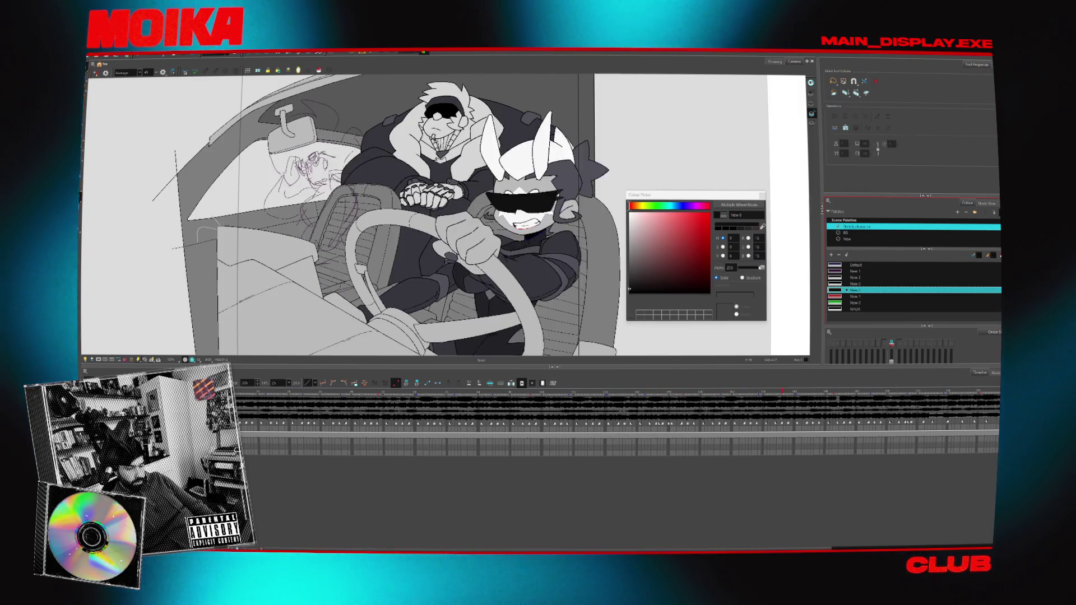
left_click(759, 268)
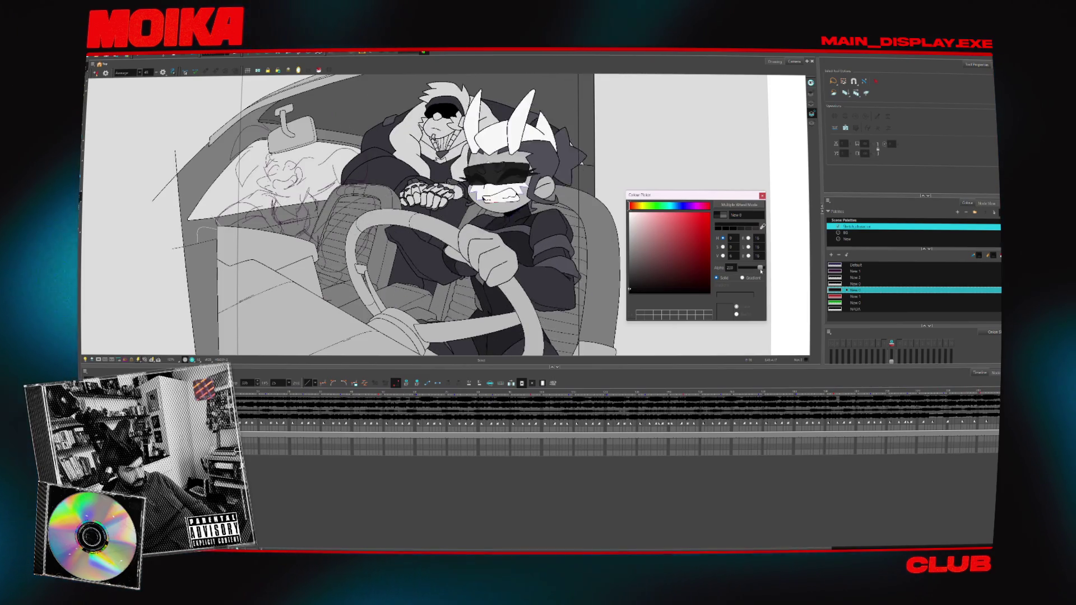
left_click_drag(760, 271, 758, 271)
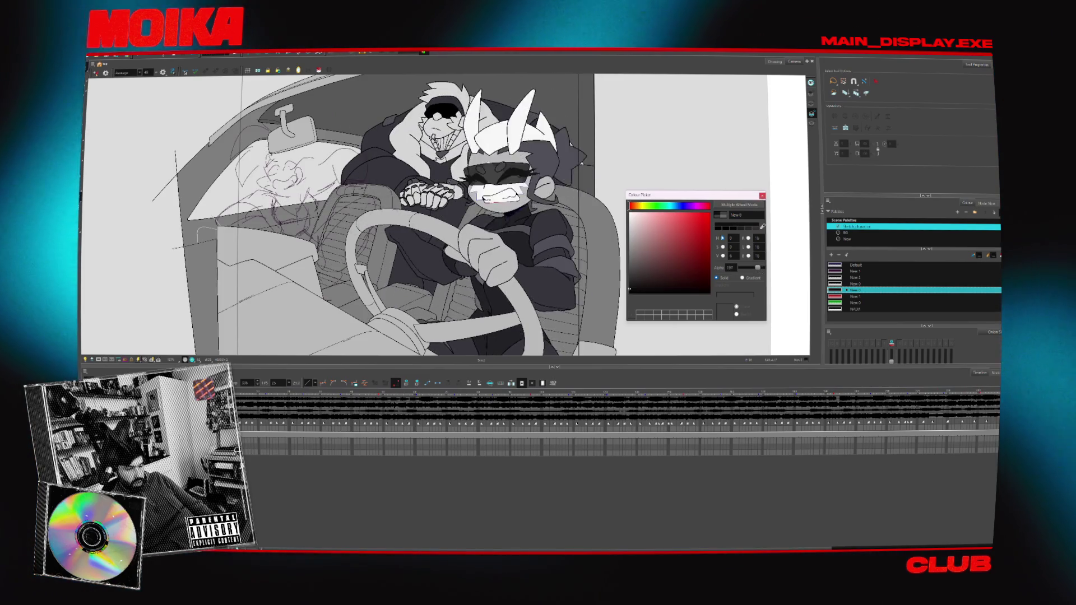
left_click_drag(759, 268, 705, 265)
key("Escape")
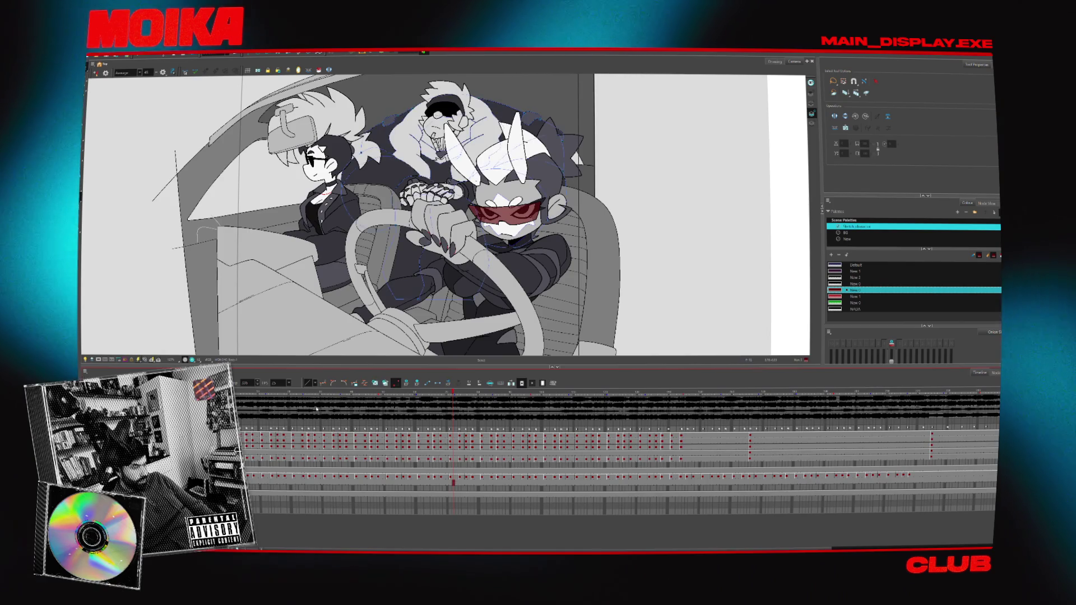
- Zoom out, select the boy's layer, and scrub the playhead forward to a later frame
key("2")
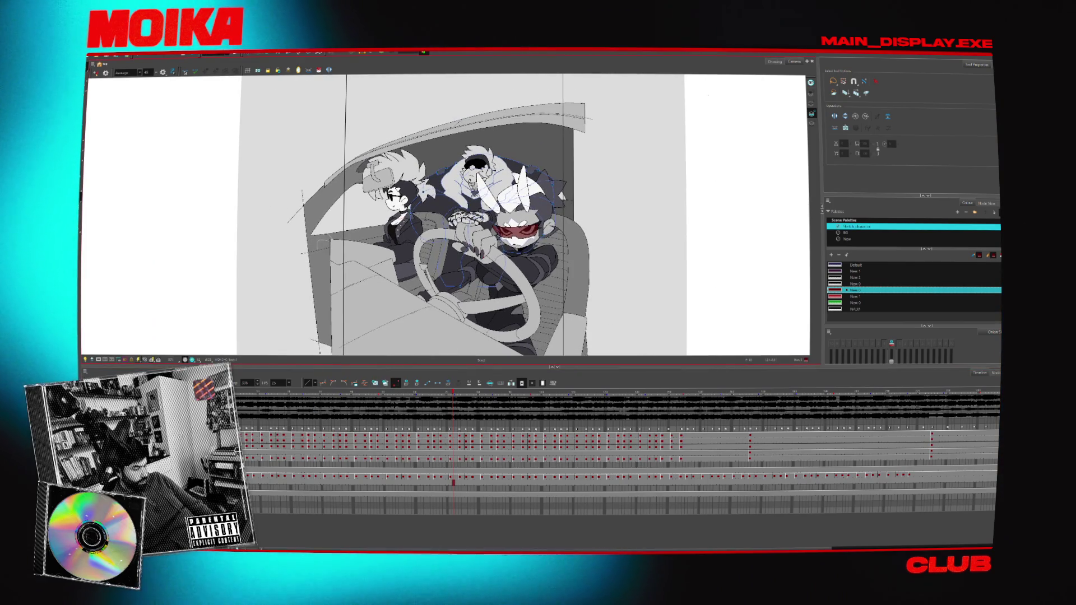
left_click(392, 263)
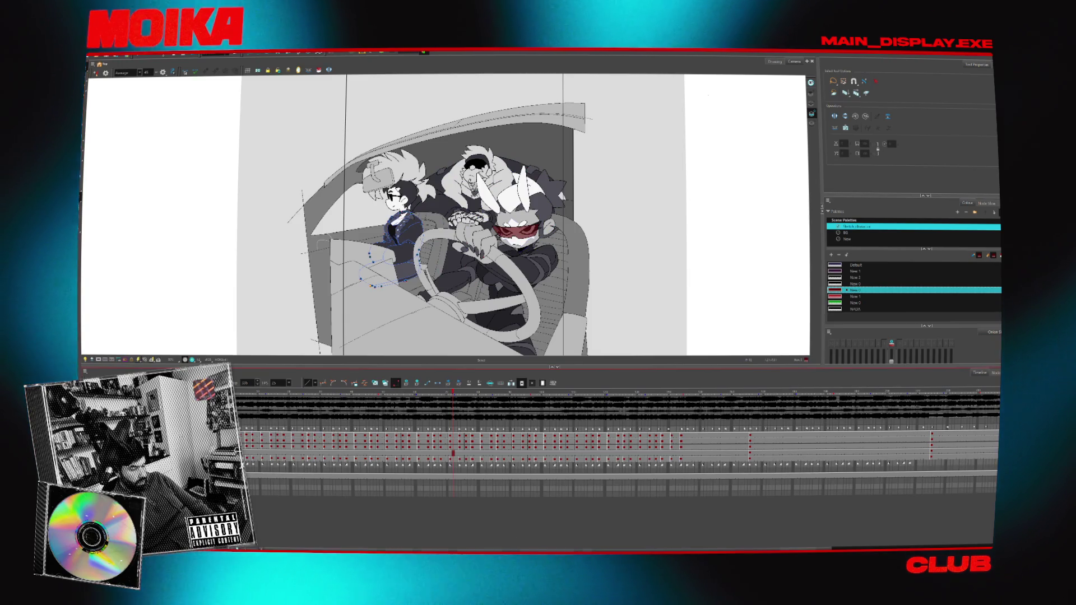
scroll(646, 541, "right", 5)
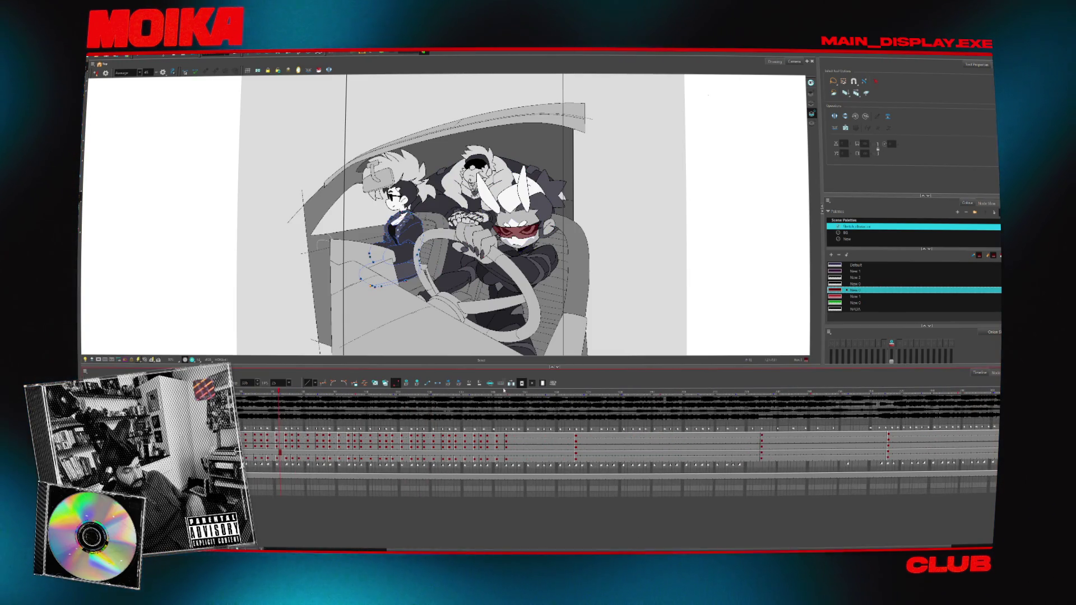
mouse_move(465, 394)
left_mouse_down()
mouse_move(535, 394)
mouse_move(488, 386)
mouse_move(765, 414)
left_mouse_up()
left_click_drag(841, 419, 924, 427)
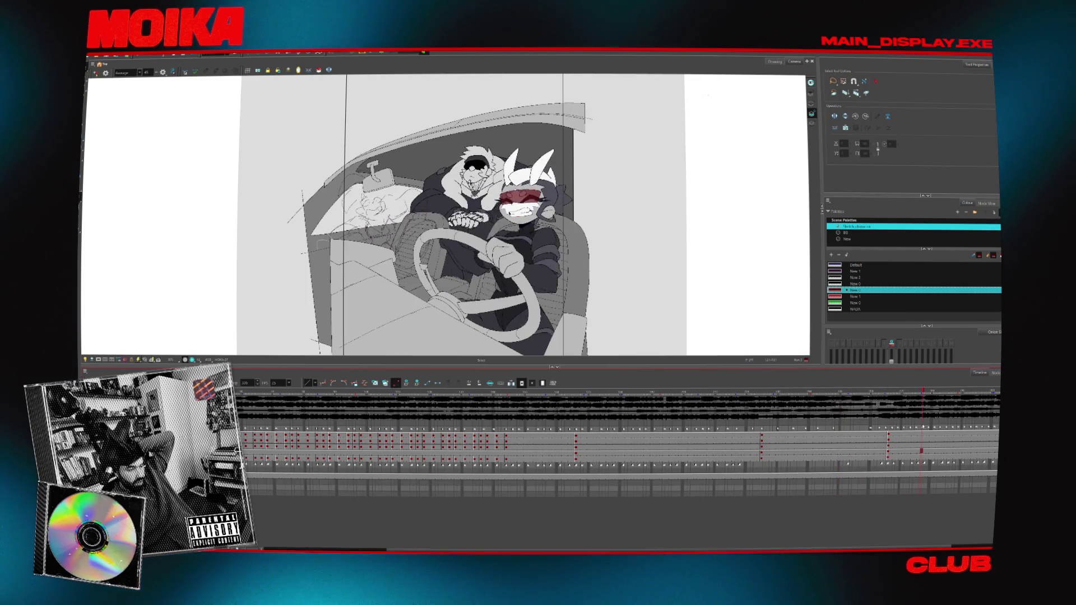
- Zoom in and centre the grimacing bunny driver, then open the Windows Start menu
key("2")
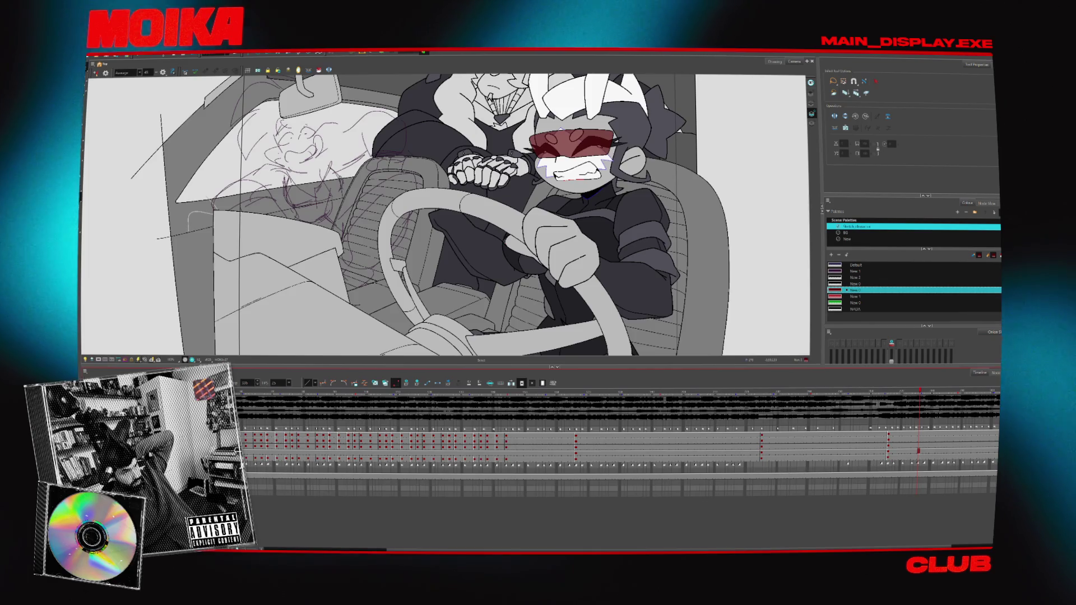
scroll(189, 155, "down", 2)
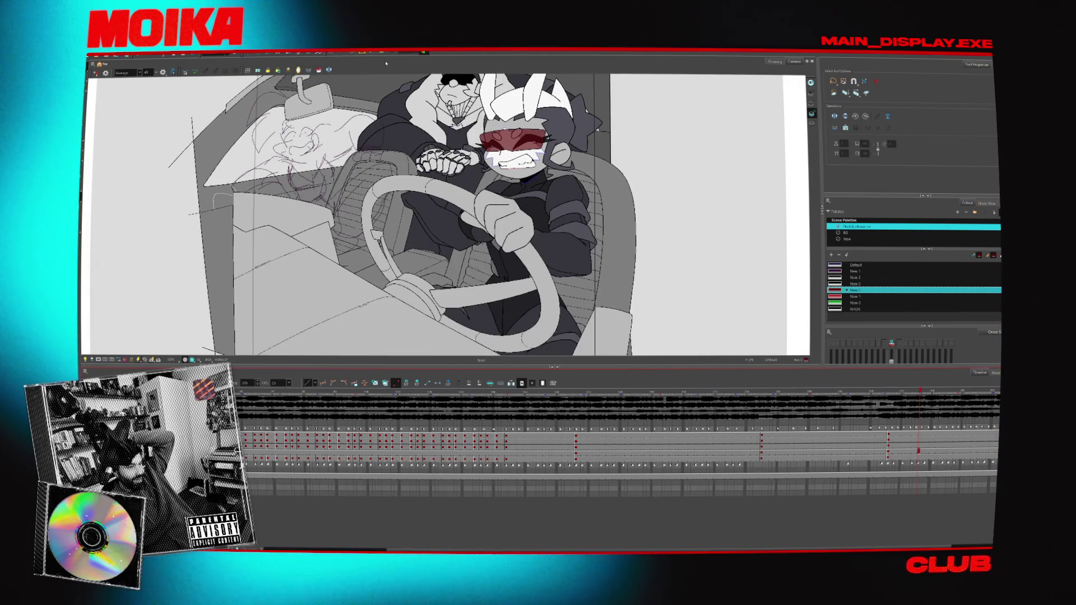
scroll(405, 132, "up", 2)
scroll(405, 132, "down", 1)
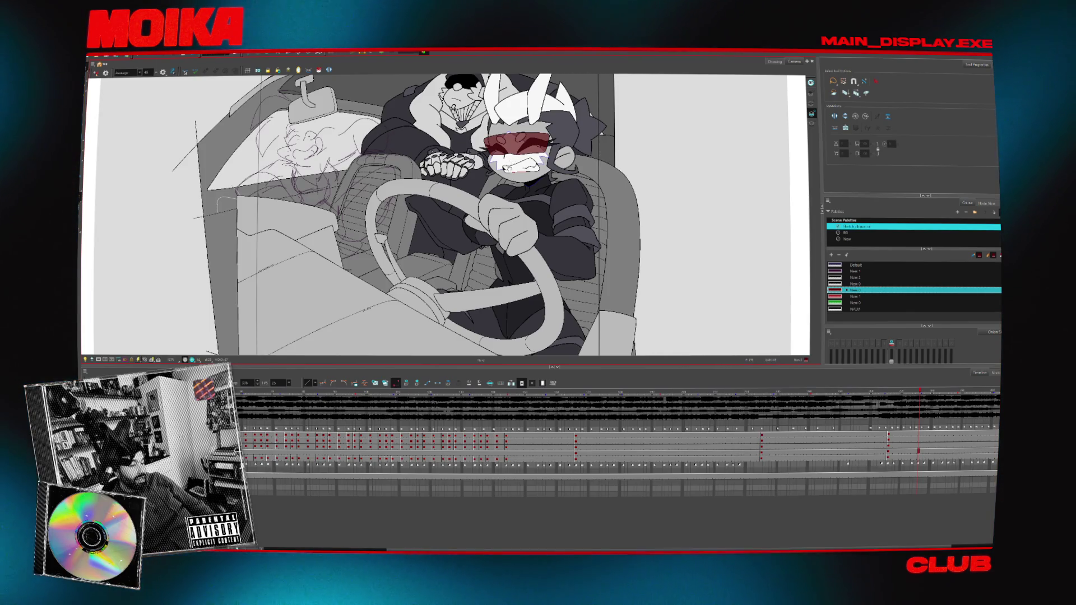
left_click_drag(405, 168, 433, 217)
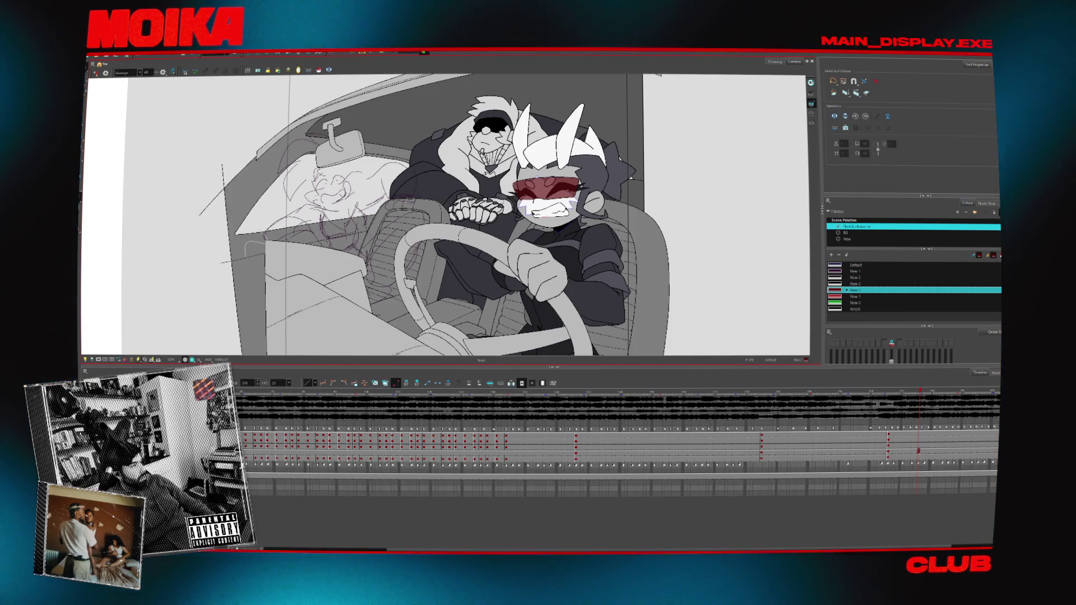
key("super")
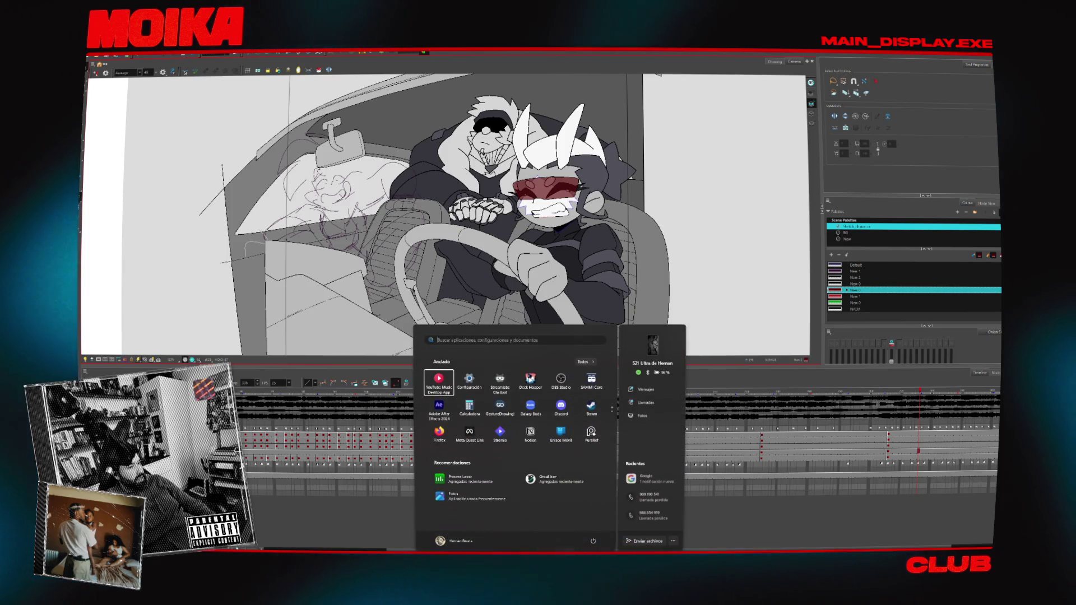
type("notion")
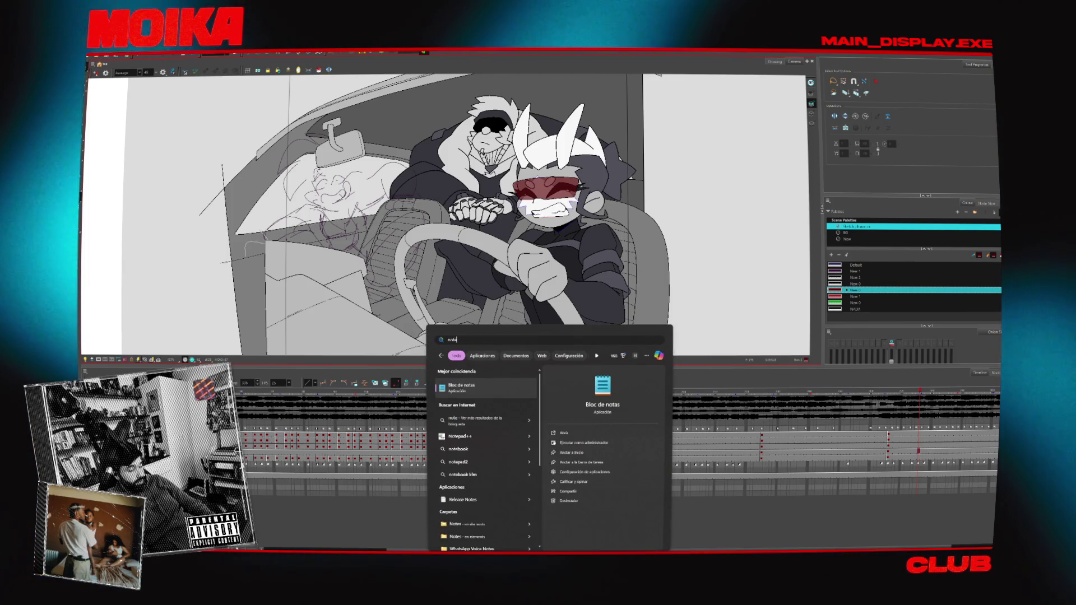
key("Return")
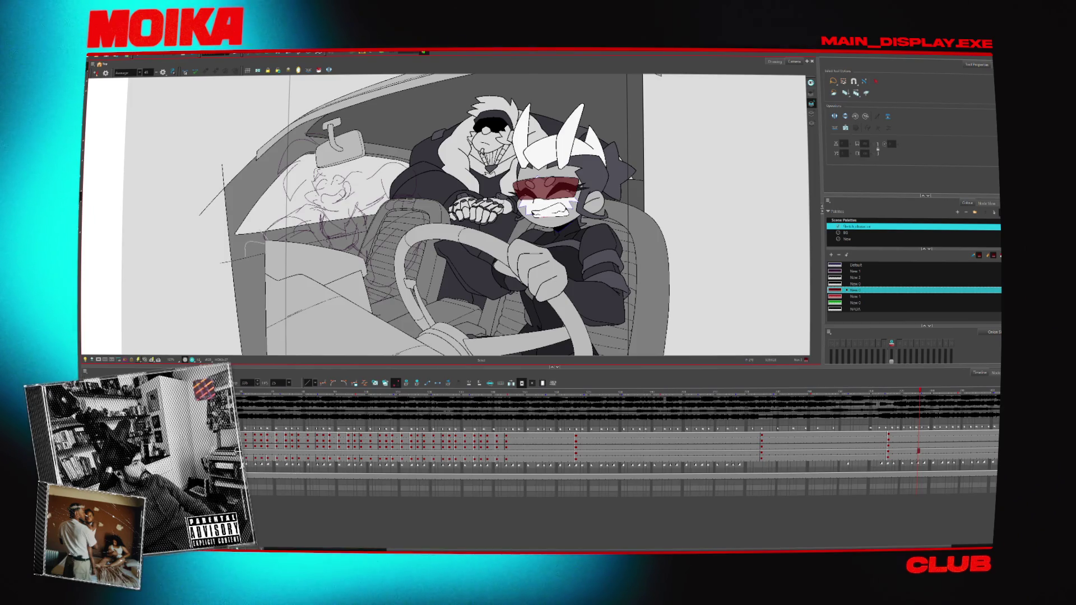